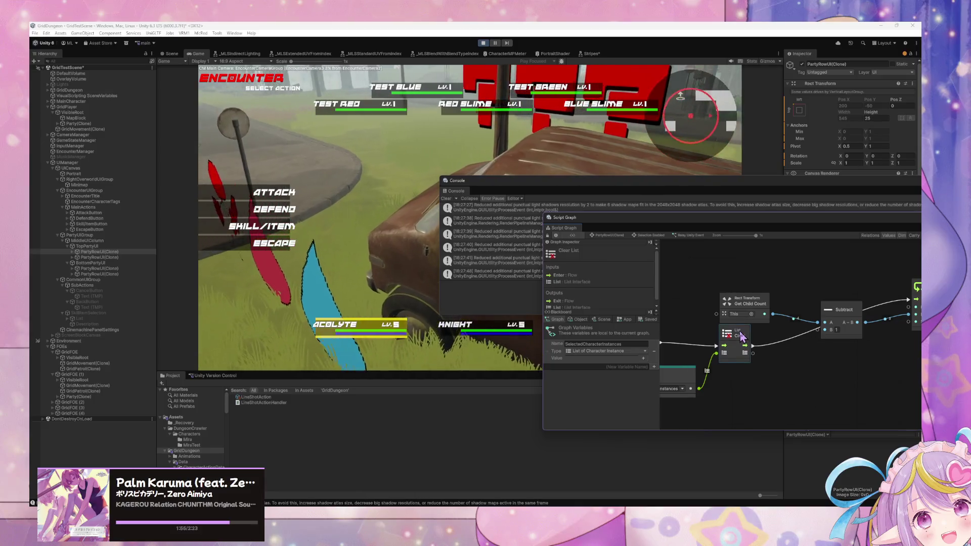
Step: Wire Get Child Count straight into the For Loop's Last input, bypassing the Subtract node
mouse_move(741, 337)
left_mouse_down()
mouse_move(786, 342)
mouse_move(713, 331)
left_mouse_up()
left_click_drag(854, 362, 783, 347)
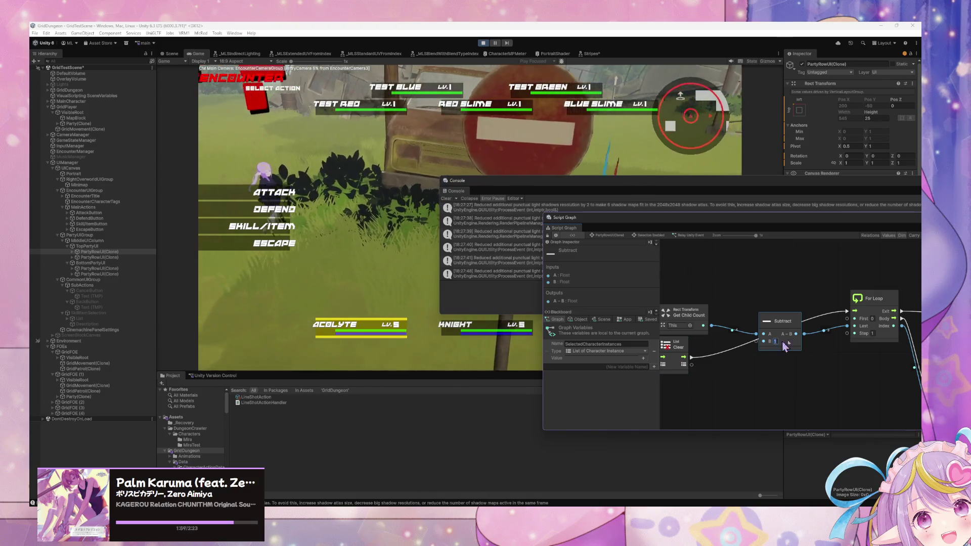
left_click_drag(703, 325, 853, 328)
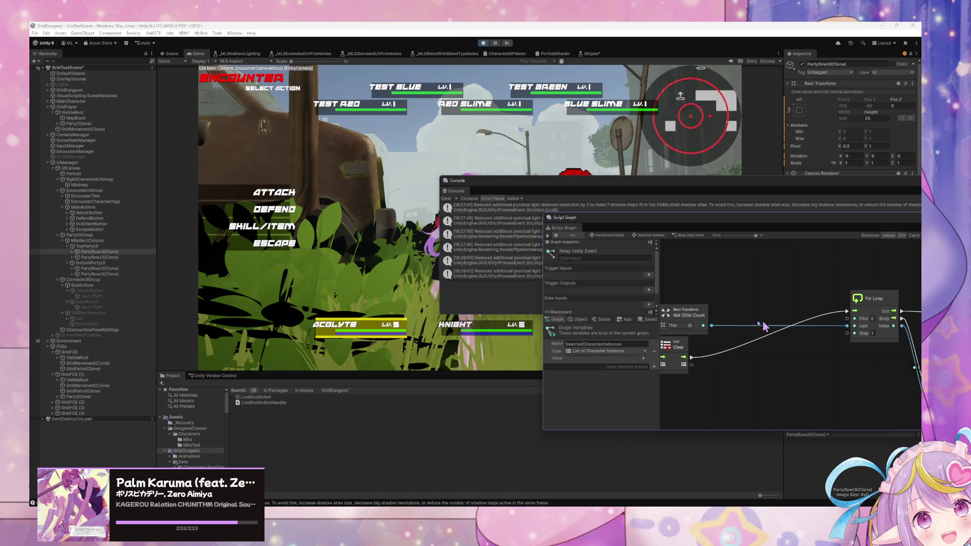
left_click_drag(833, 360, 794, 342)
Step: Browse the Acolyte's Heal and Blood Ritual skills, then confirm the Acolyte's action
left_click(274, 226)
left_click_drag(457, 180, 504, 328)
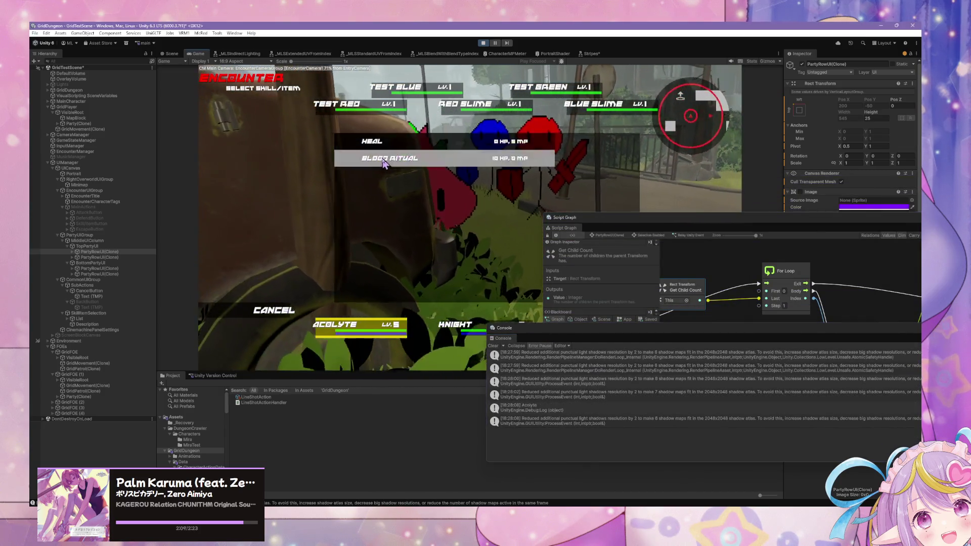
left_click(272, 316)
left_click(275, 226)
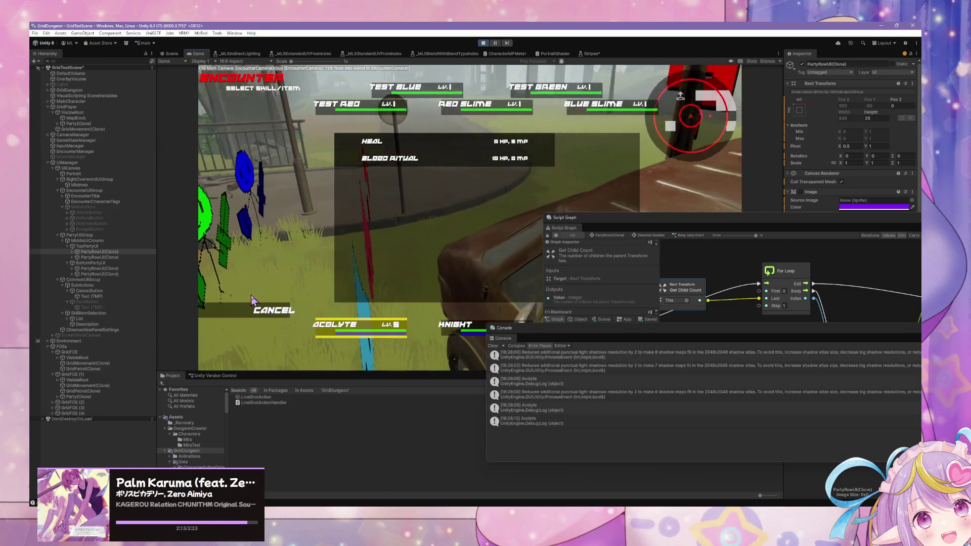
left_click(273, 310)
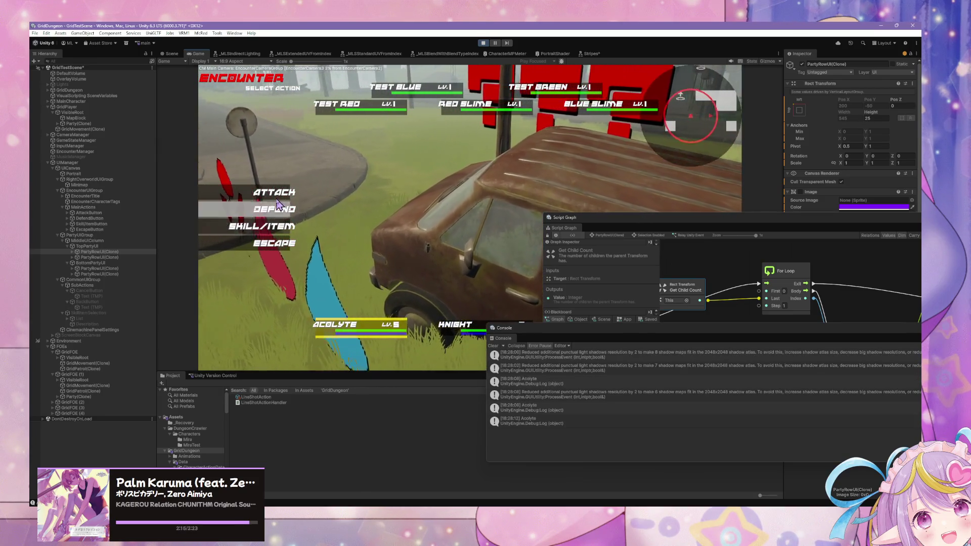
left_click(278, 228)
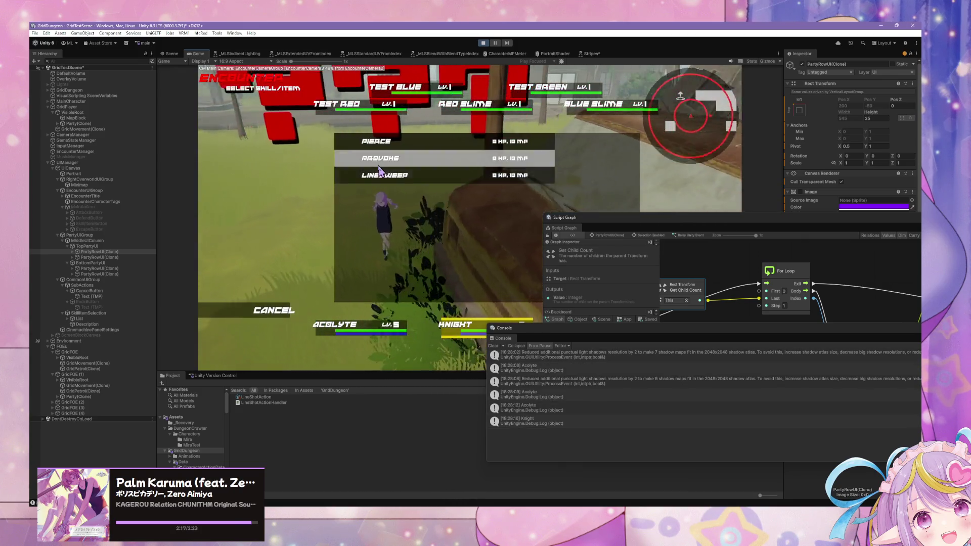
Step: Choose Line Sweep and another skill with targets so three actions queue, clearing the log first
left_click(354, 176)
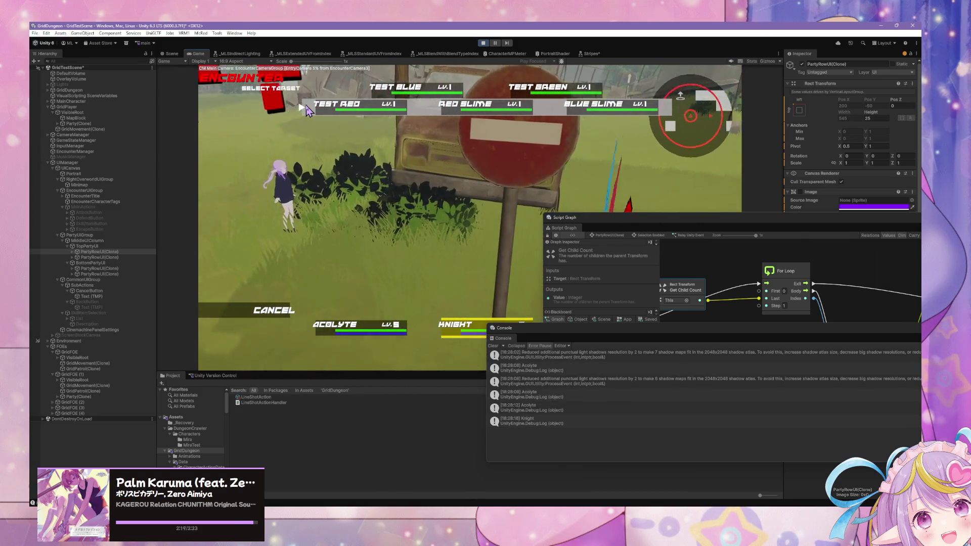
left_click(493, 345)
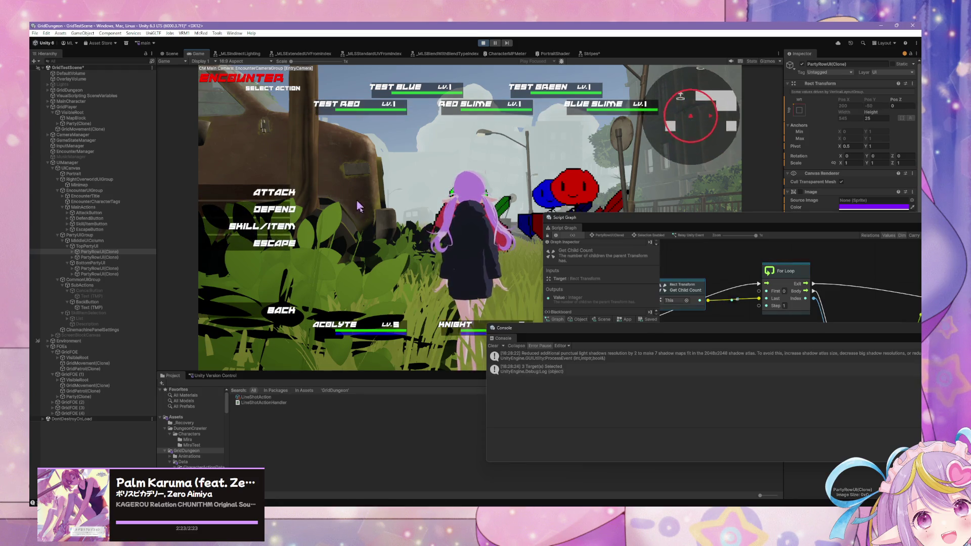
left_click(268, 226)
left_click(353, 144)
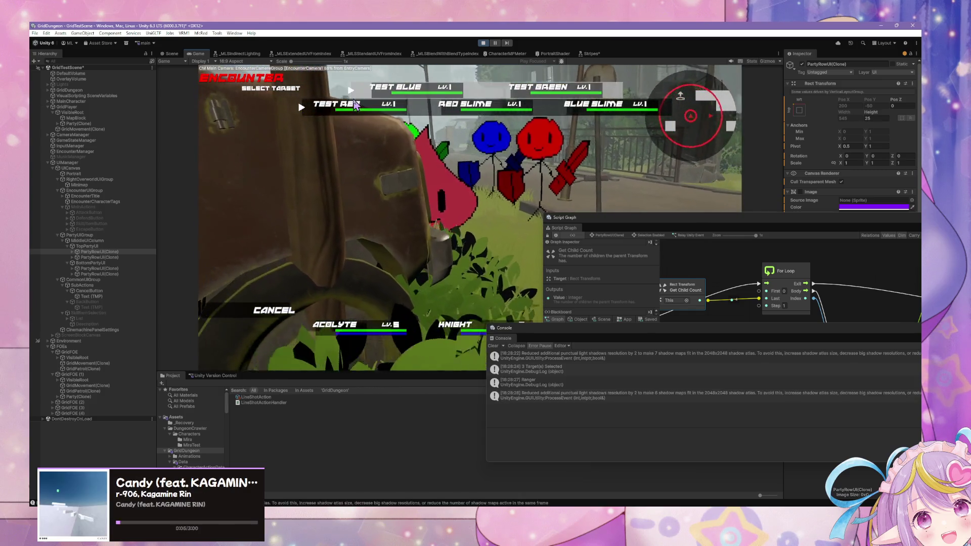
left_click(356, 108)
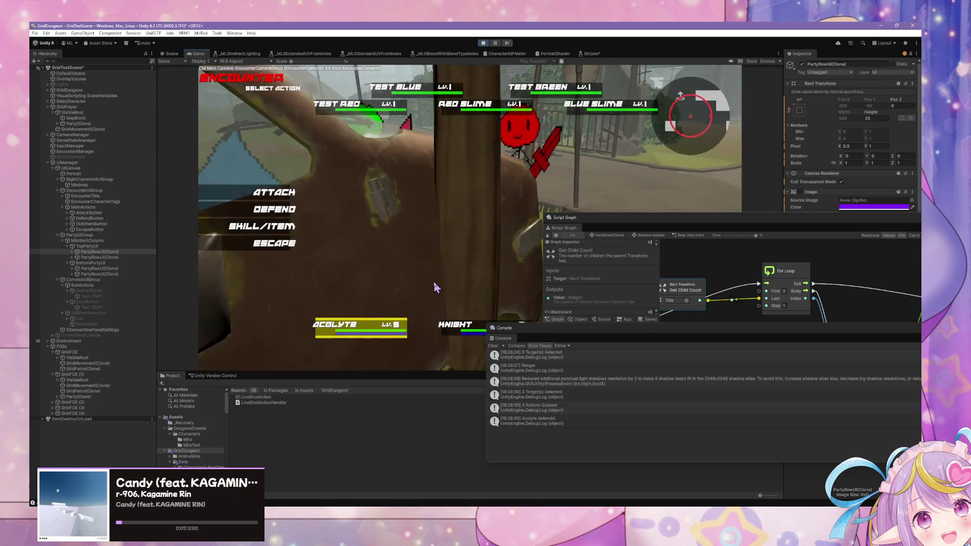
mouse_move(534, 328)
left_mouse_down()
mouse_move(397, 192)
mouse_move(345, 161)
mouse_move(551, 256)
mouse_move(604, 389)
mouse_move(238, 160)
mouse_move(626, 392)
mouse_move(613, 393)
mouse_move(423, 218)
mouse_move(410, 181)
left_mouse_up()
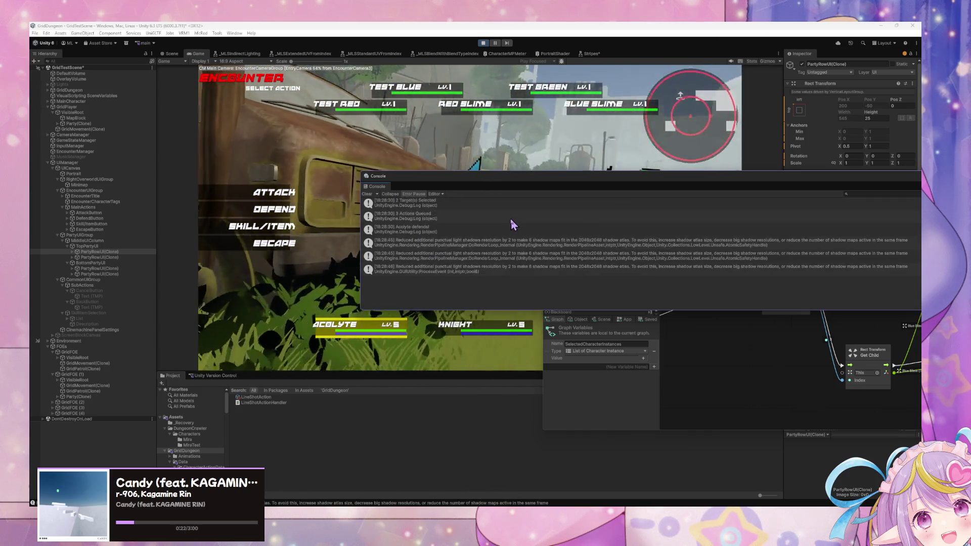
Step: Clear the console and give the Knight its first skill and targets
left_click(367, 194)
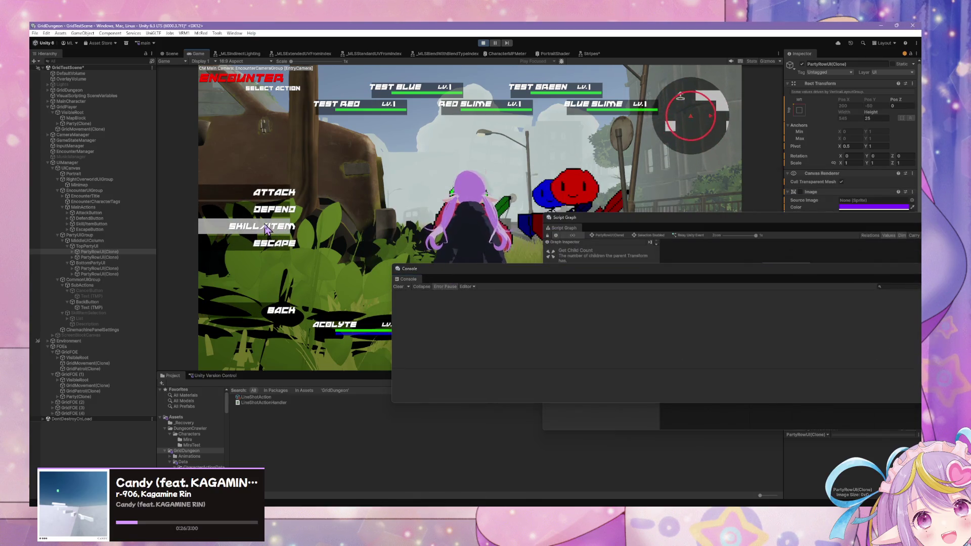
left_click(267, 228)
left_click(344, 146)
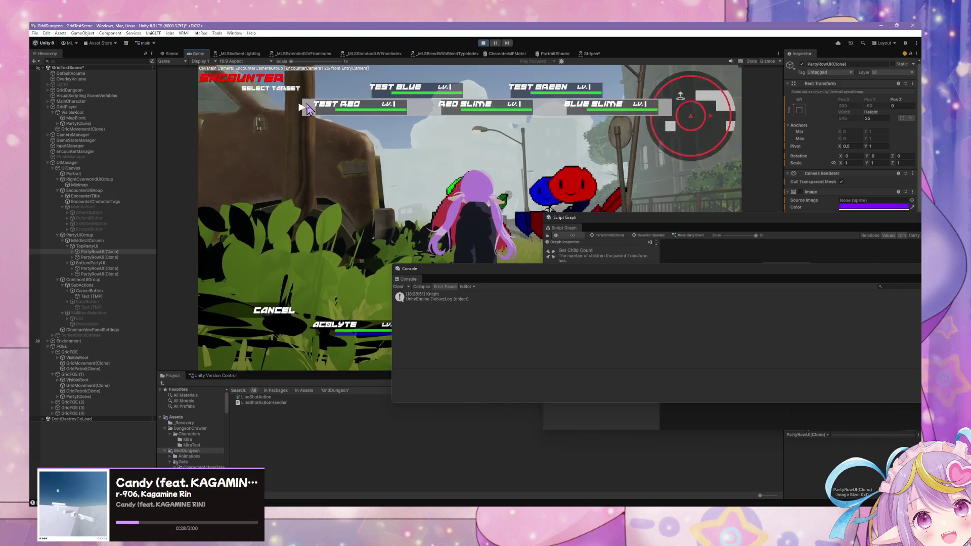
left_click(307, 109)
Step: Give the Ranger LINESHOT with targets to start the turn, then move the console off the graph
left_click(275, 229)
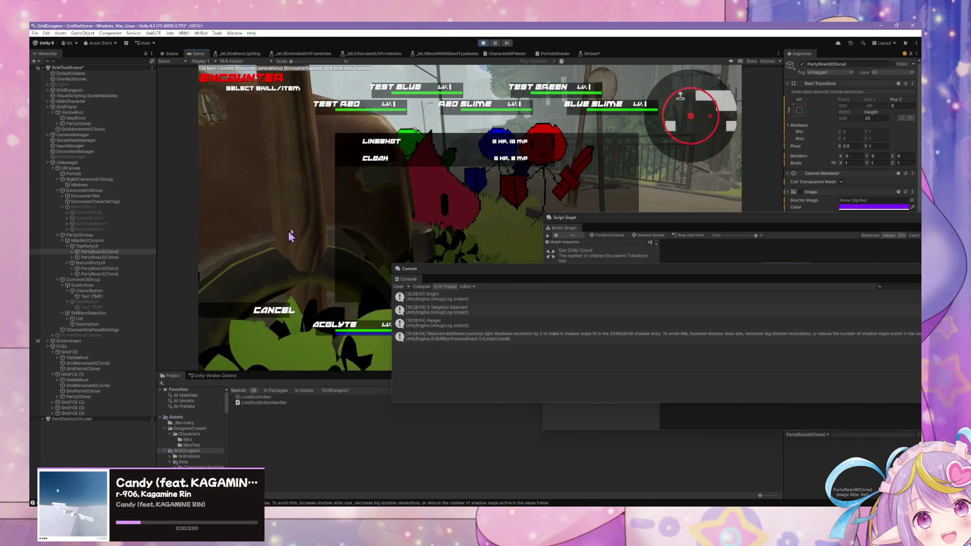
left_click(354, 141)
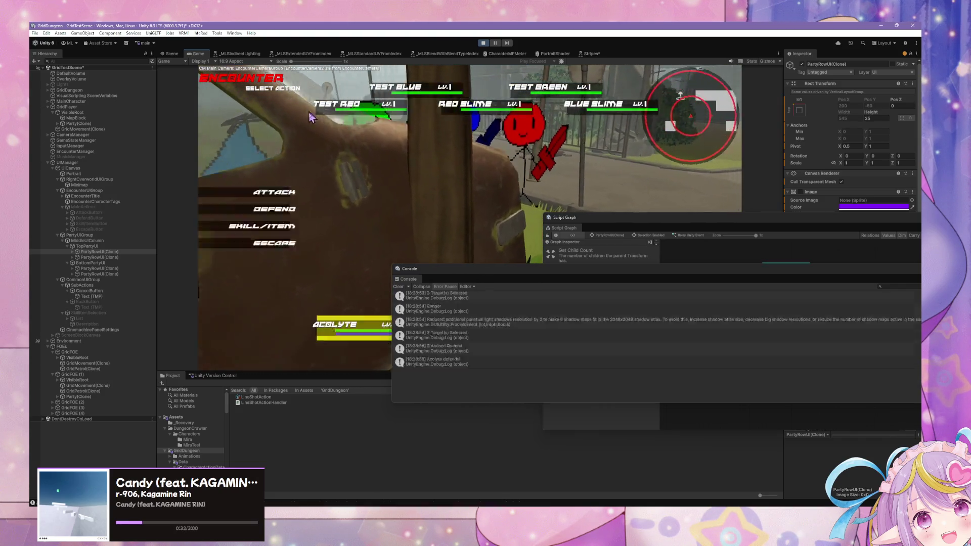
left_click(275, 209)
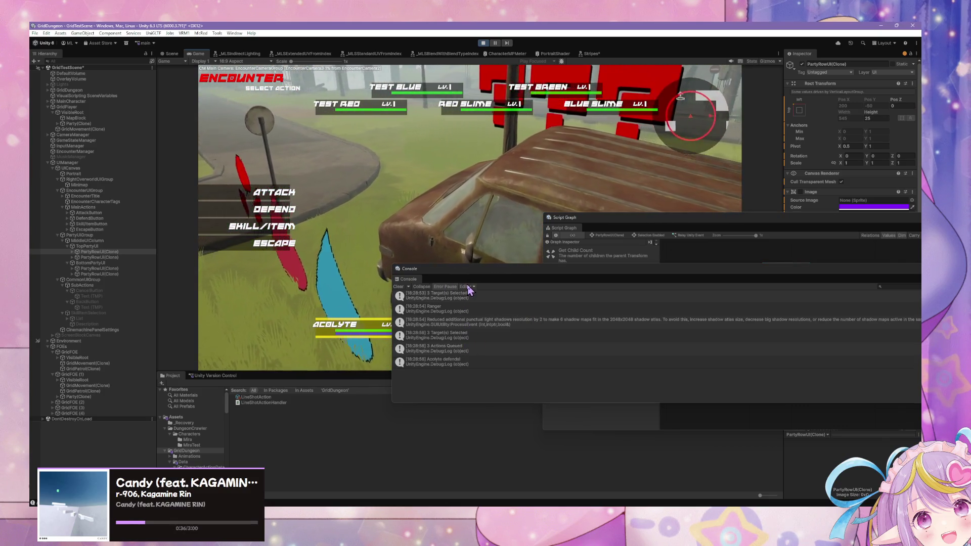
left_click(532, 276)
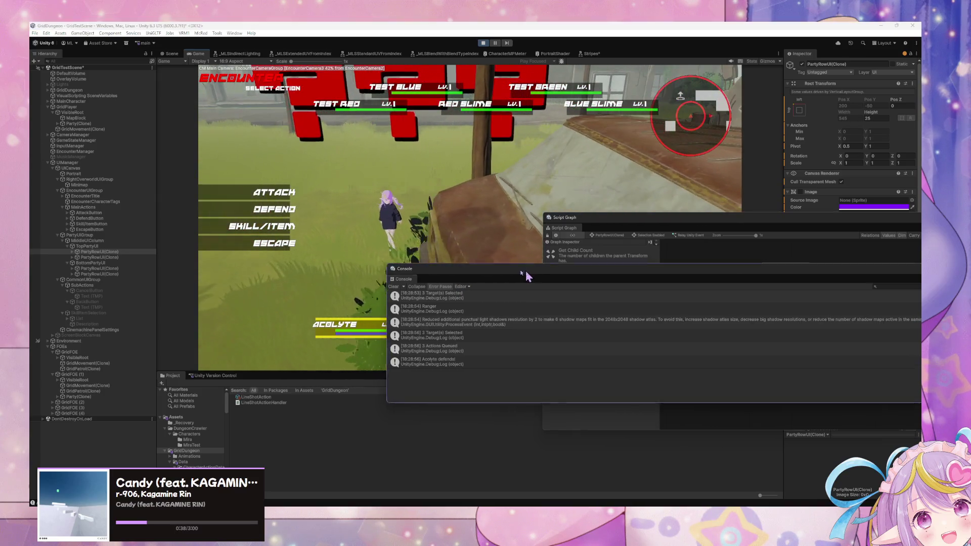
left_click_drag(532, 276, 191, 200)
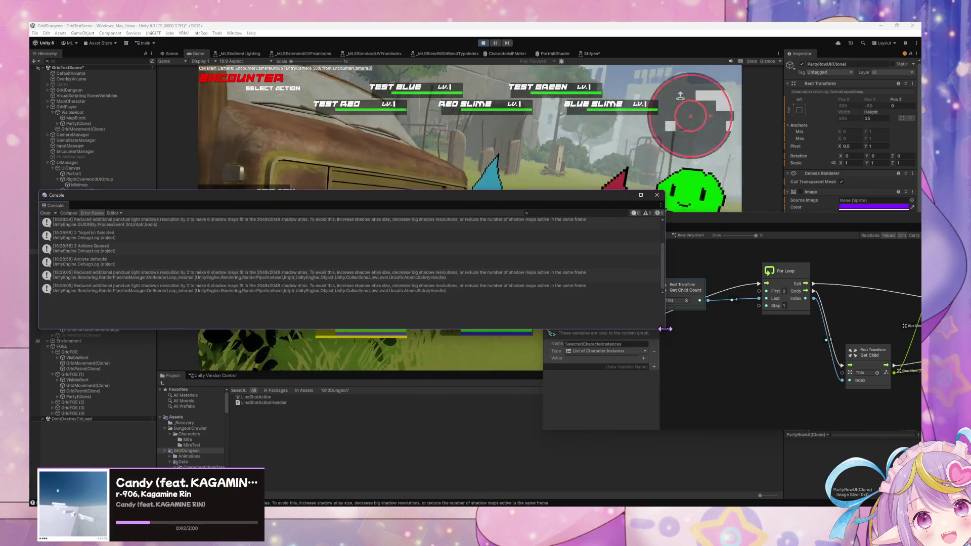
Step: Resize and move the Console and float the Script Graph so they clear the game view
left_click_drag(665, 329, 646, 347)
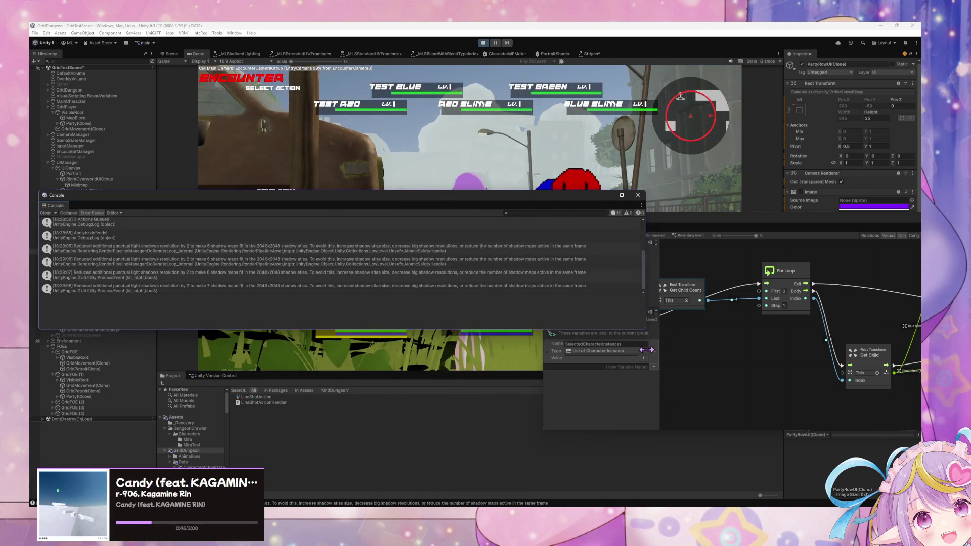
left_click_drag(500, 329, 499, 455)
left_click_drag(559, 200, 617, 402)
left_click_drag(703, 215, 457, 290)
mouse_move(181, 401)
left_mouse_down()
mouse_move(505, 399)
mouse_move(449, 301)
mouse_move(556, 389)
mouse_move(570, 386)
mouse_move(526, 445)
left_mouse_up()
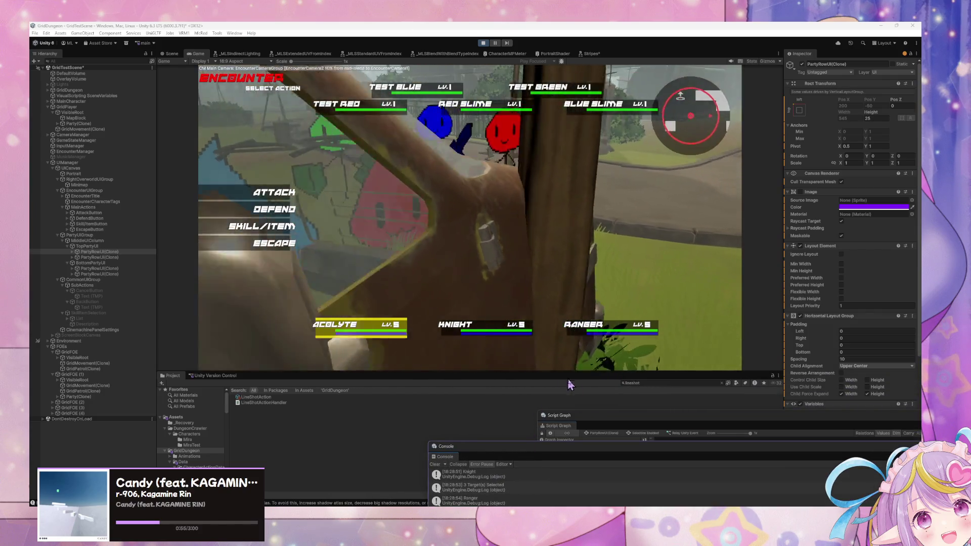
Step: Open the LineShotAction data asset and enlarge the Console beside the raised Script Graph
left_click(287, 398)
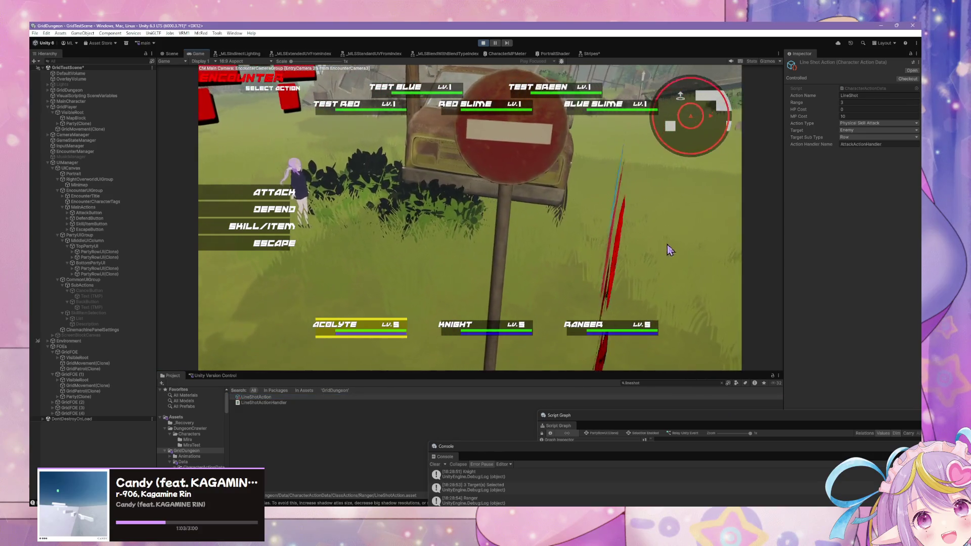
mouse_move(682, 424)
left_mouse_down()
mouse_move(527, 225)
mouse_move(527, 182)
left_mouse_up()
mouse_move(617, 459)
left_mouse_down()
mouse_move(551, 252)
mouse_move(521, 226)
left_mouse_up()
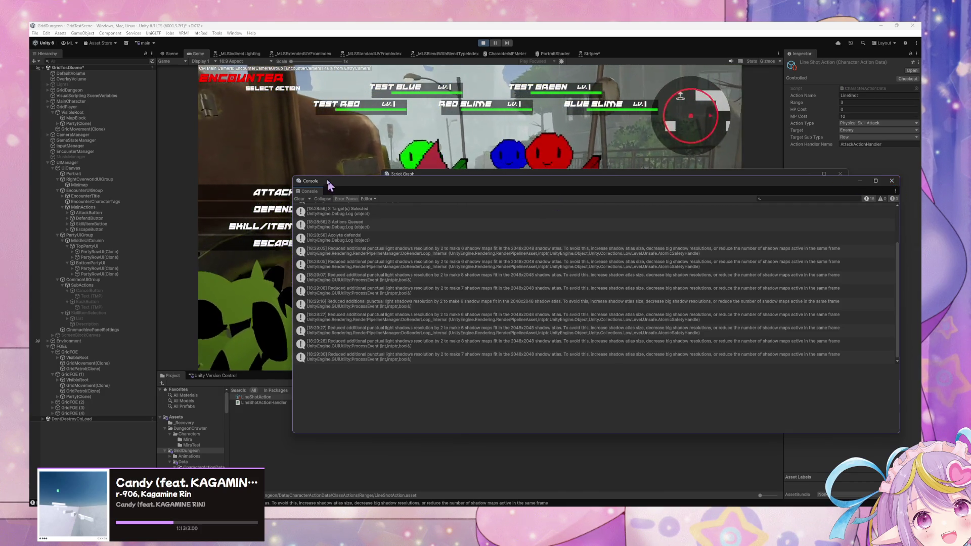
mouse_move(328, 186)
left_mouse_down()
mouse_move(396, 189)
mouse_move(351, 325)
mouse_move(311, 332)
left_mouse_up()
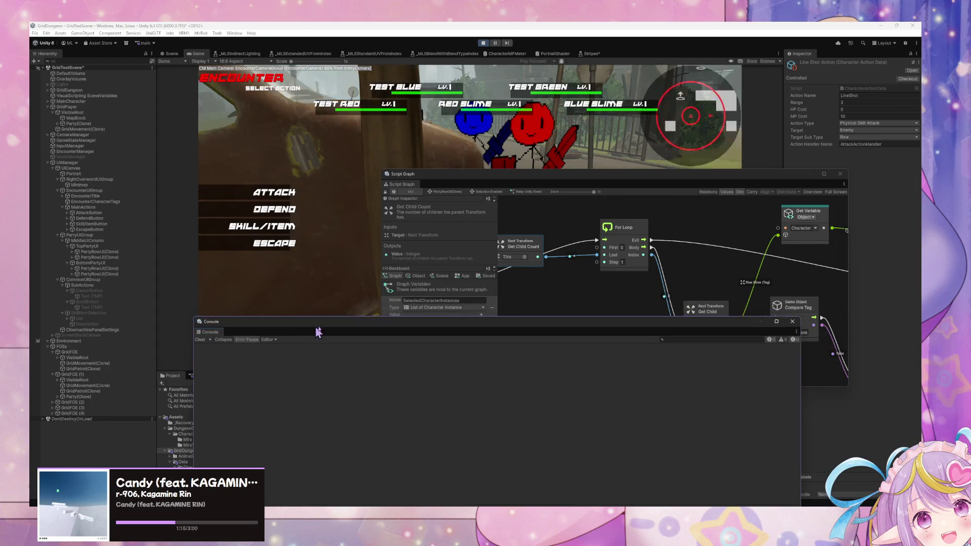
Step: Open and cancel the Acolyte's and Knight's skill and target menus, then toggle Blackboard Object/Graph
left_click(548, 278)
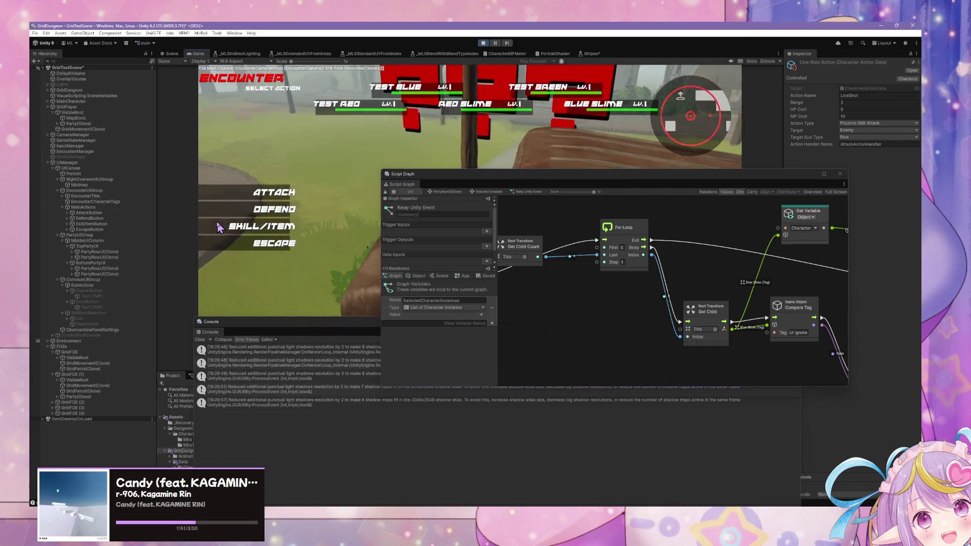
left_click(263, 226)
left_click(258, 310)
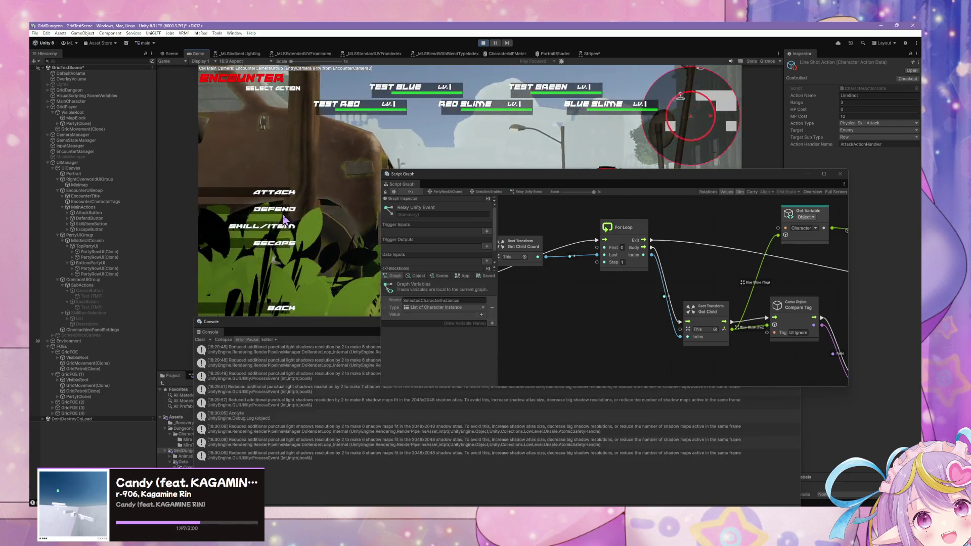
left_click(281, 226)
left_click(344, 177)
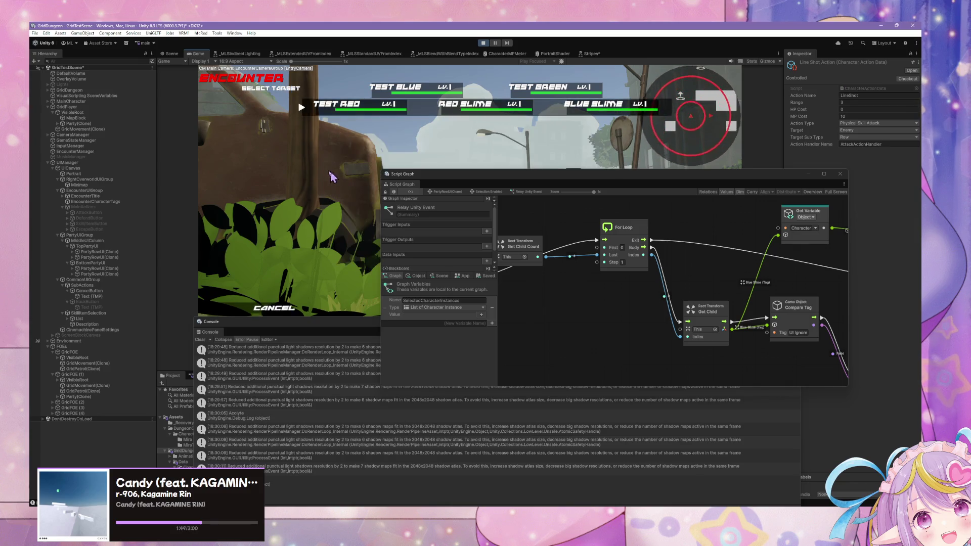
left_click(303, 113)
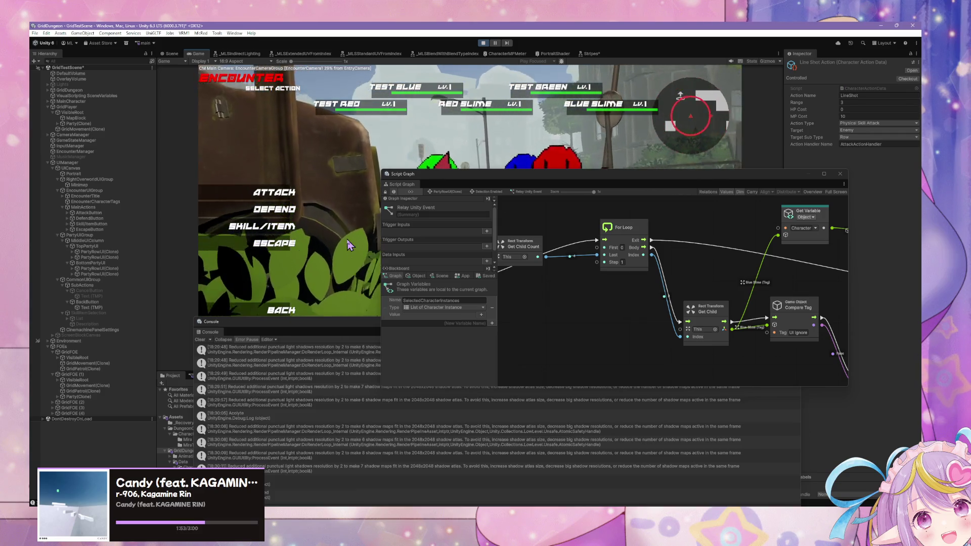
left_click(419, 276)
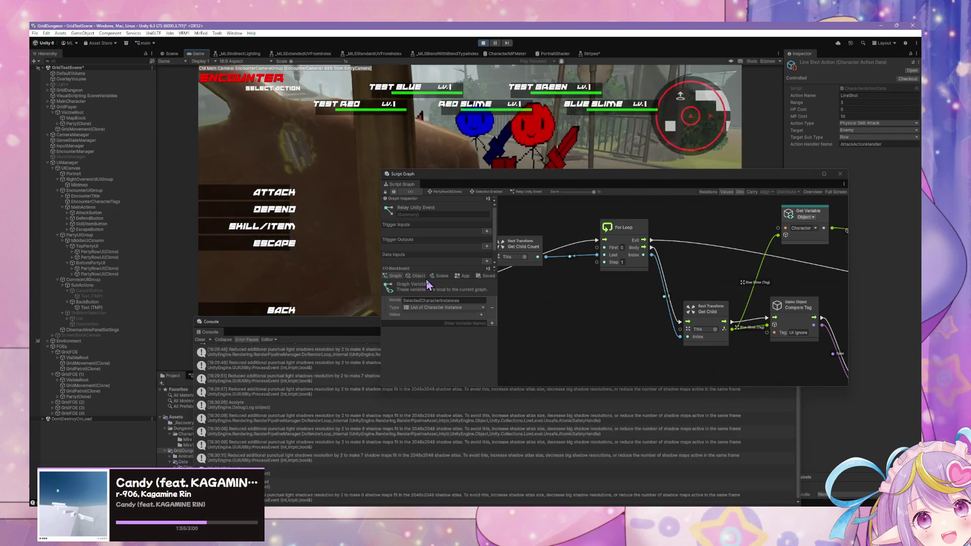
left_click(395, 276)
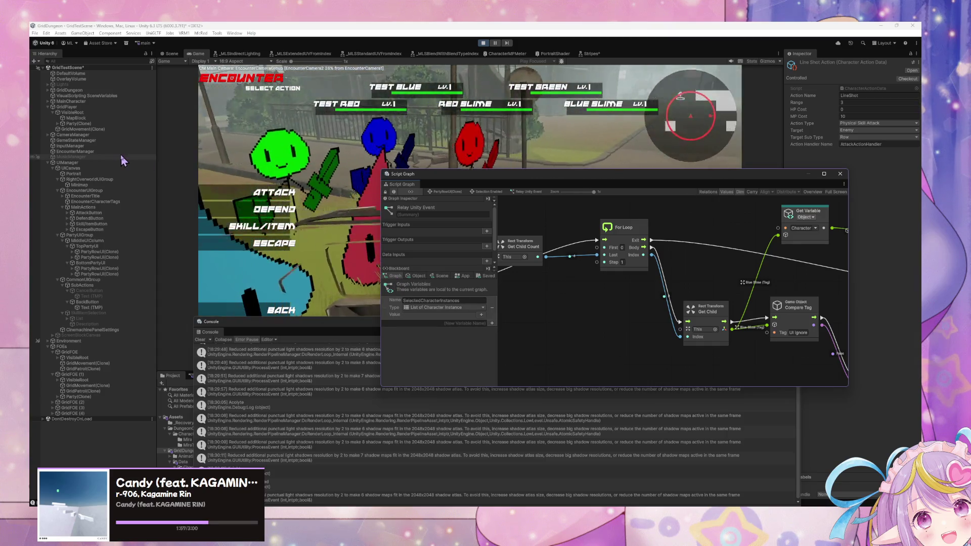
Step: Select EncounterManager to show its Encounter state graph and scroll its variables
left_click(107, 152)
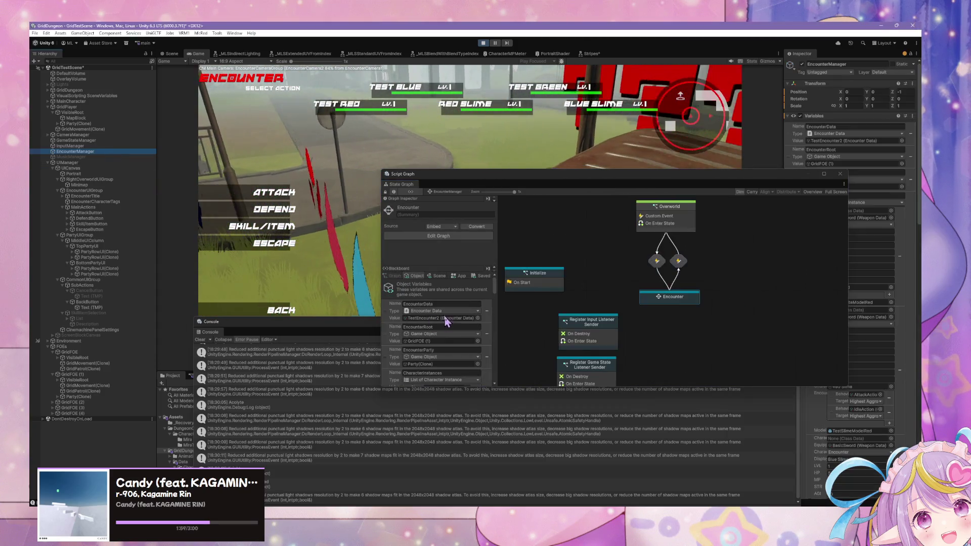
scroll(449, 317, "down", 10)
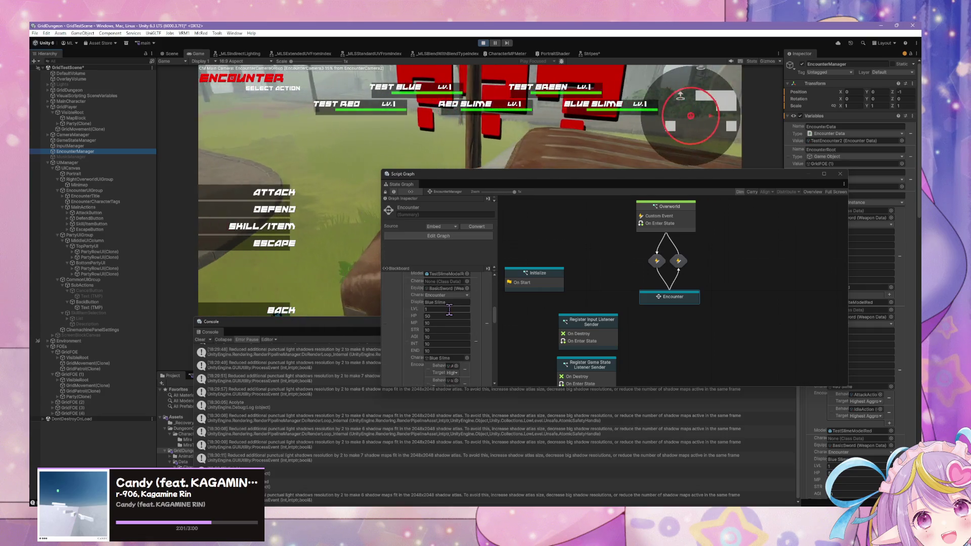
scroll(450, 311, "down", 3)
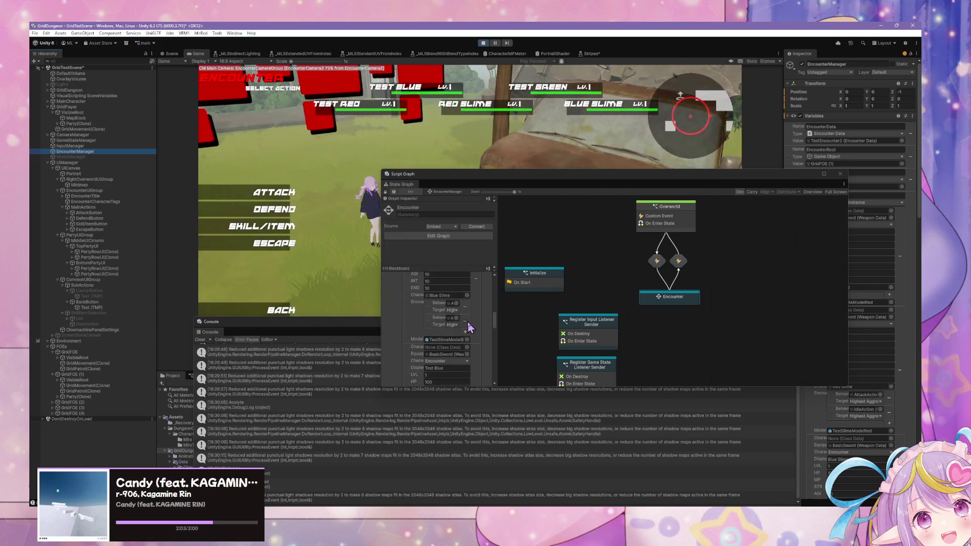
scroll(468, 323, "down", 3)
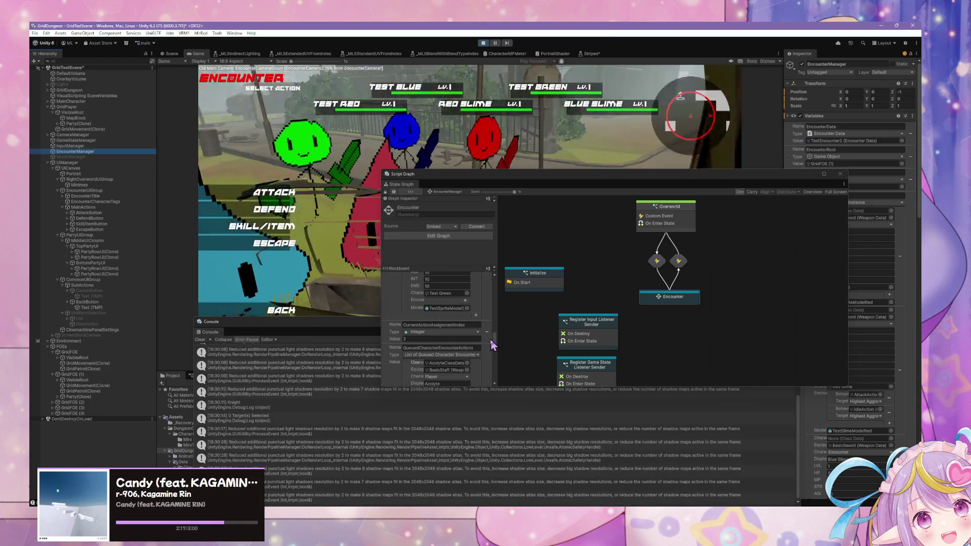
left_click(491, 344)
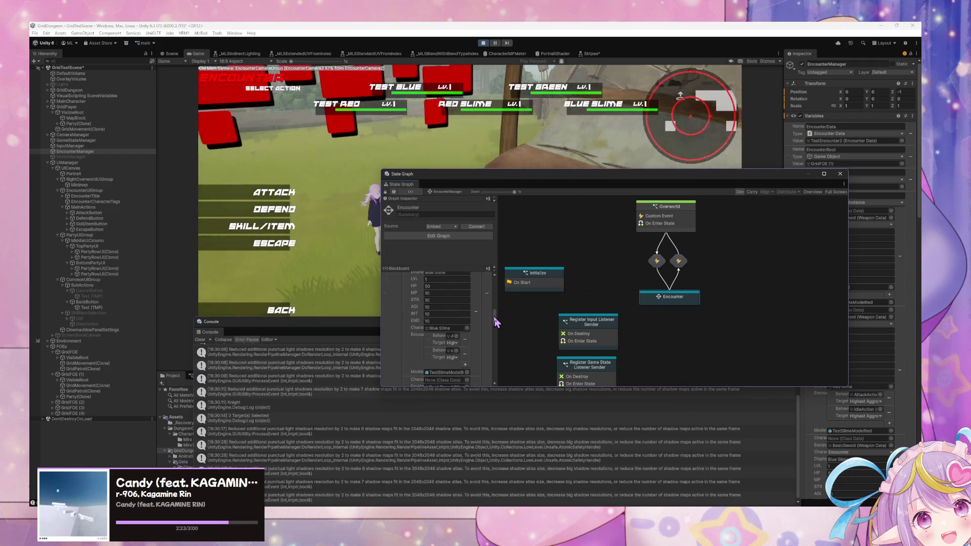
left_click_drag(496, 310, 496, 298)
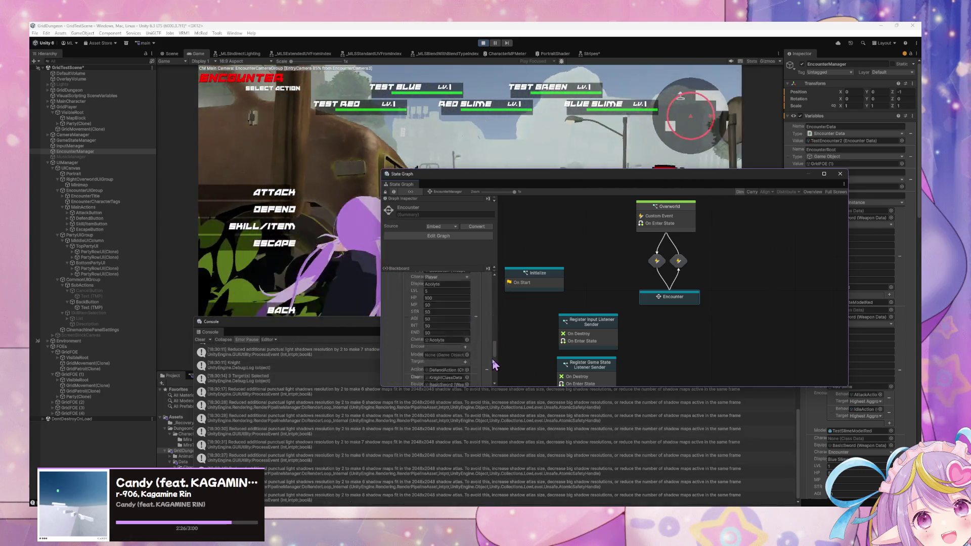
left_click_drag(494, 360, 494, 358)
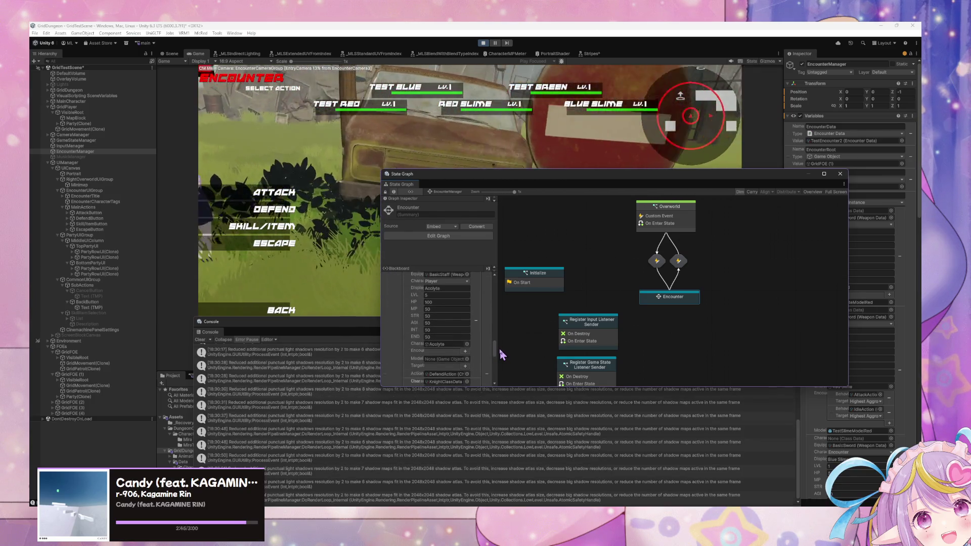
Step: Scroll the Blackboard Object variables through each character instance, then move the console over the graph
scroll(500, 354, "down", 2)
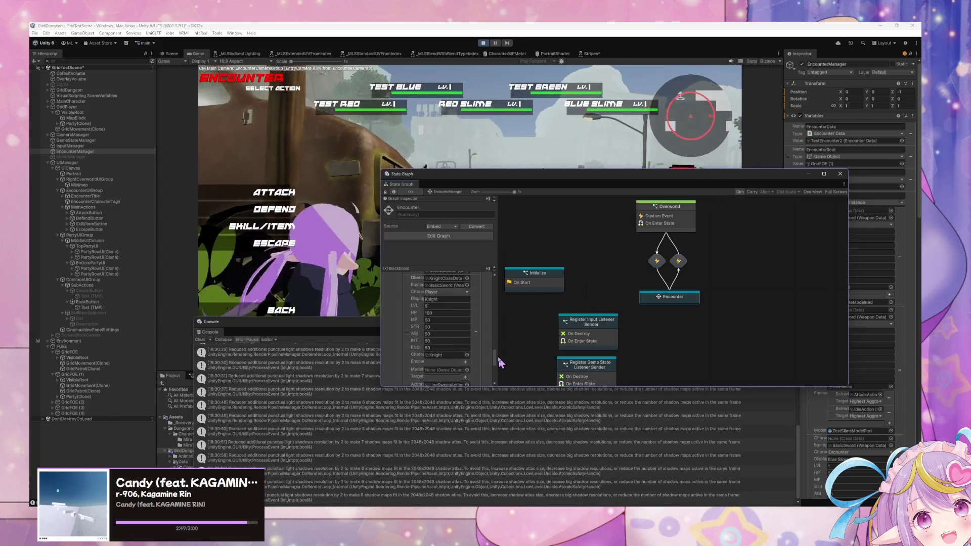
scroll(500, 365, "down", 1)
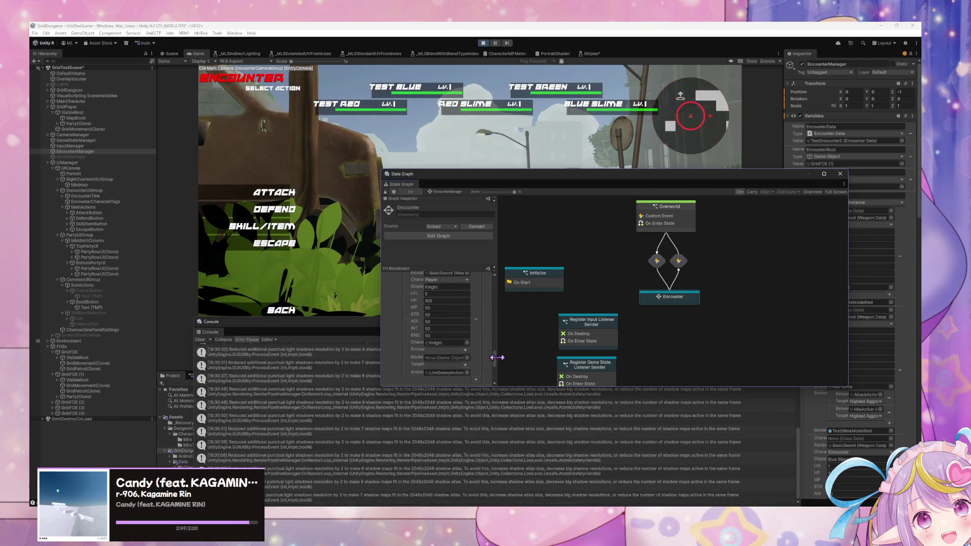
scroll(497, 356, "down", 5)
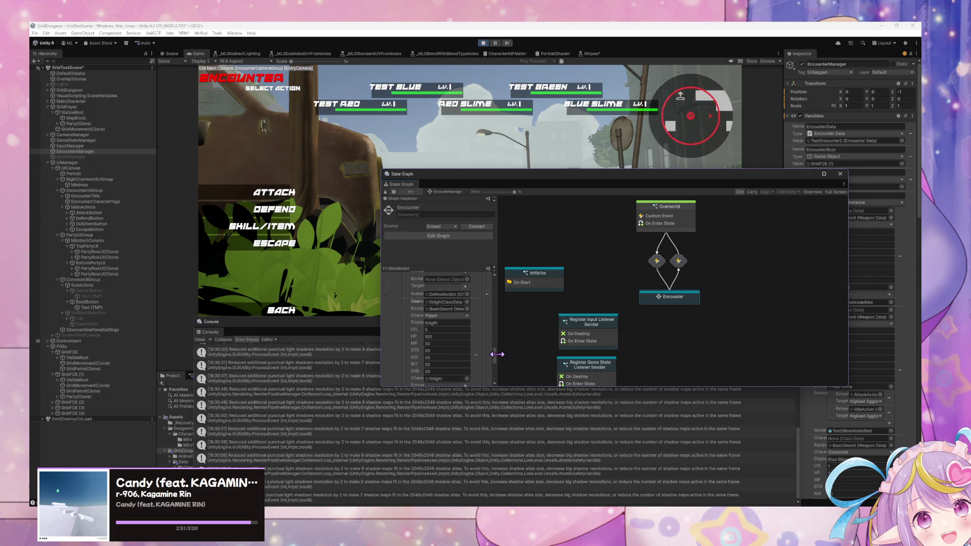
scroll(497, 362, "down", 5)
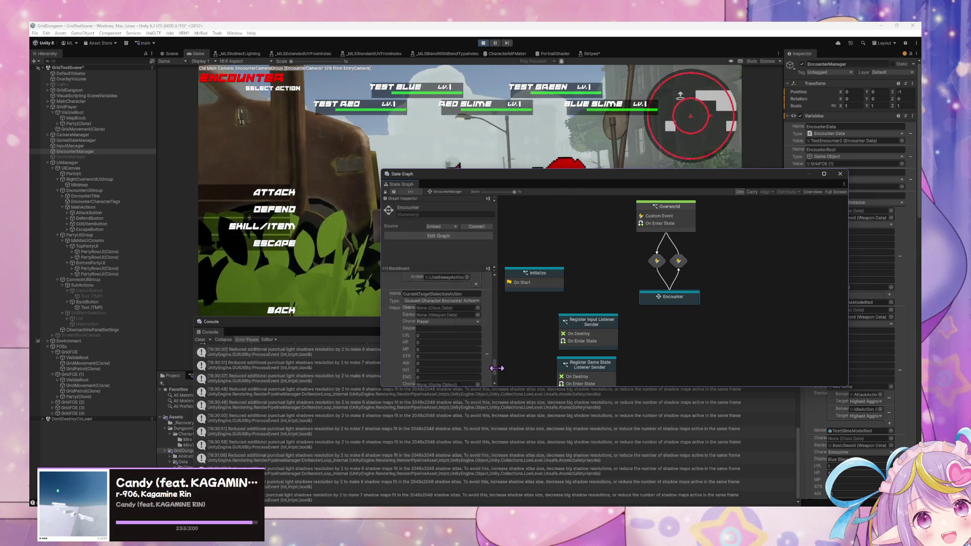
scroll(497, 374, "up", 10)
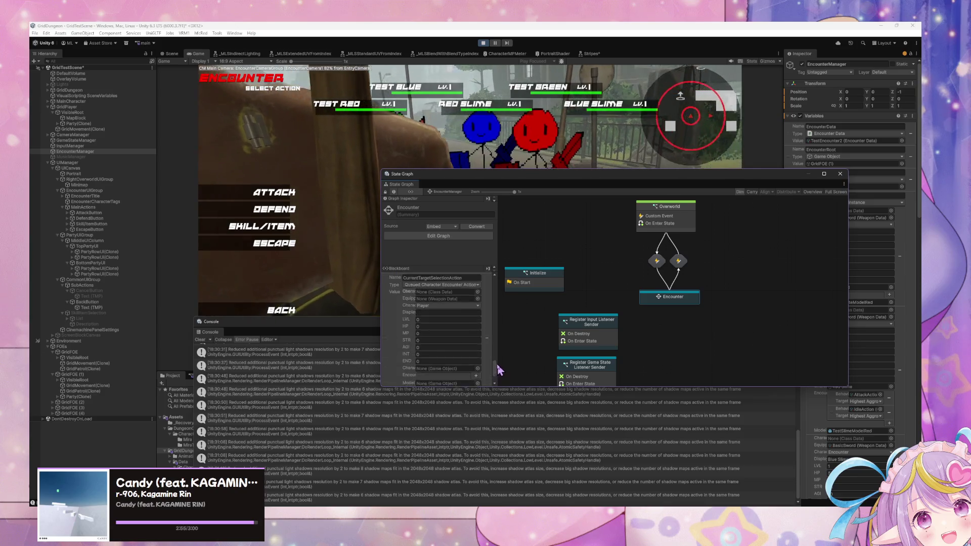
scroll(497, 350, "down", 10)
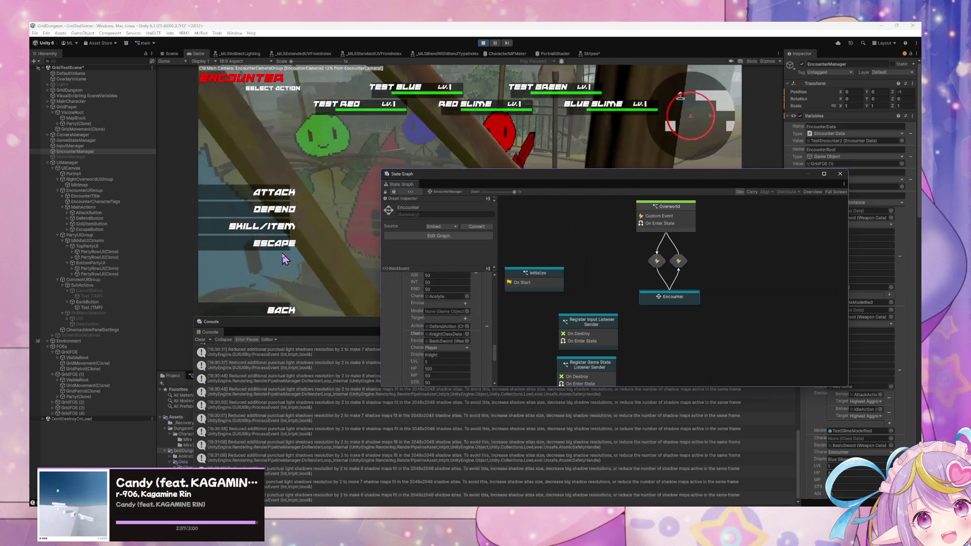
left_click(313, 287)
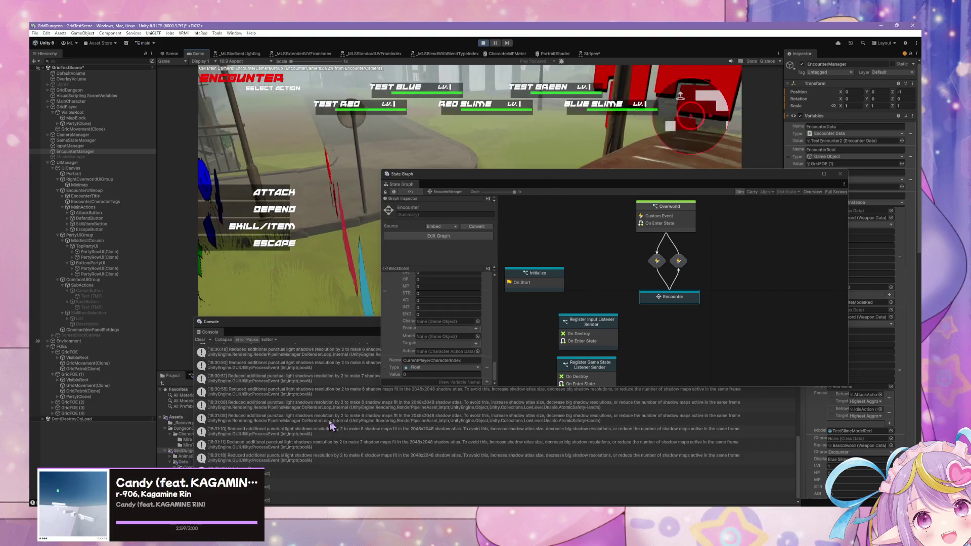
mouse_move(296, 329)
left_mouse_down()
mouse_move(329, 225)
mouse_move(341, 243)
left_mouse_up()
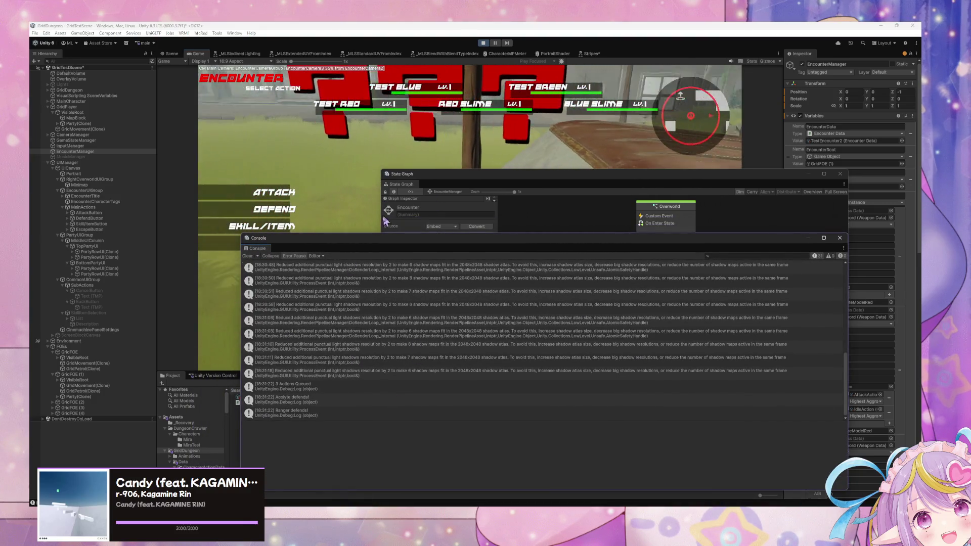
Step: Clear the console and drill through Encounter and Assign Character Actions into the Target Selection graph
left_click(247, 256)
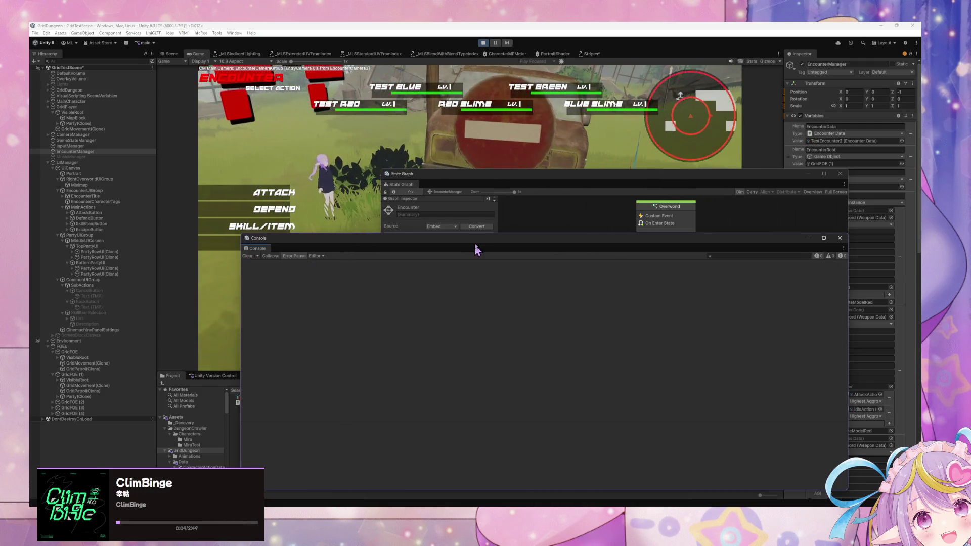
left_click_drag(475, 249, 465, 336)
left_click(677, 304)
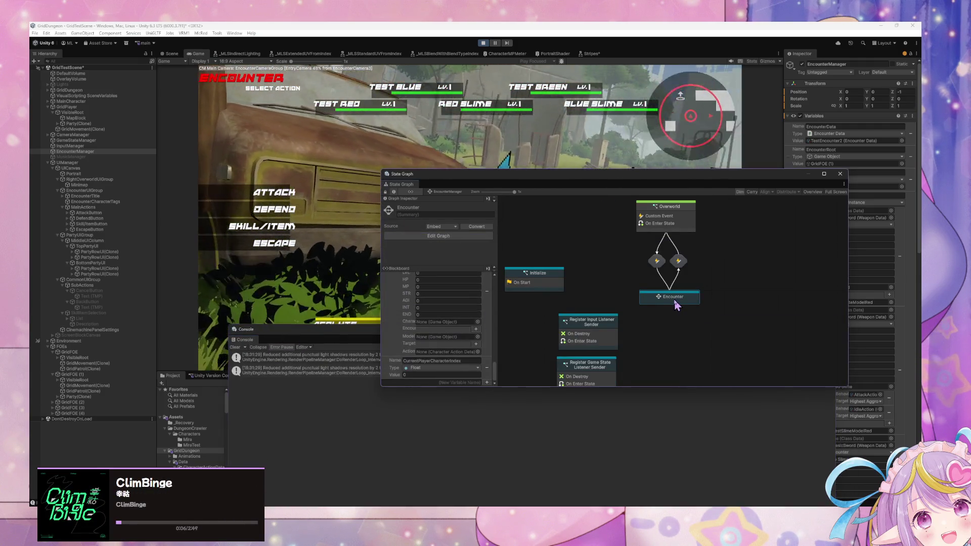
double_click(676, 299)
double_click(602, 245)
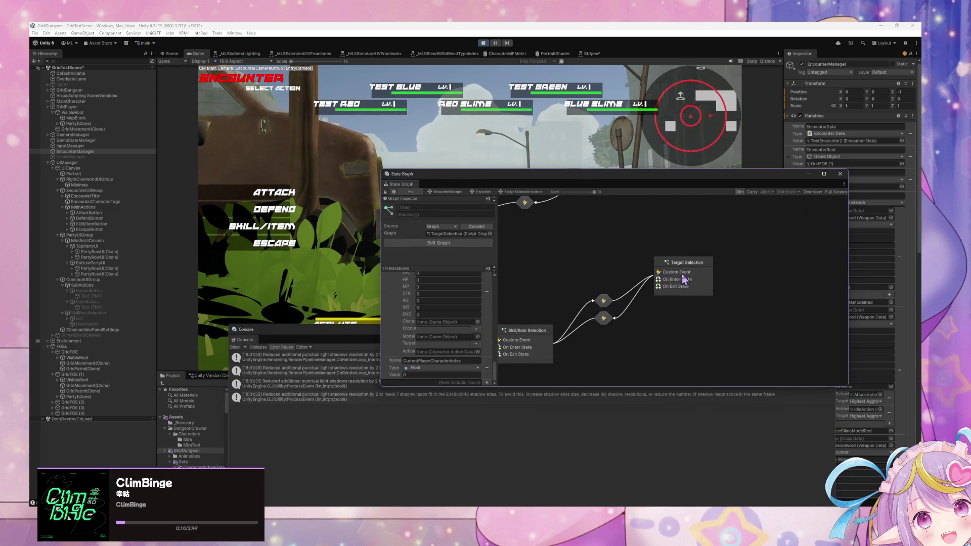
left_click_drag(613, 335, 573, 329)
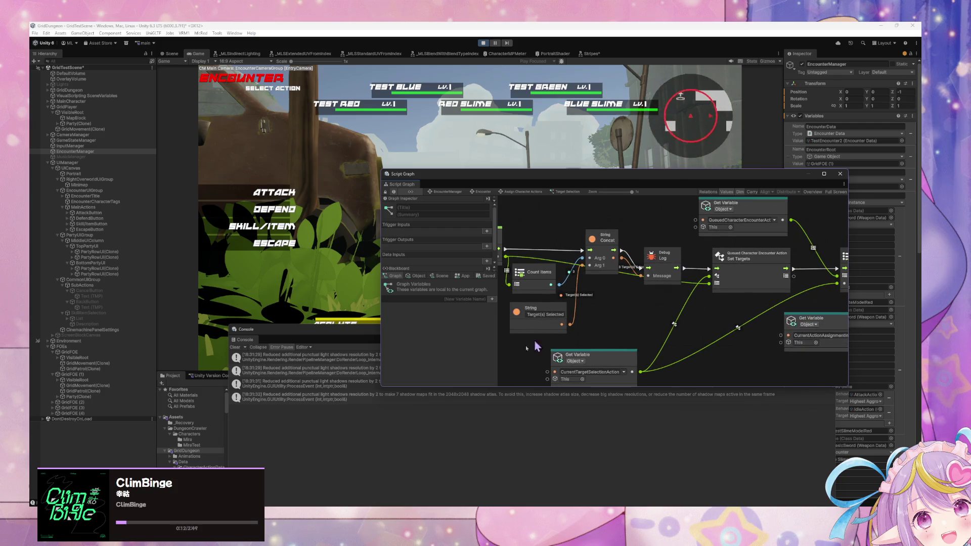
Step: Back out of Skill/Item and attack a single target with the first character
left_click(275, 360)
left_click(273, 226)
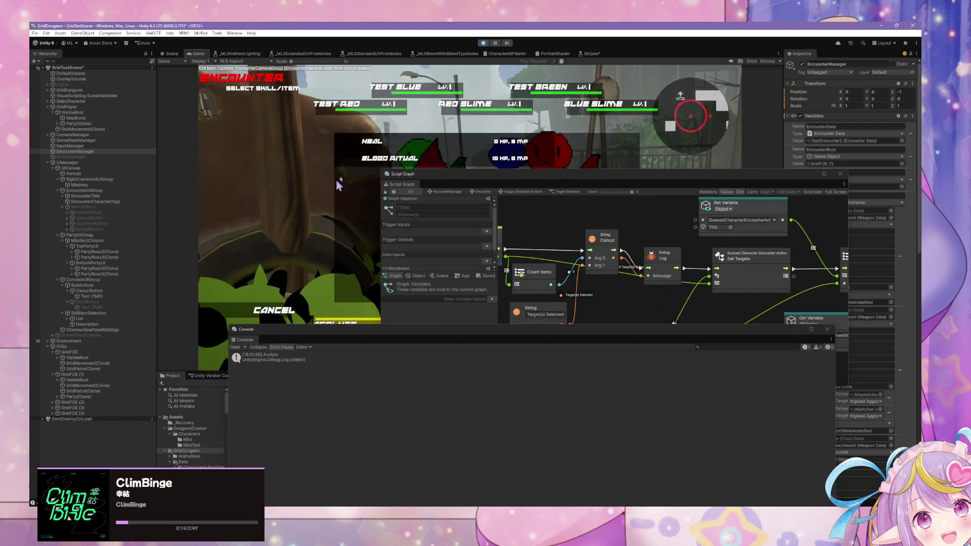
key("Escape")
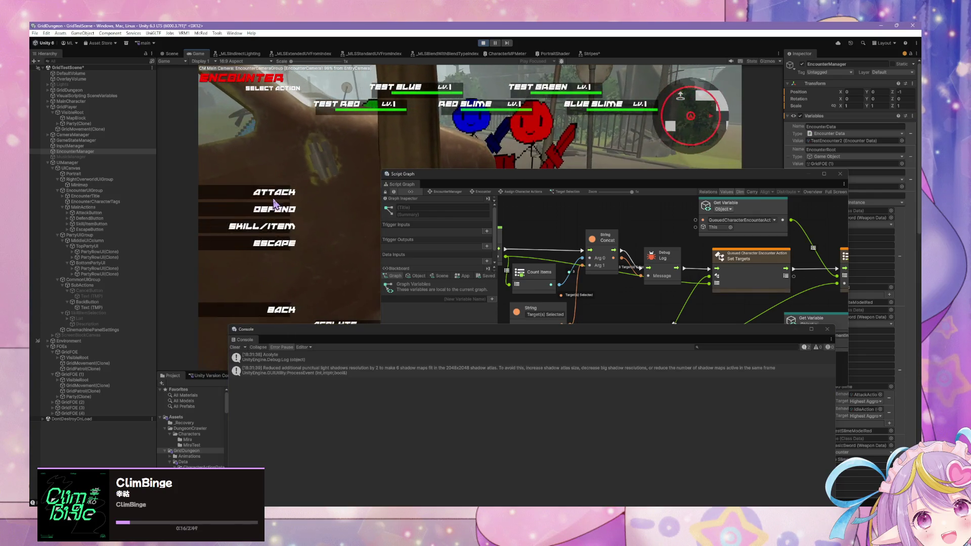
left_click(273, 207)
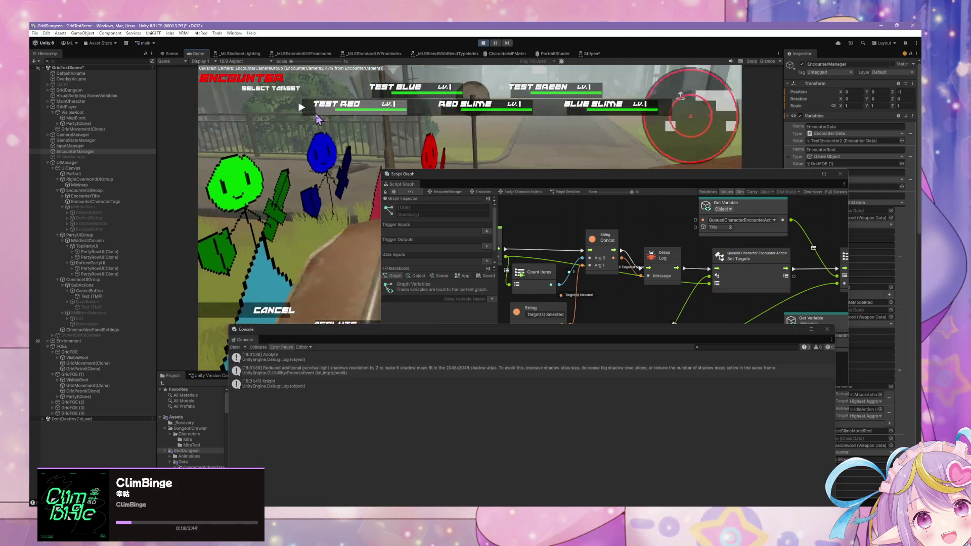
left_click(317, 119)
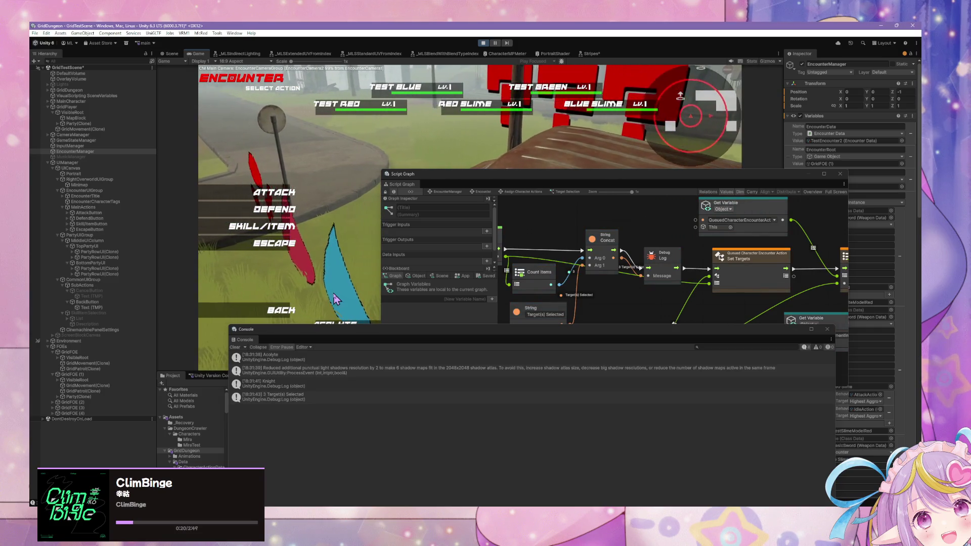
Step: Pick a skill and target for the next character so three actions queue
left_click(232, 237)
left_click(354, 144)
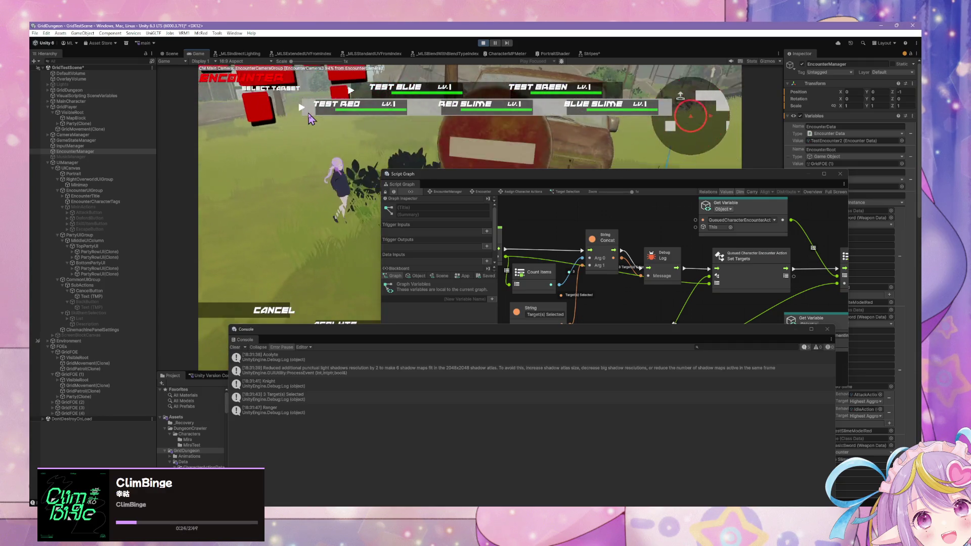
left_click(311, 118)
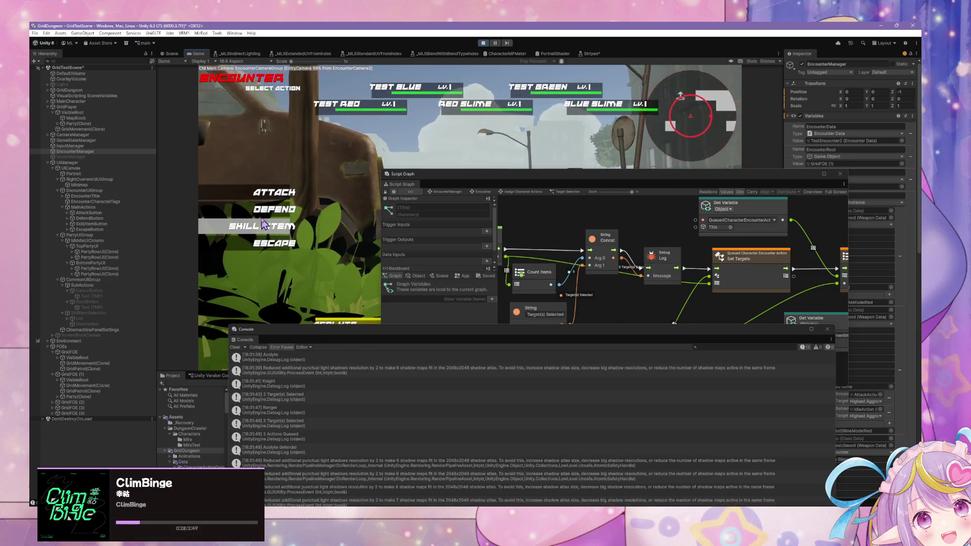
left_click_drag(808, 334, 594, 308)
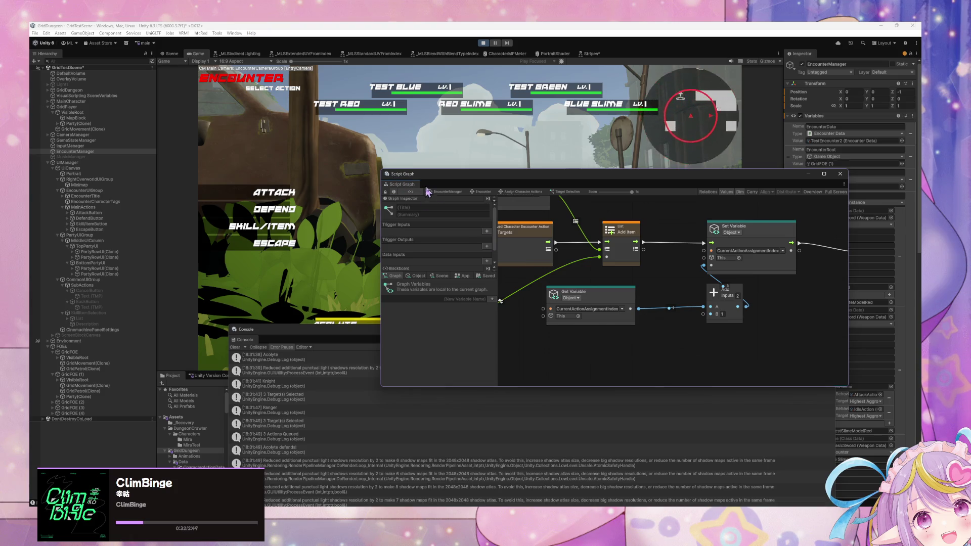
Step: Enter the Execute Action from Each Characters graph and shift For Each Loop and Debug Log right
left_click(481, 192)
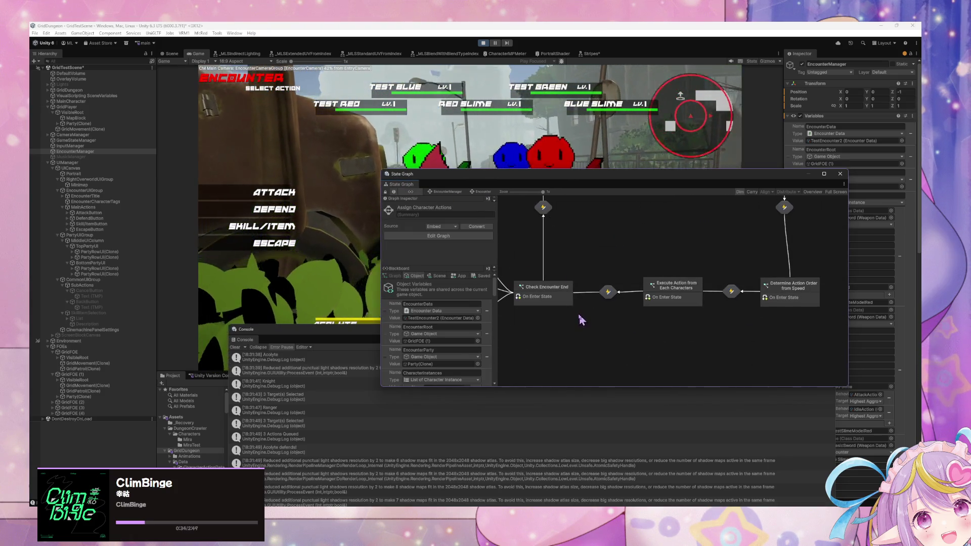
double_click(676, 299)
left_click_drag(578, 302, 606, 304)
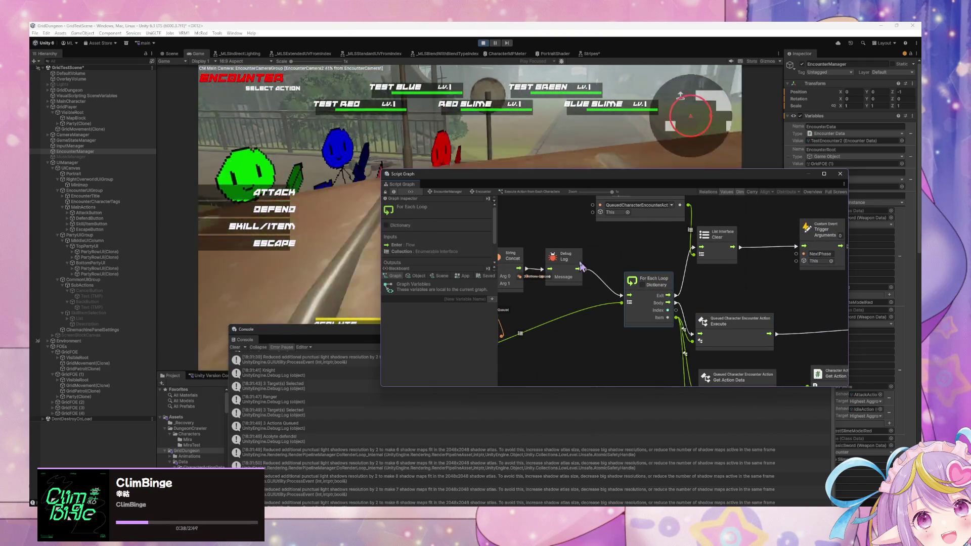
left_click_drag(563, 256, 586, 255)
mouse_move(711, 302)
left_mouse_down()
mouse_move(626, 314)
mouse_move(676, 303)
mouse_move(599, 305)
left_mouse_up()
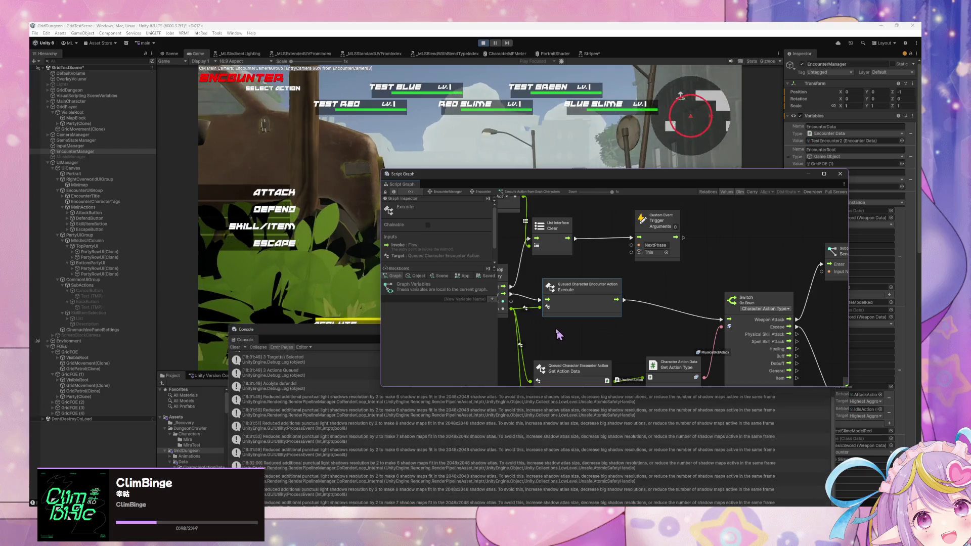
Step: Inspect the Get Action Type and Execute nodes, then switch to the attack handler code
scroll(557, 334, "down", 3)
left_click_drag(564, 324, 562, 316)
left_click_drag(677, 326, 679, 320)
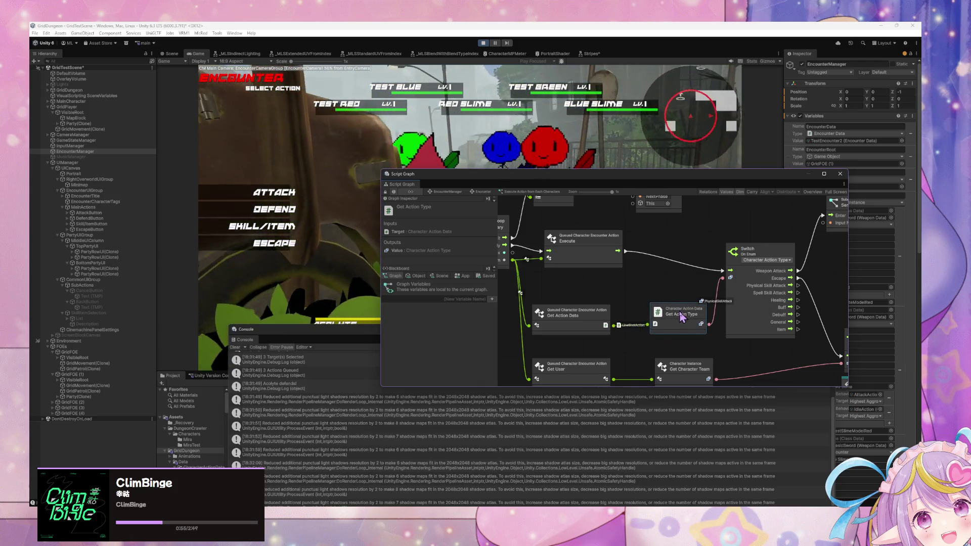
left_click(579, 244)
key("alt+Tab")
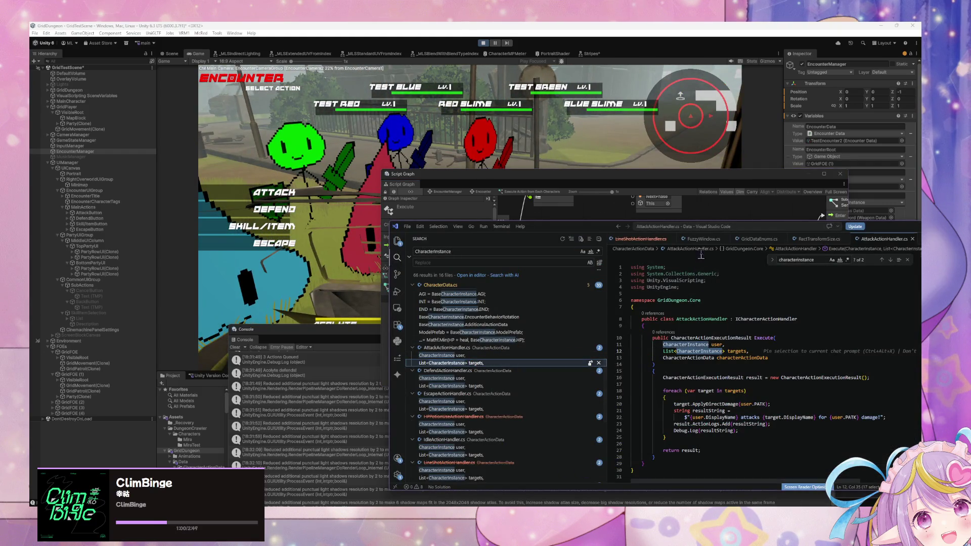
Step: Open CharacterActionData.cs through a quick-open search for 'characteraction'
key("ctrl+p")
type("c")
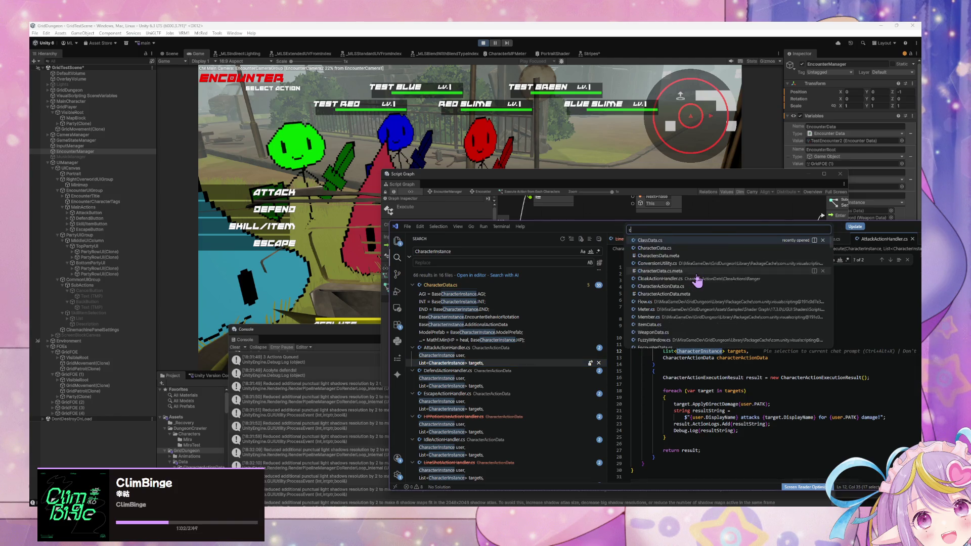
type("haracter")
key("Up")
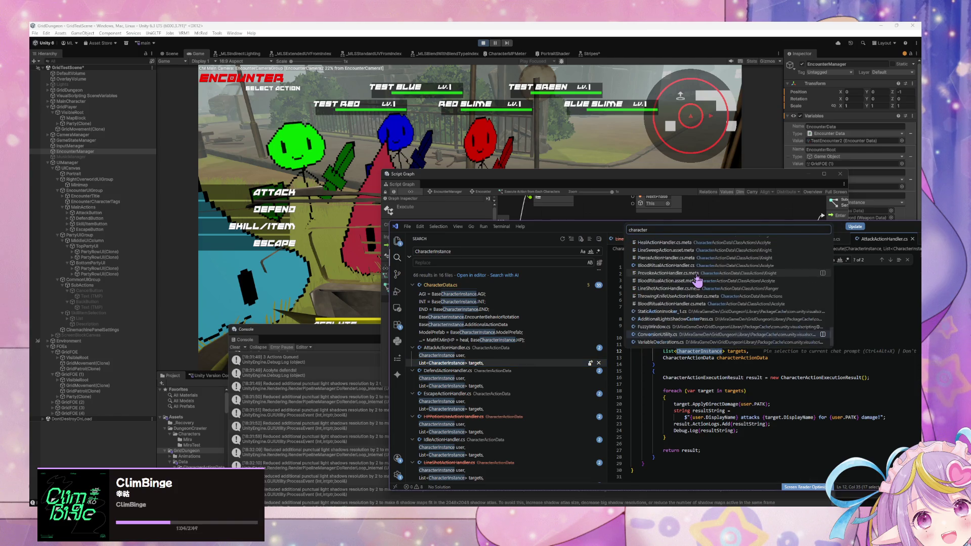
type("action")
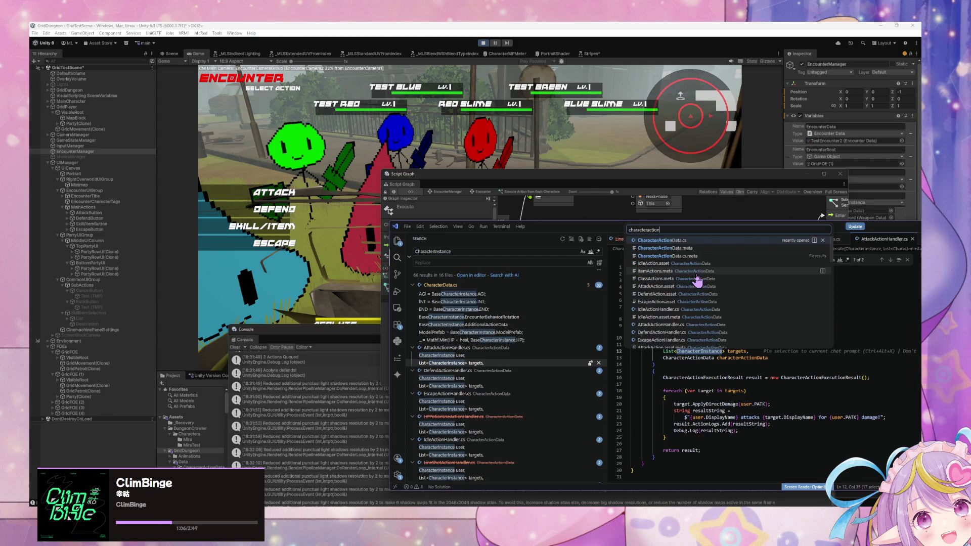
key("Return")
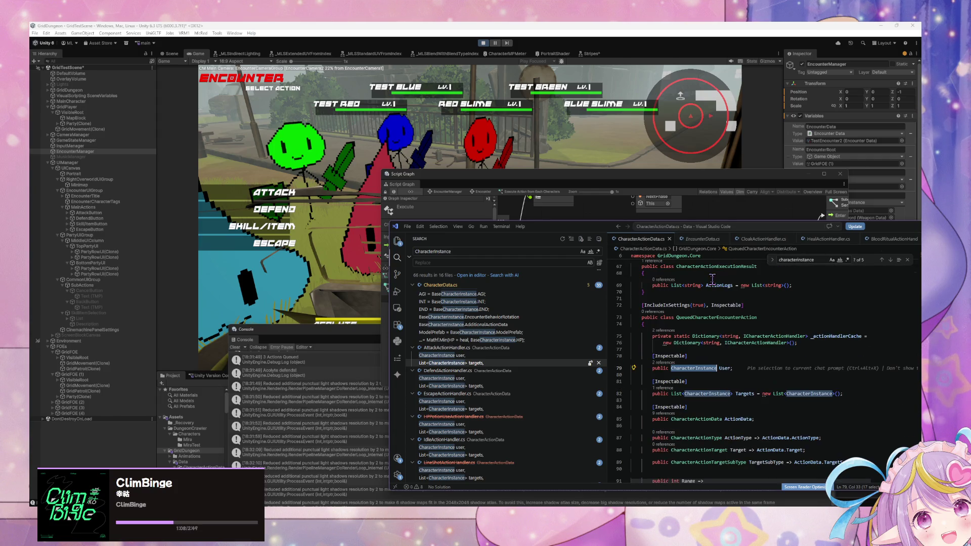
Step: Scroll to the queued action's Execute method and widen the code editor window
scroll(711, 280, "down", 5)
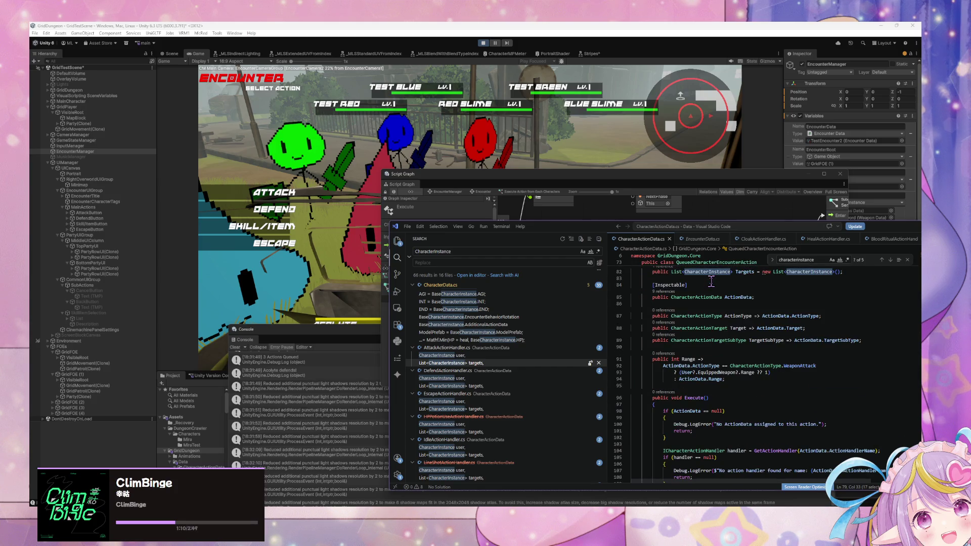
scroll(711, 282, "down", 4)
scroll(690, 287, "up", 1)
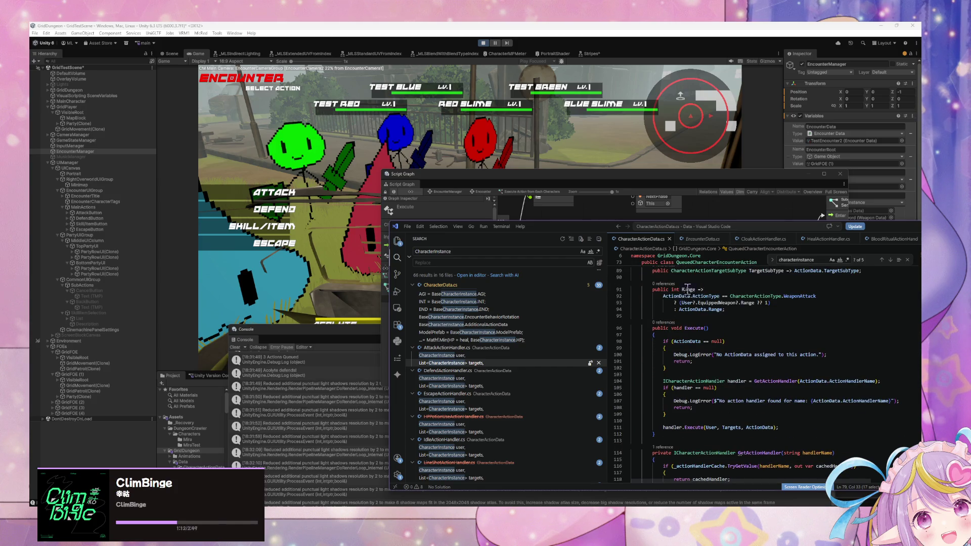
left_click(723, 310)
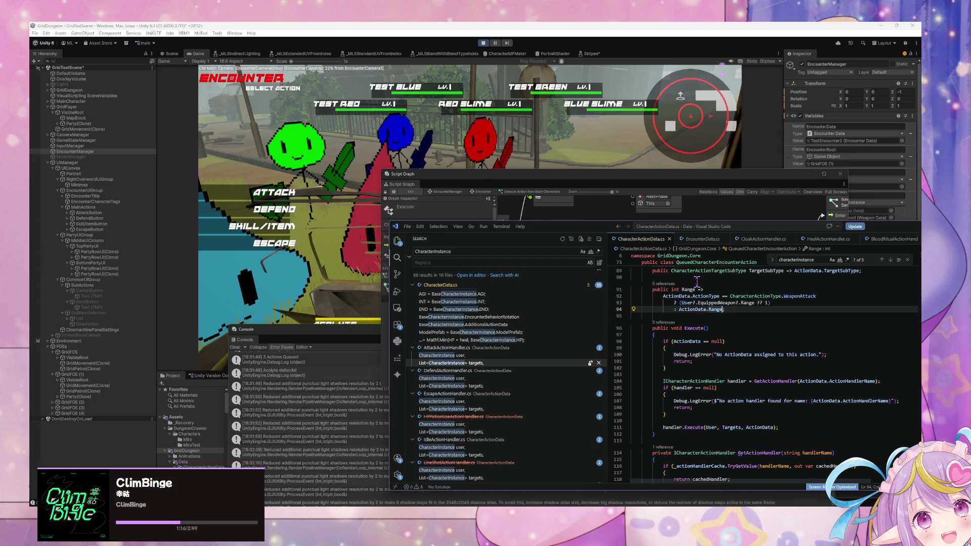
scroll(697, 281, "down", 1)
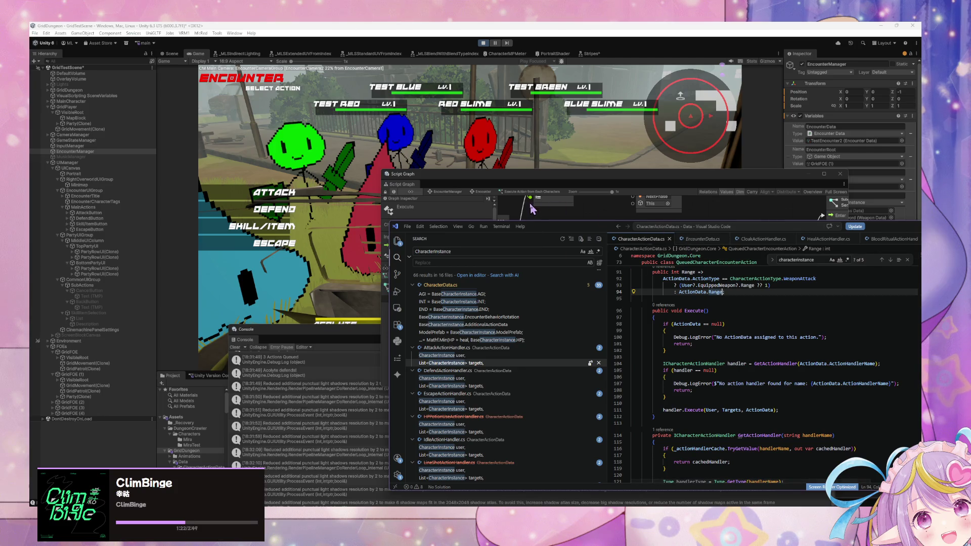
left_click_drag(603, 228, 489, 173)
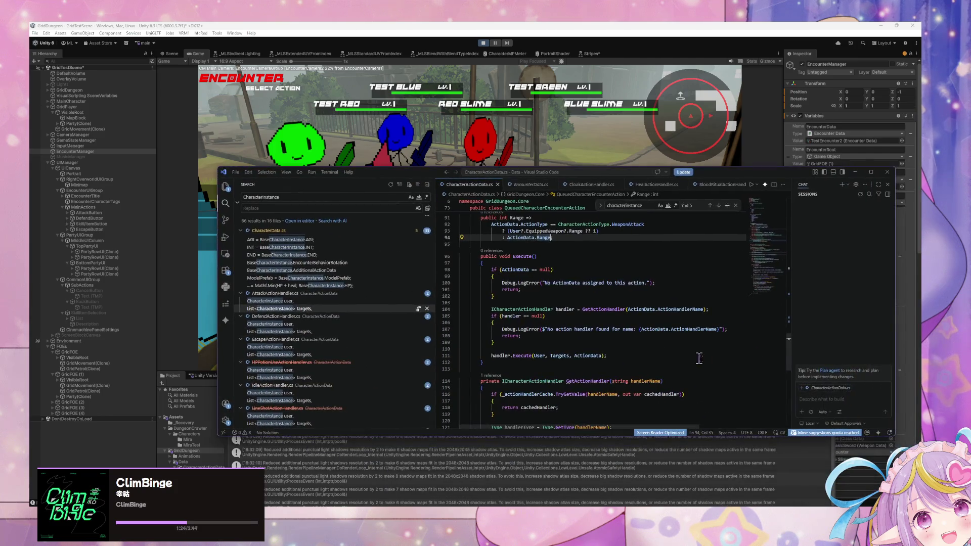
Step: After Execute's handler null check, add a Debug.Log printing 'Executing' with the action's name
left_click(554, 324)
left_click(543, 342)
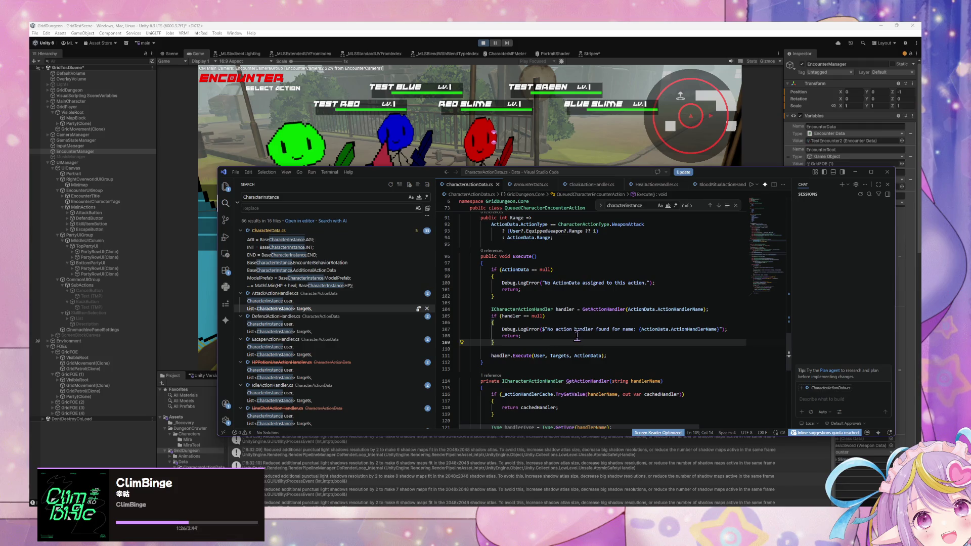
key("Return")
key("Return")
type("Deb")
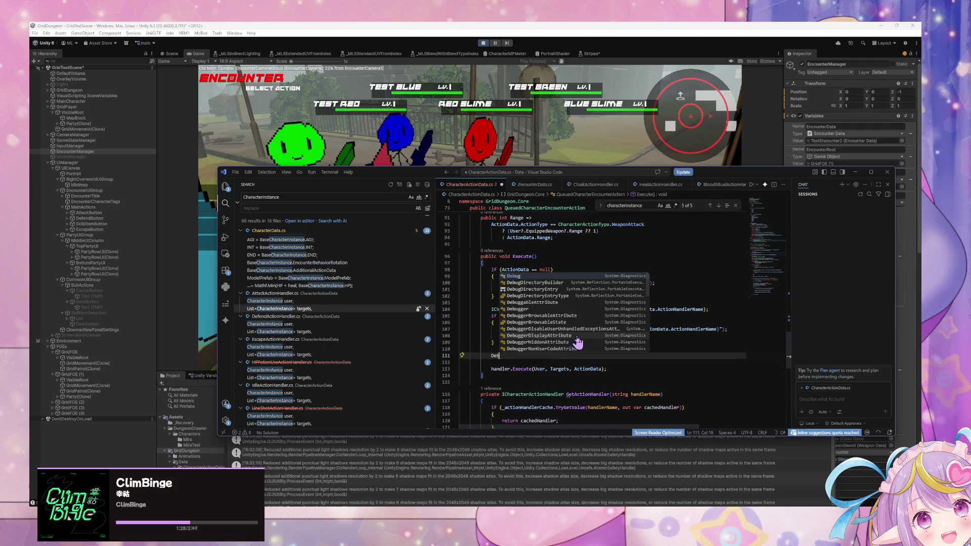
type("ug.Log*(")
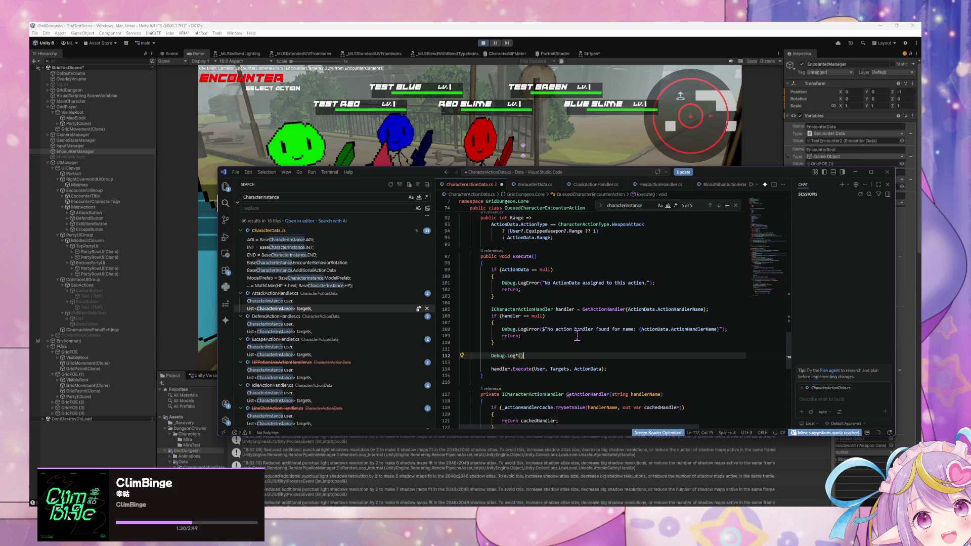
type(";")
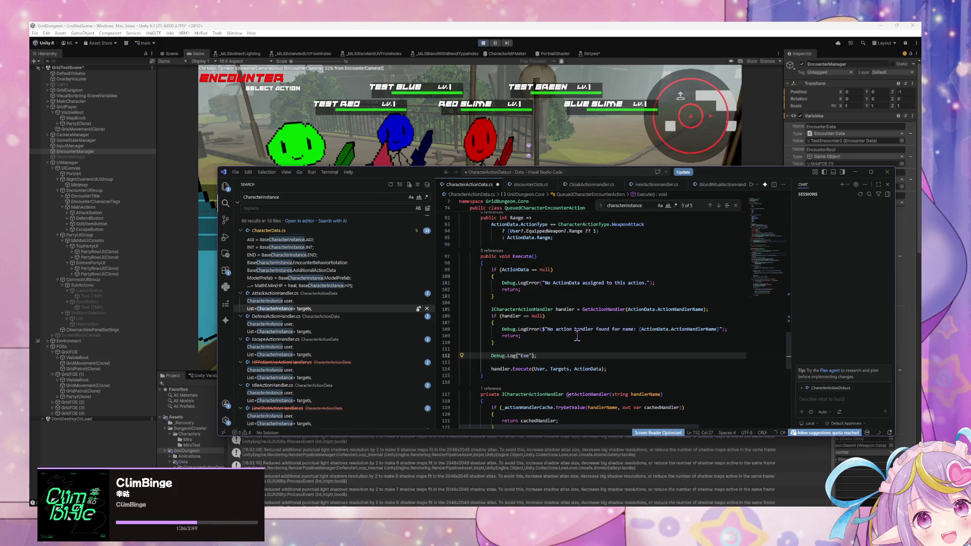
type("#")
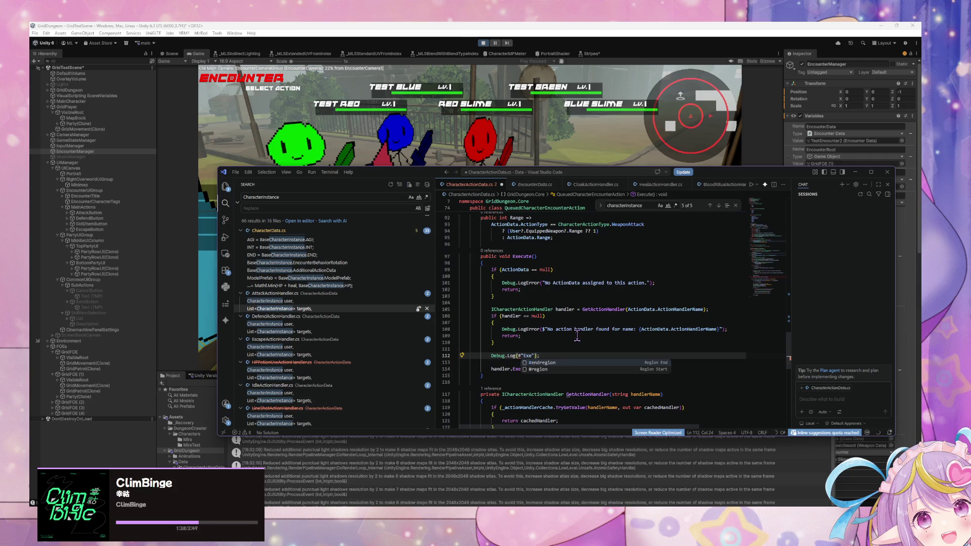
key("BackSpace")
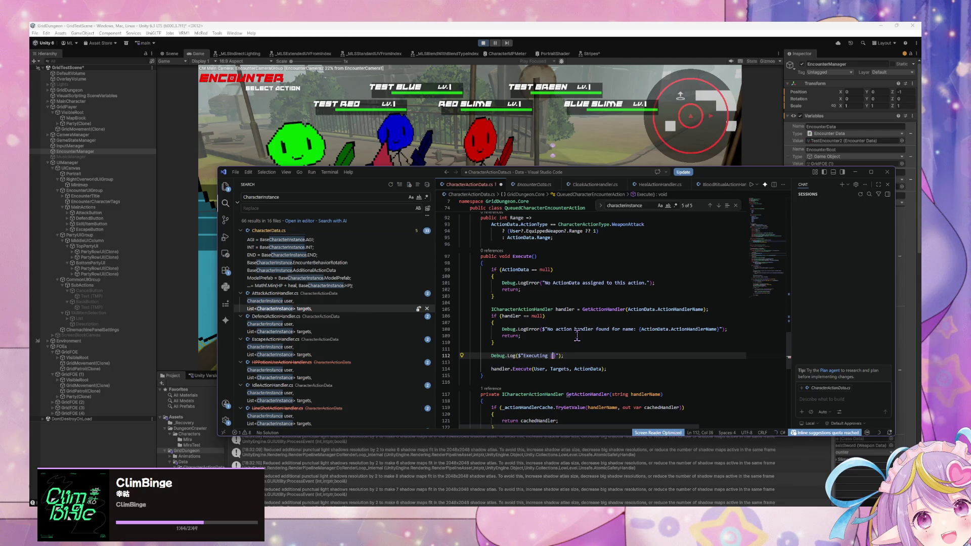
type("Act")
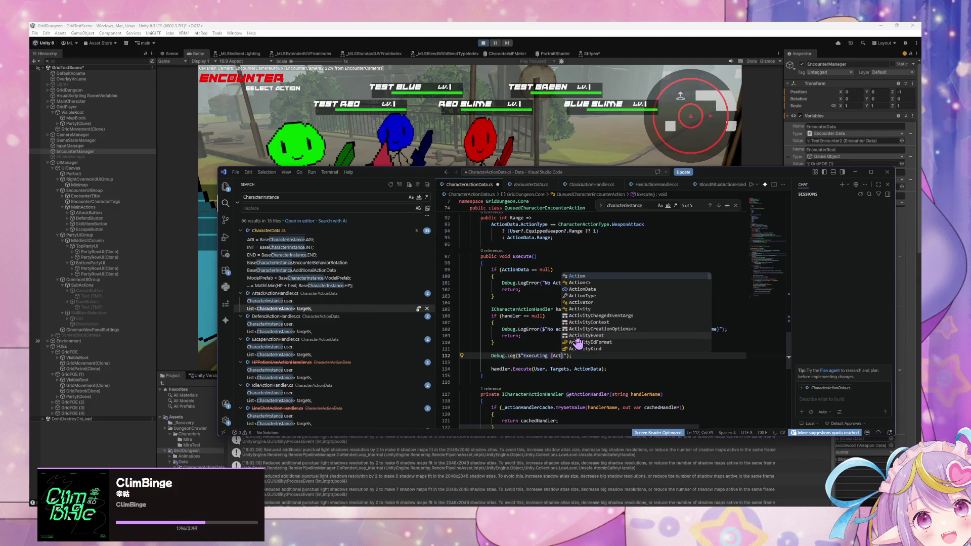
type("ion")
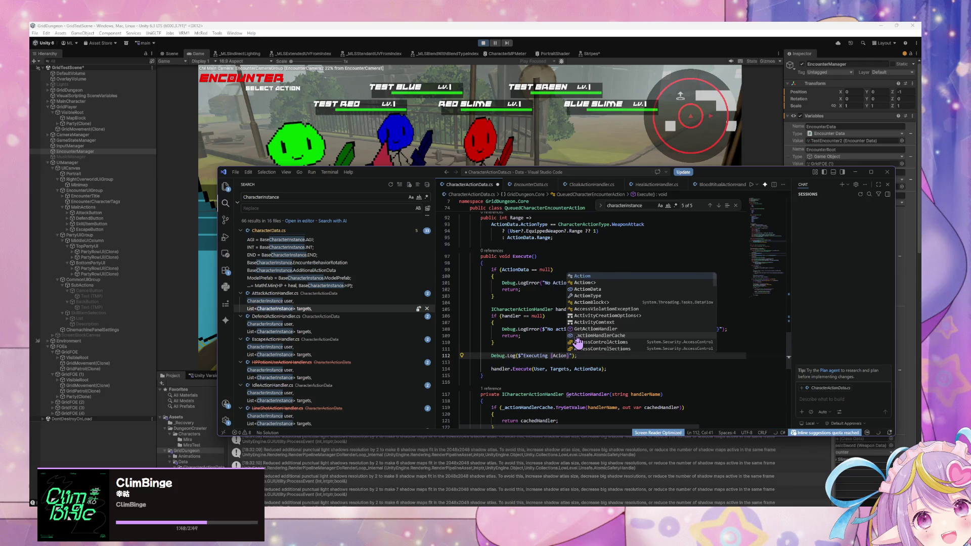
key("Escape")
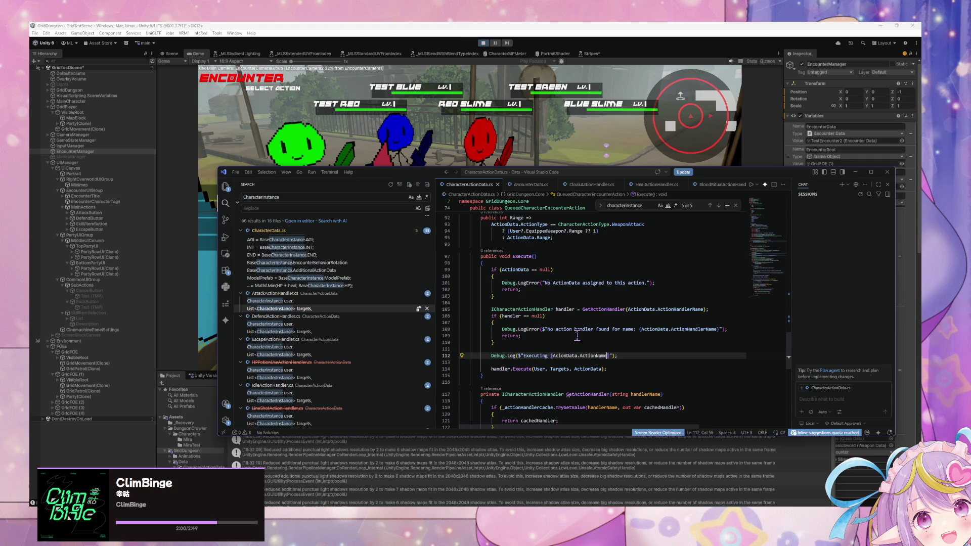
left_click(422, 165)
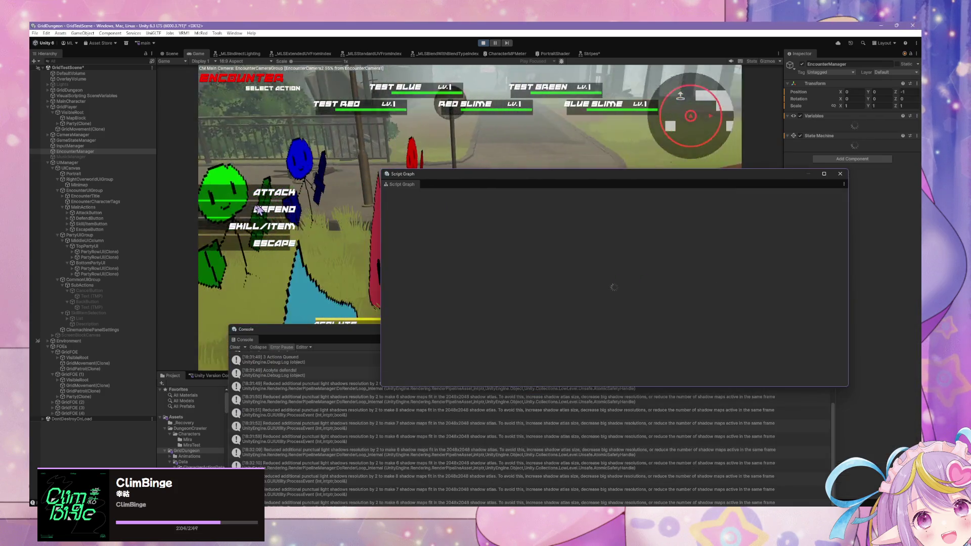
Step: Close the Script Graph, stop play mode, and open the erroring CharacterActionData.cs from the Console
left_click(840, 174)
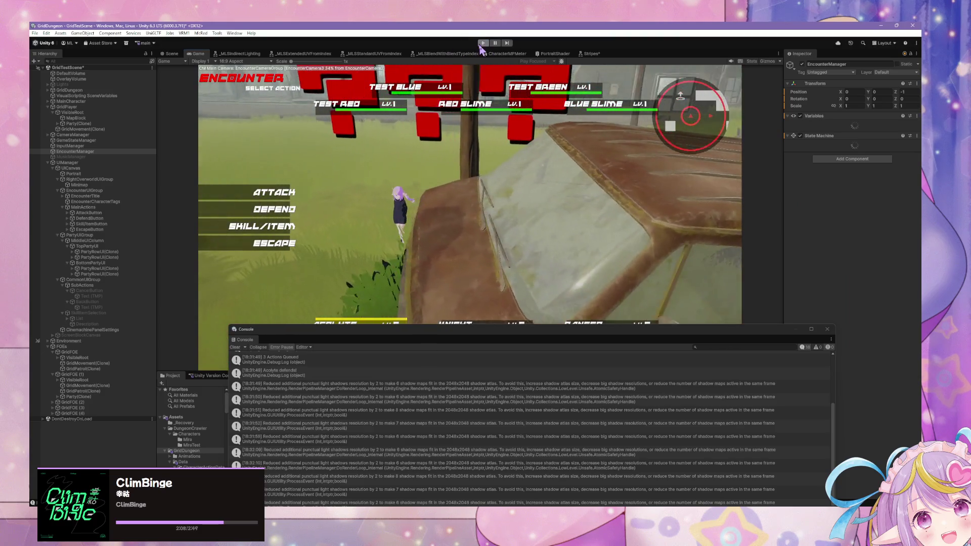
left_click(482, 43)
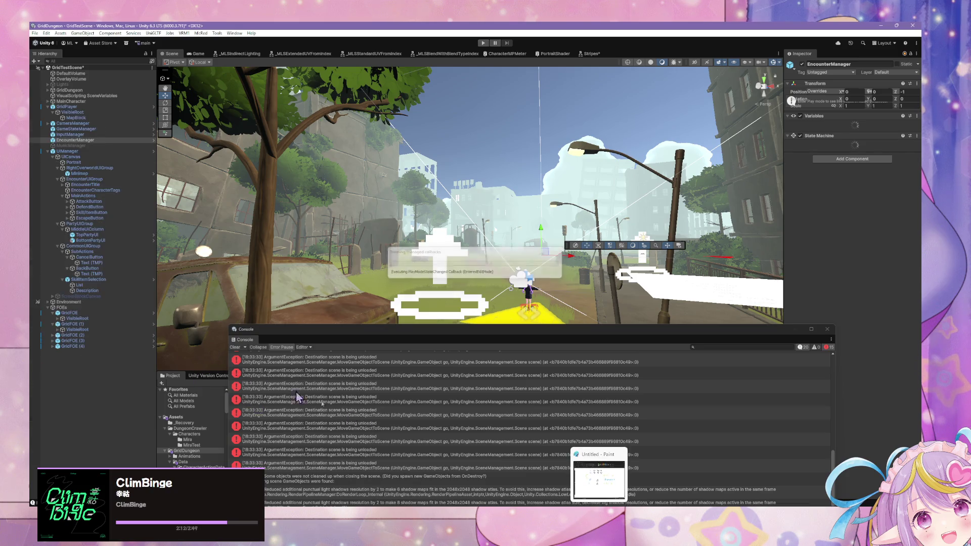
left_click(236, 349)
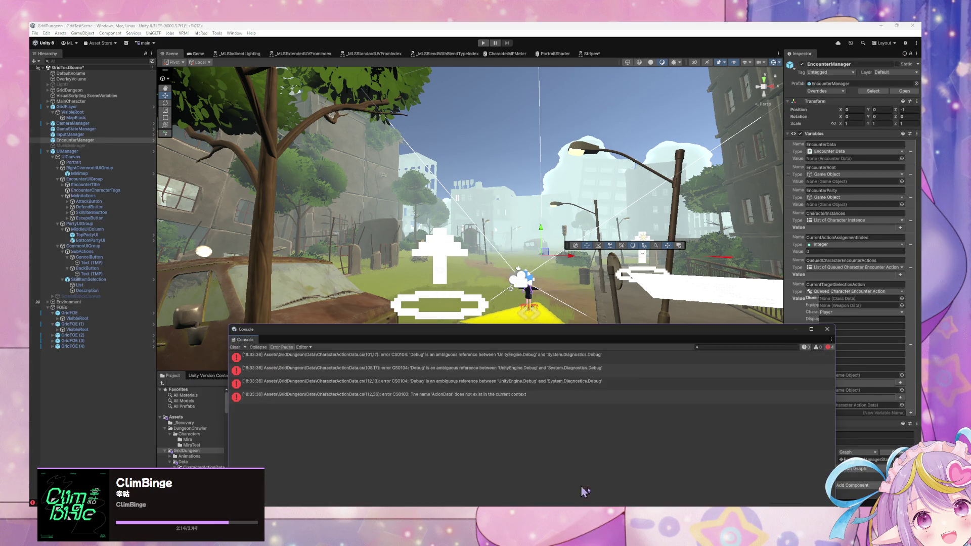
double_click(354, 354)
Step: Remove the conflicting System.Diagnostics import and let Unity recompile
scroll(718, 378, "up", 20)
scroll(718, 379, "up", 10)
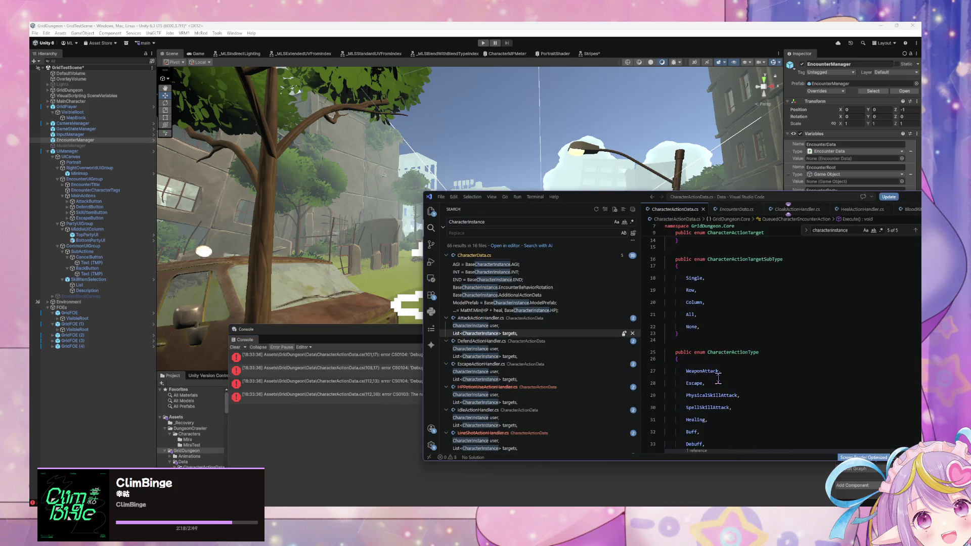
left_click(730, 251)
key("BackSpace")
key("BackSpace")
key("BackSpace")
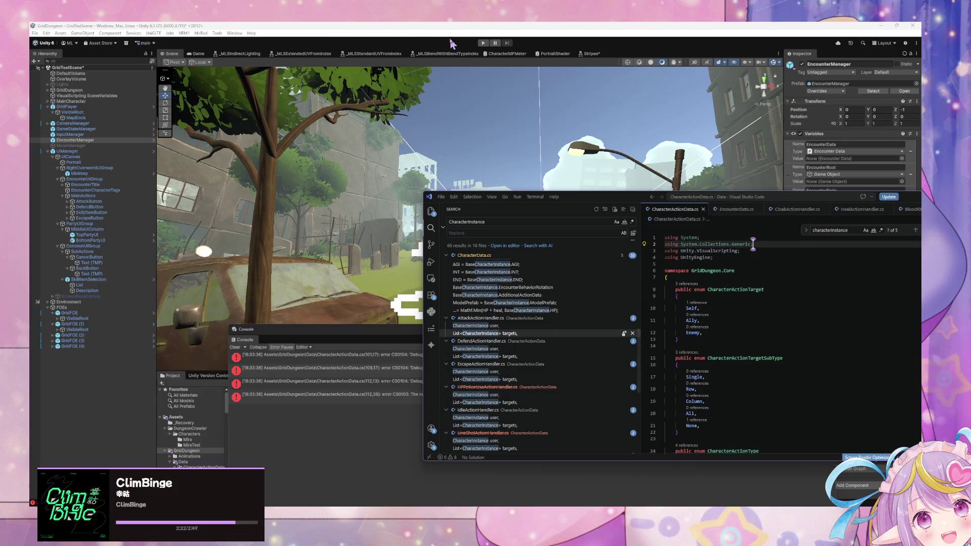
left_click(465, 53)
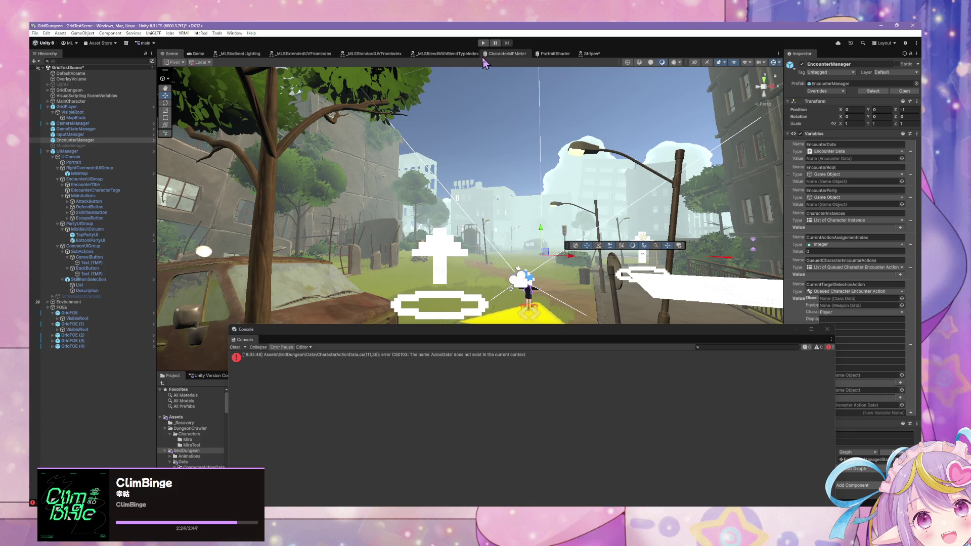
key("alt+Tab")
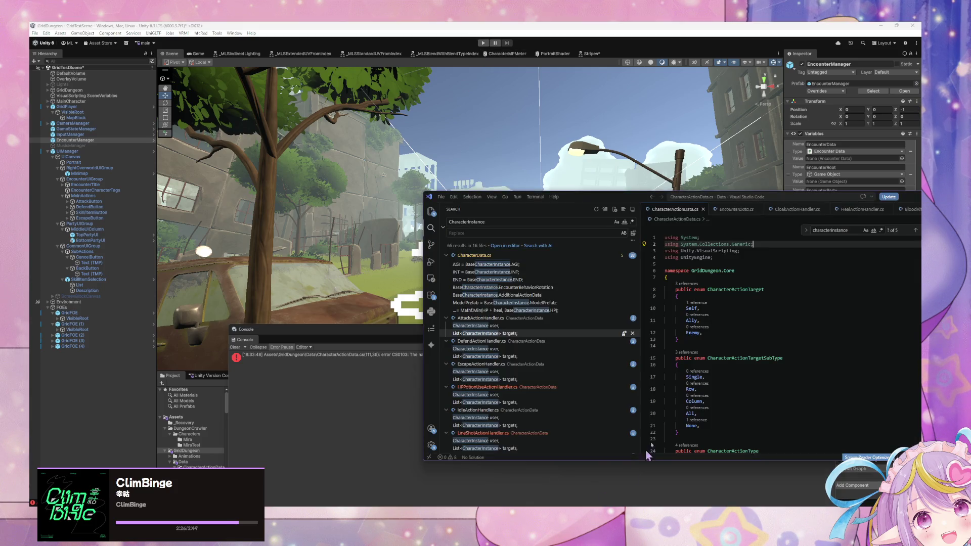
Step: Replace ActionName with ActionHandlerName in line 111's Executing log
scroll(765, 300, "down", 5)
scroll(765, 300, "down", 10)
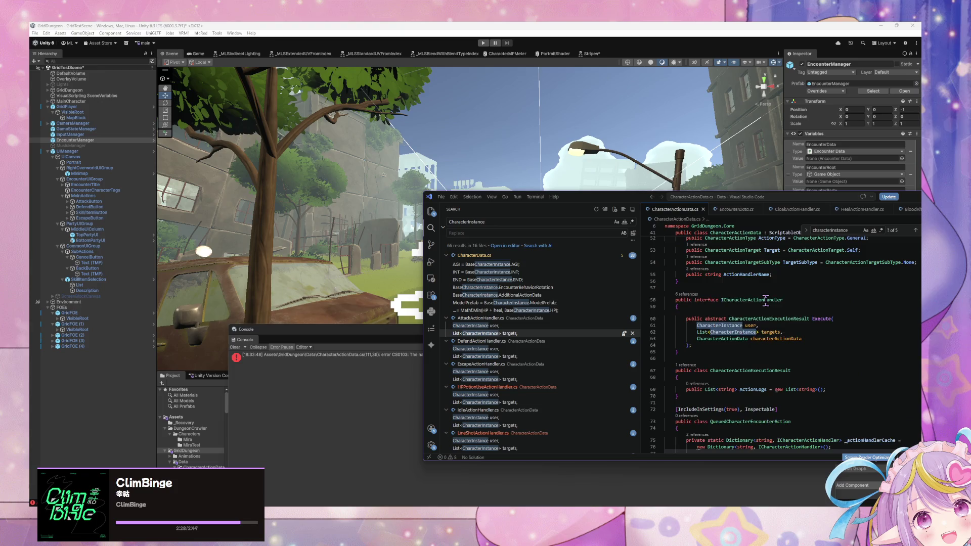
scroll(766, 301, "down", 4)
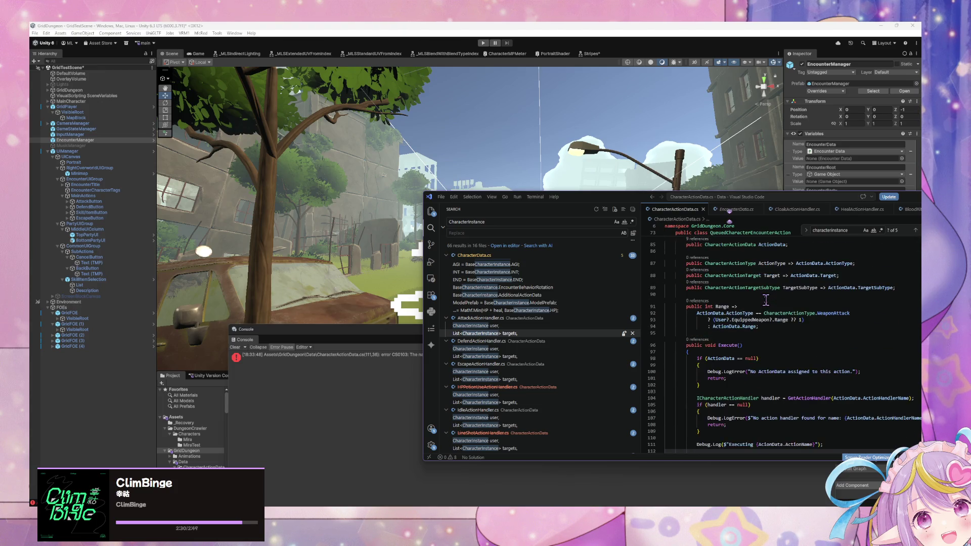
left_click(816, 392)
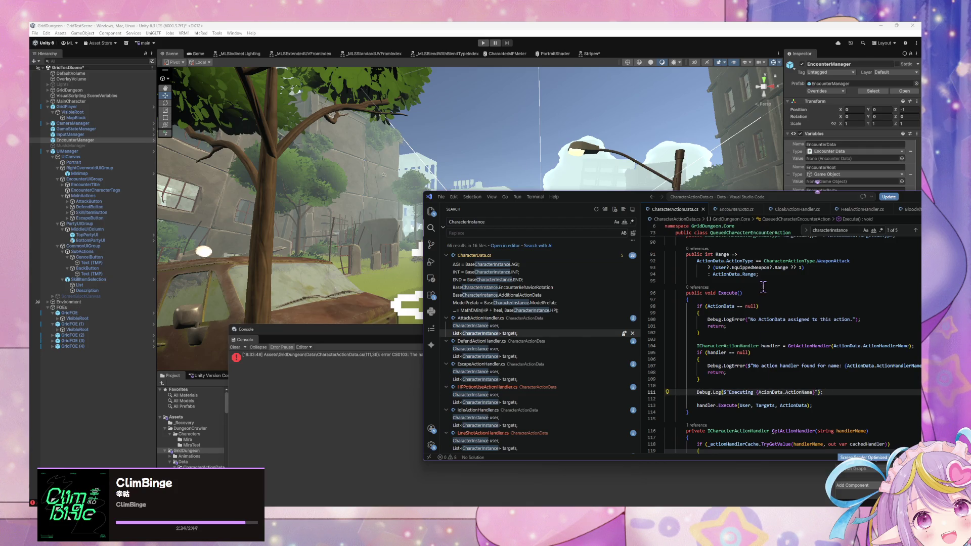
double_click(791, 392)
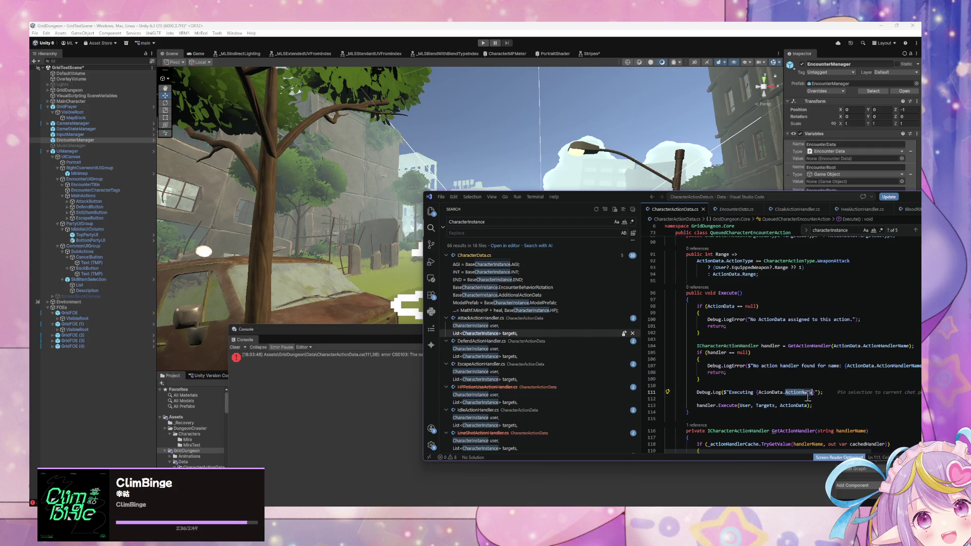
key("BackSpace")
key("BackSpace")
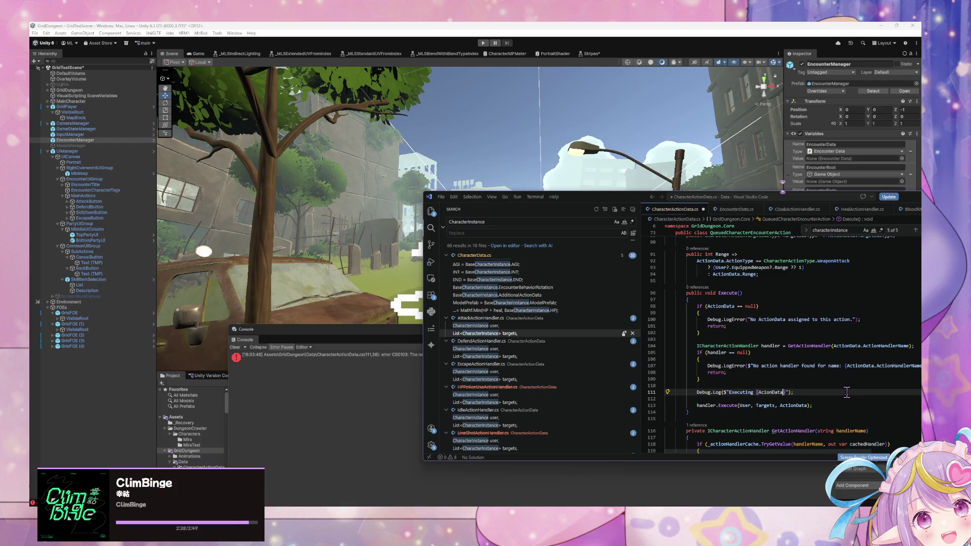
left_click_drag(620, 202, 461, 175)
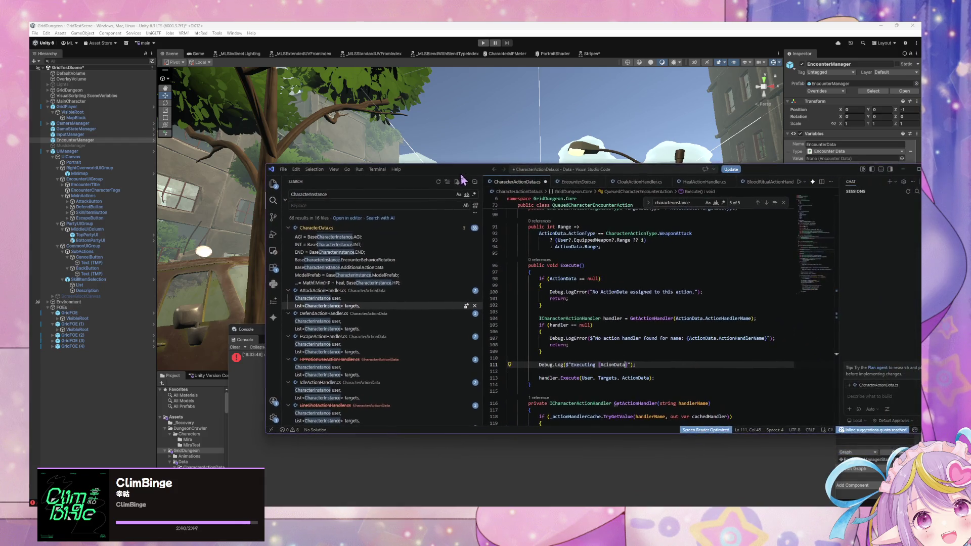
double_click(747, 339)
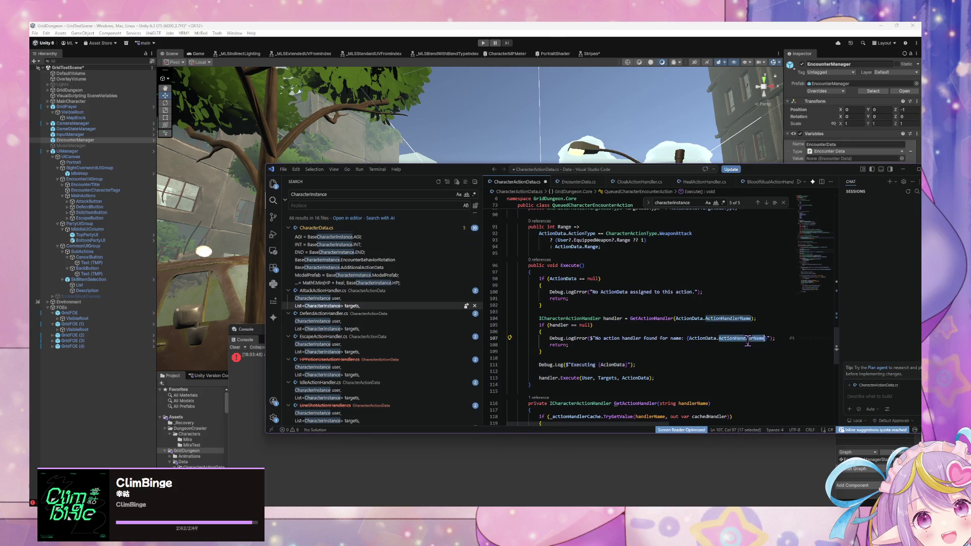
left_click(627, 365)
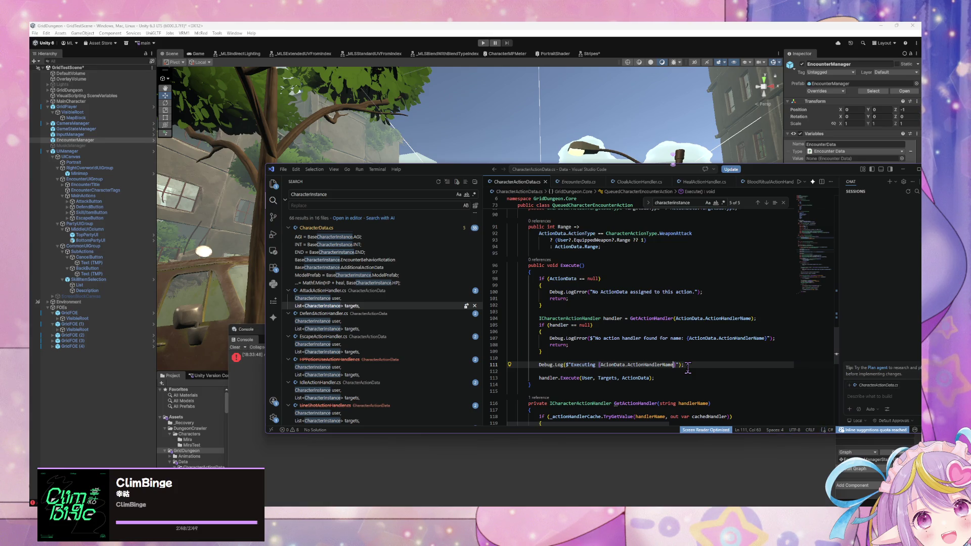
scroll(566, 334, "up", 2)
key("ctrl+f")
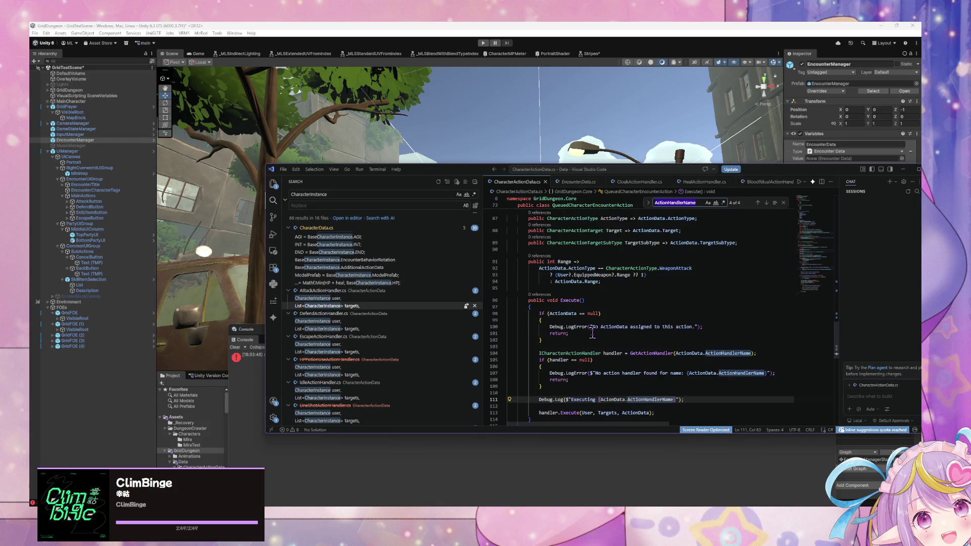
type("handl")
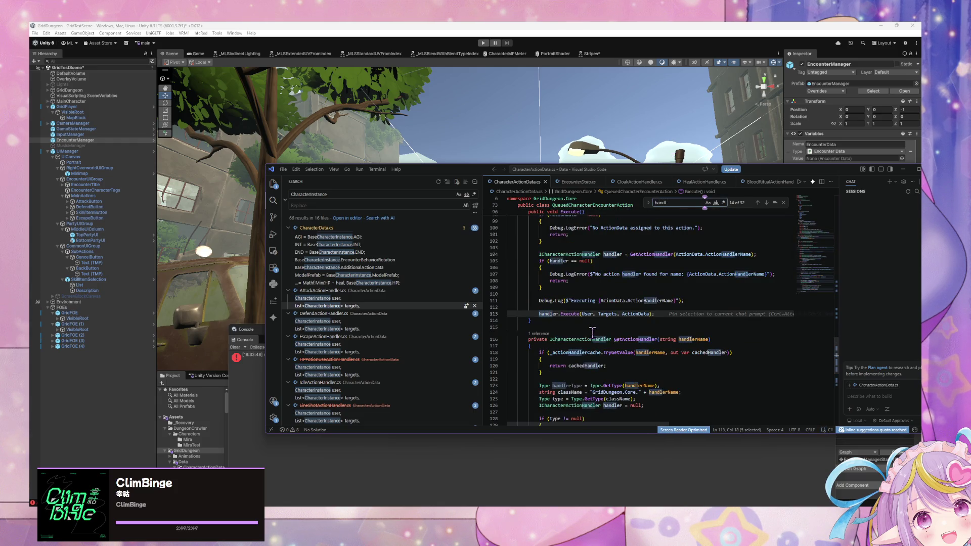
type("eler")
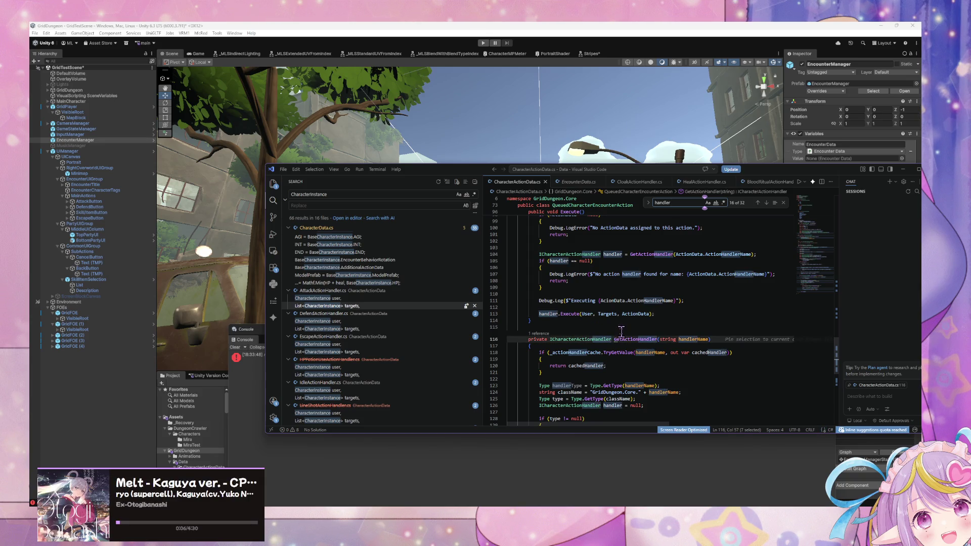
scroll(621, 331, "up", 2)
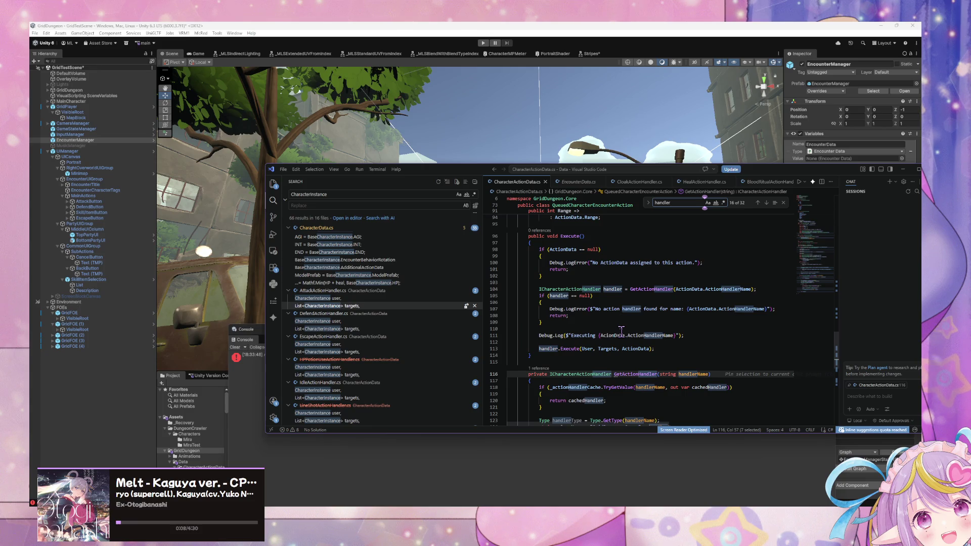
scroll(621, 329, "down", 4)
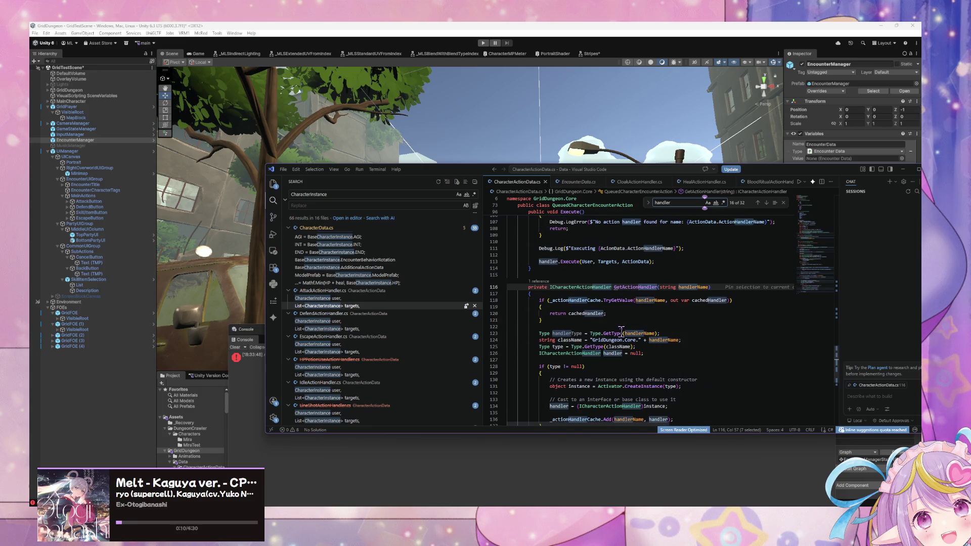
scroll(620, 330, "down", 4)
scroll(639, 326, "up", 10)
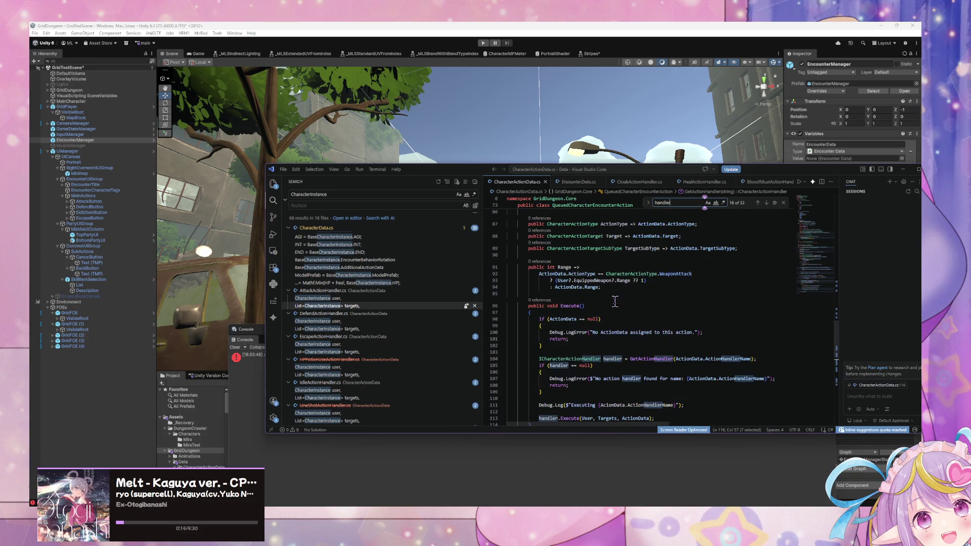
scroll(599, 275, "down", 2)
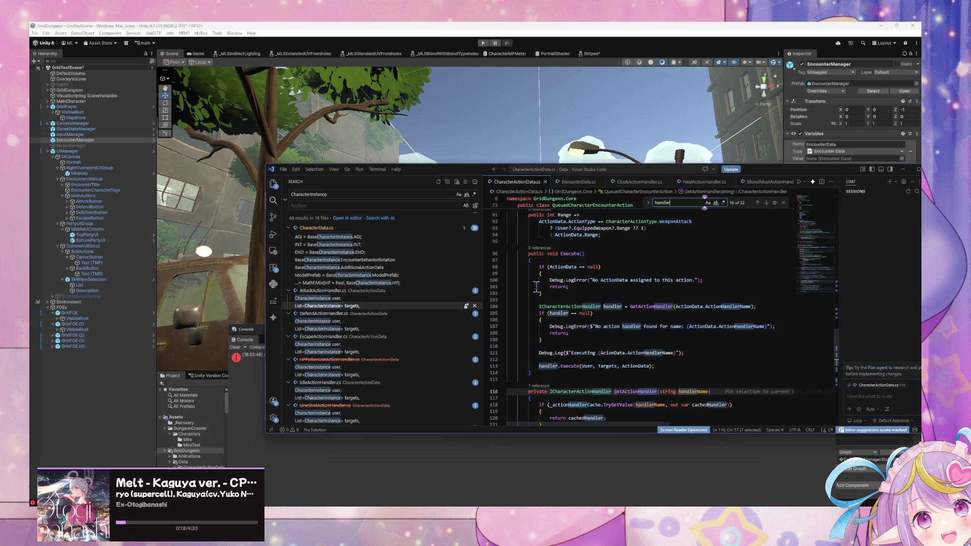
scroll(537, 287, "up", 1)
scroll(536, 289, "up", 3)
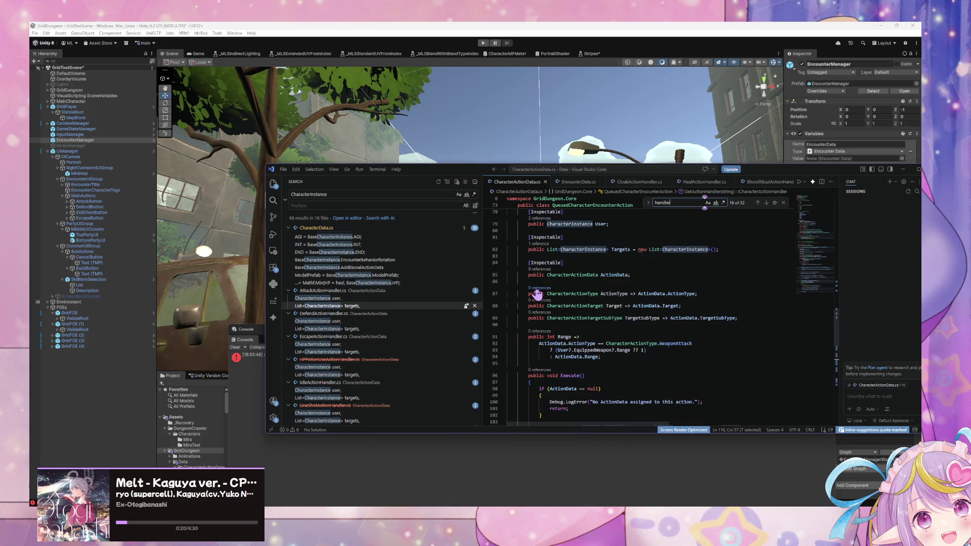
scroll(552, 288, "up", 2)
scroll(552, 287, "up", 1)
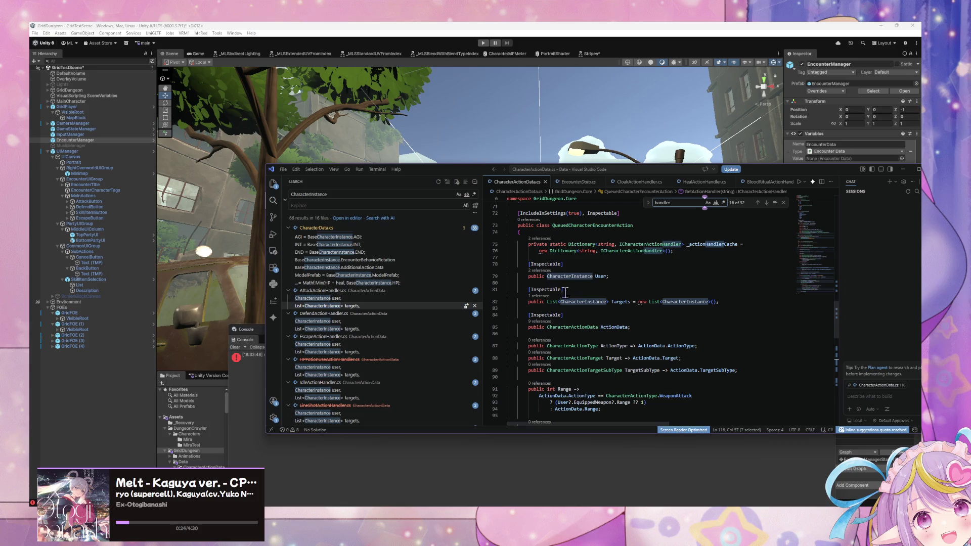
scroll(556, 311, "down", 8)
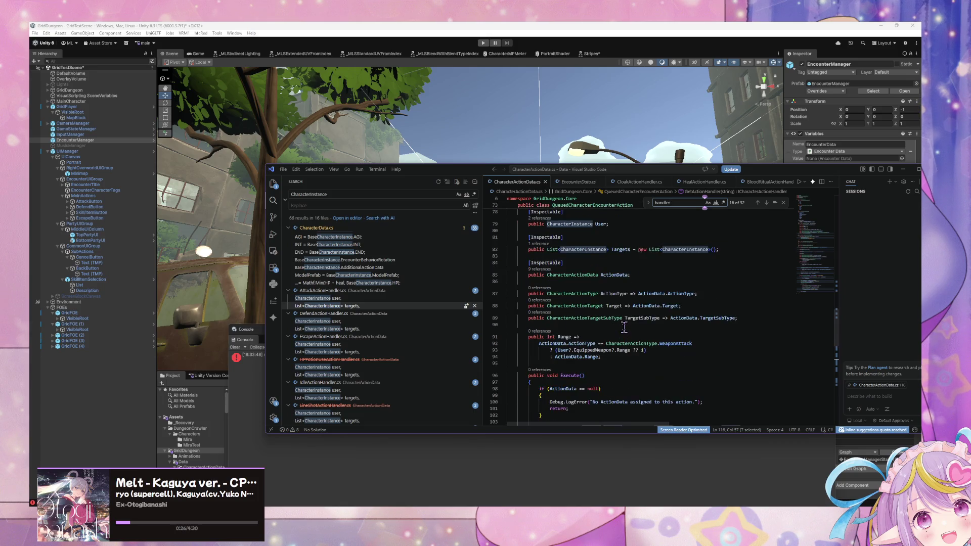
scroll(658, 326, "down", 3)
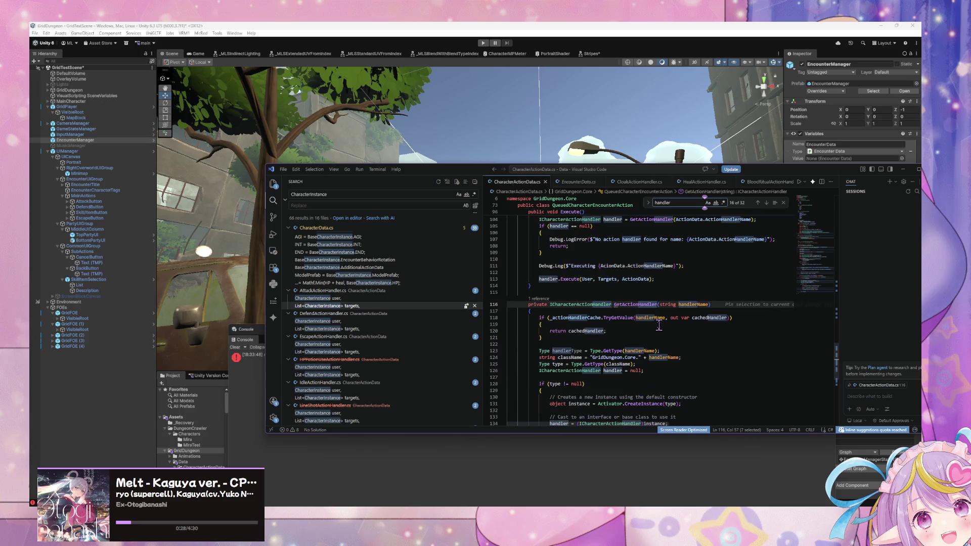
scroll(659, 326, "up", 3)
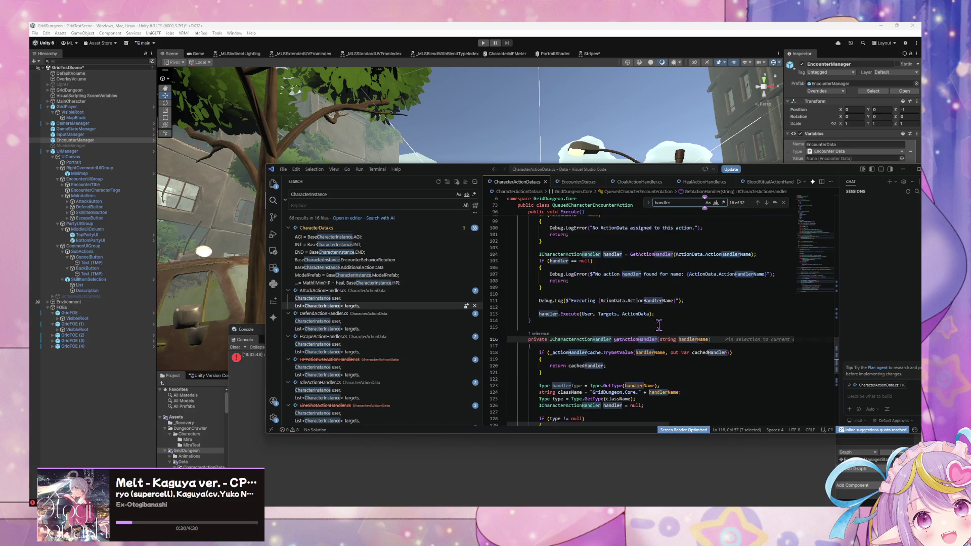
scroll(659, 325, "up", 6)
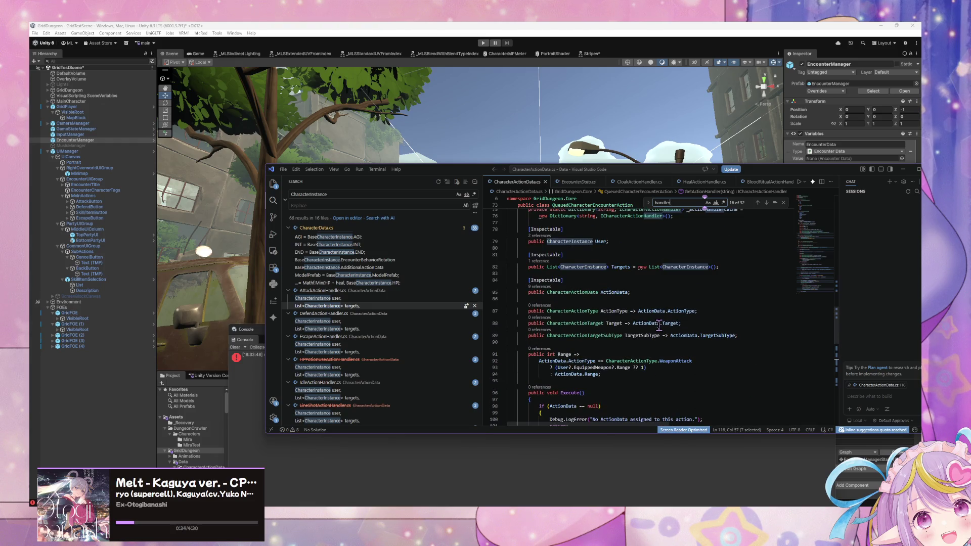
scroll(659, 326, "up", 3)
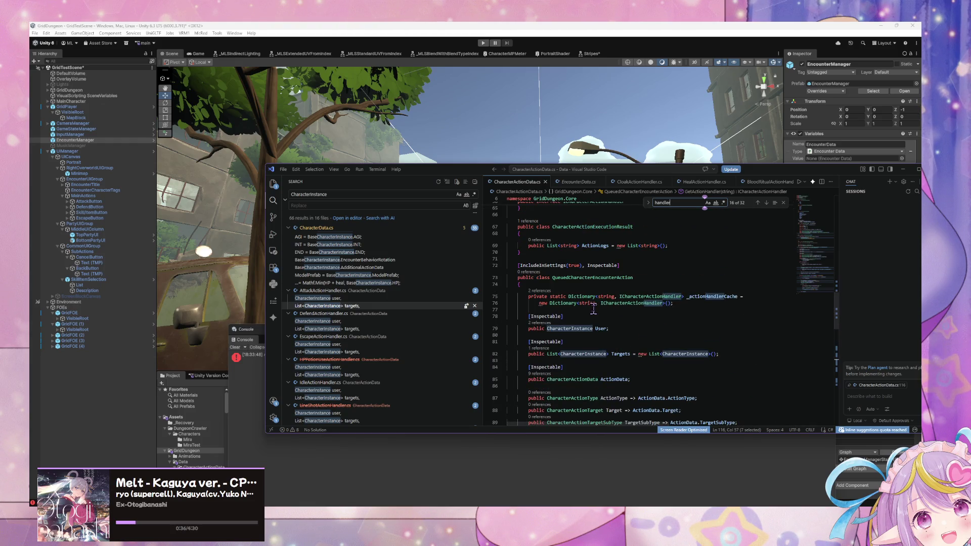
scroll(593, 309, "down", 4)
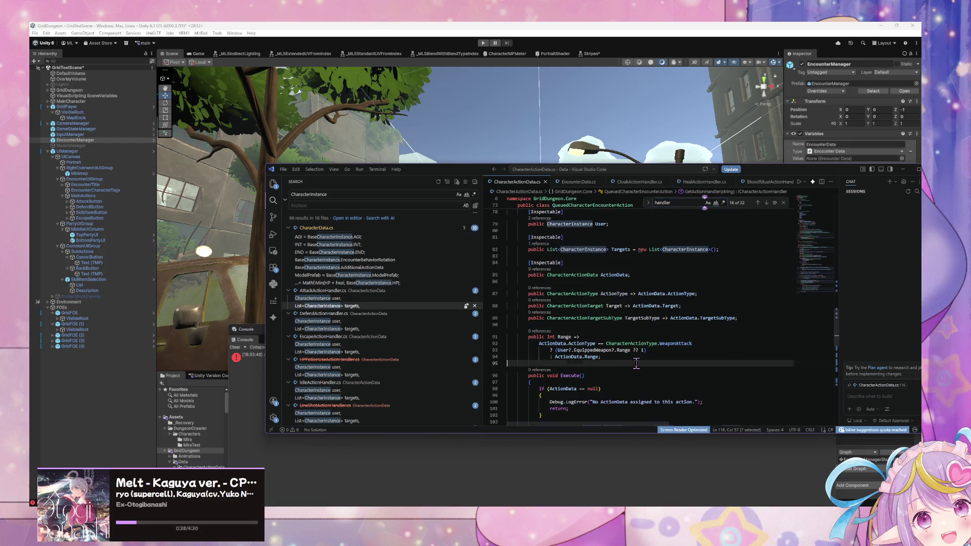
left_click(636, 364)
scroll(636, 364, "down", 2)
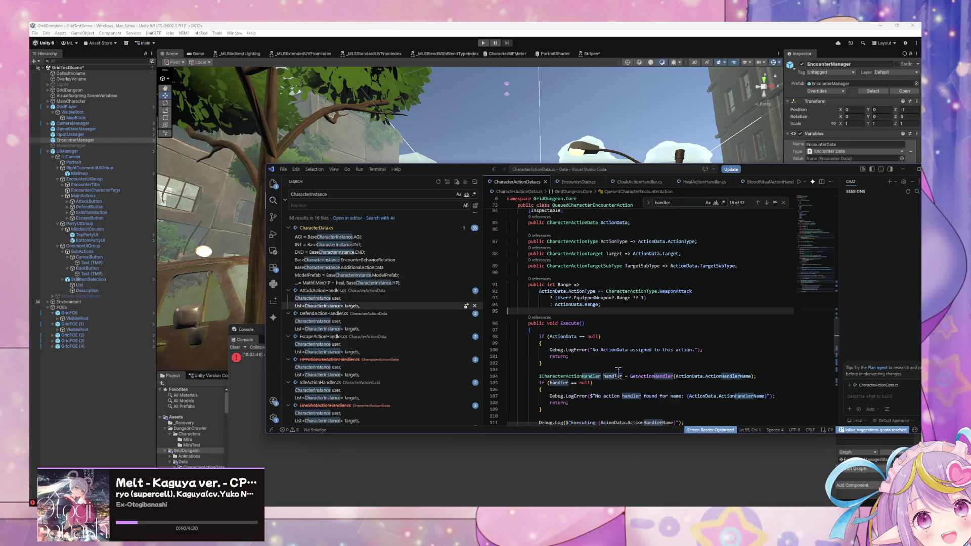
scroll(640, 357, "down", 4)
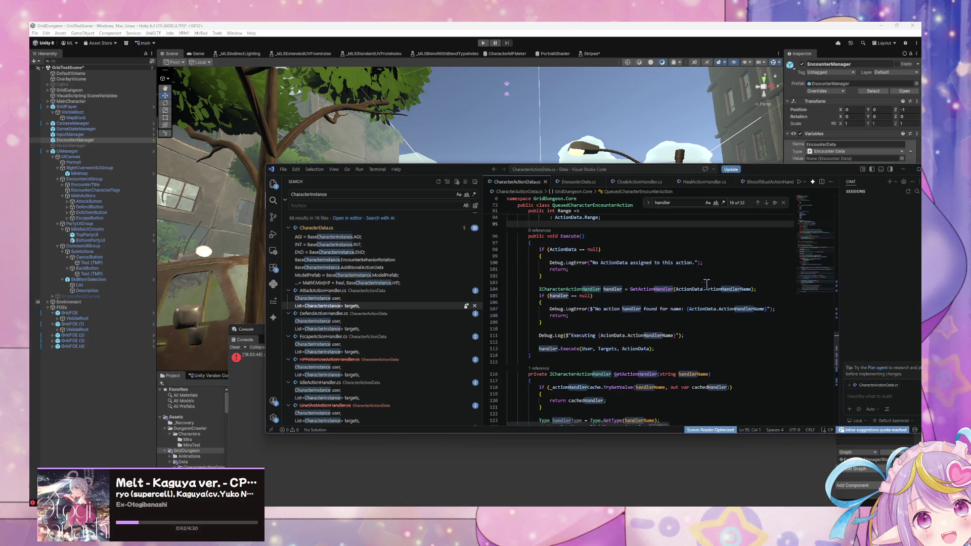
mouse_move(685, 288)
double_click(613, 289)
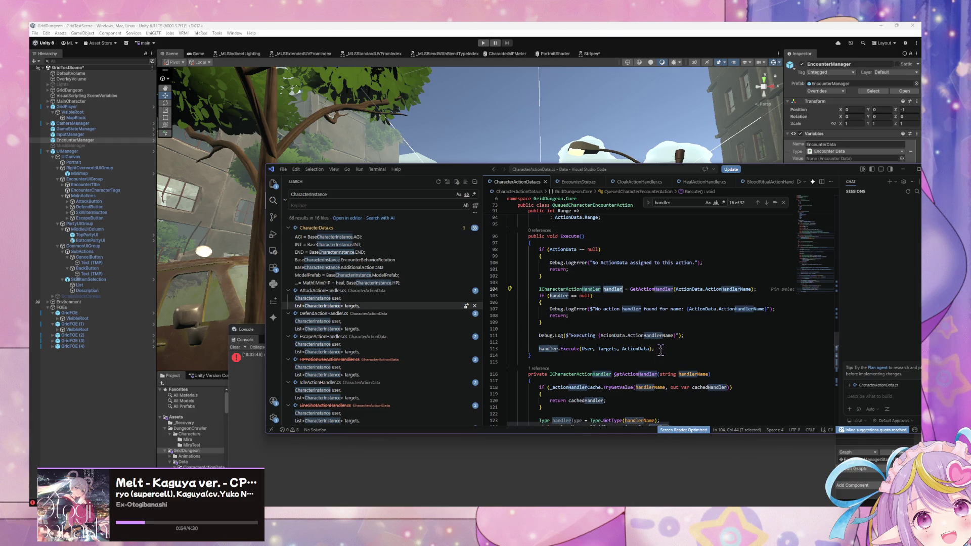
scroll(661, 305, "down", 6)
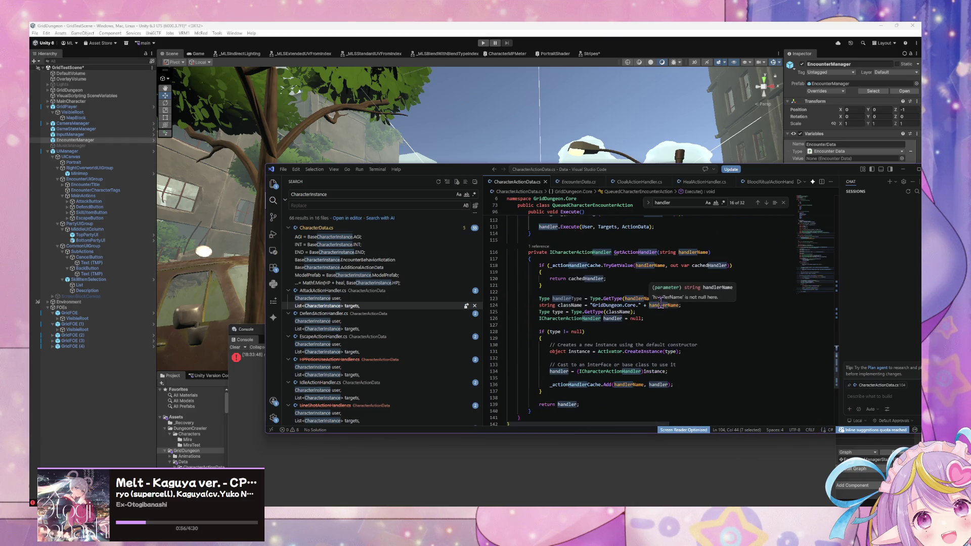
type("f")
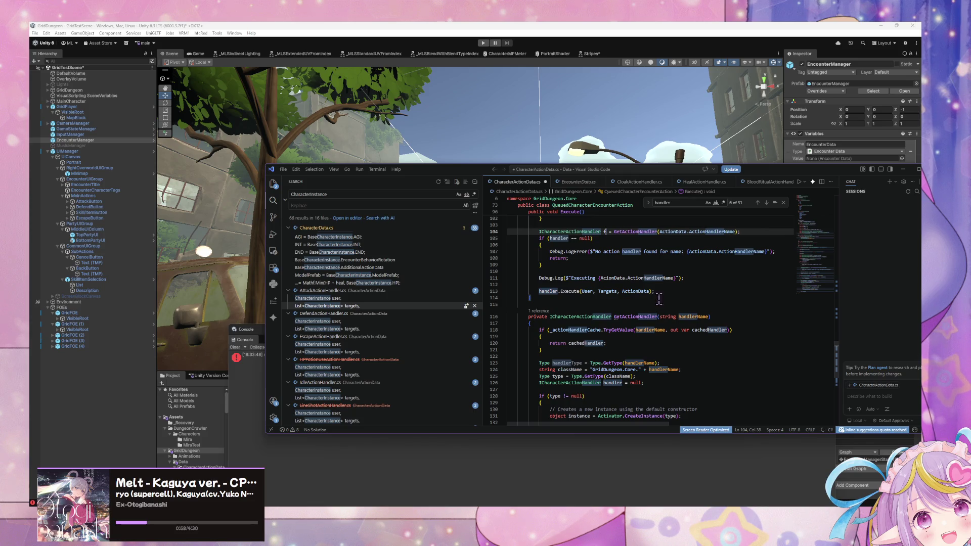
key("ctrl+z")
double_click(577, 232)
key("ctrl+f")
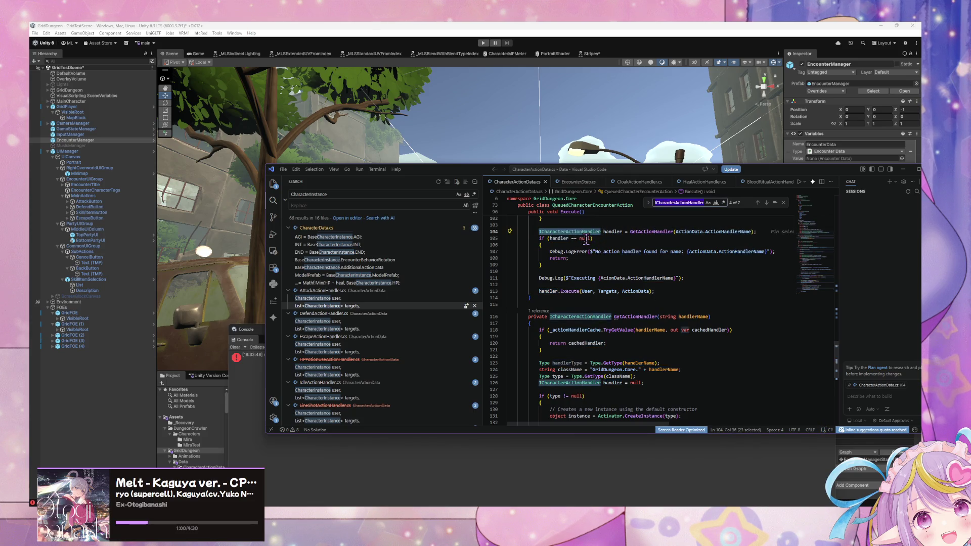
key("shift+Return")
key("shift+Return")
key("Return")
key("Return")
key("Return")
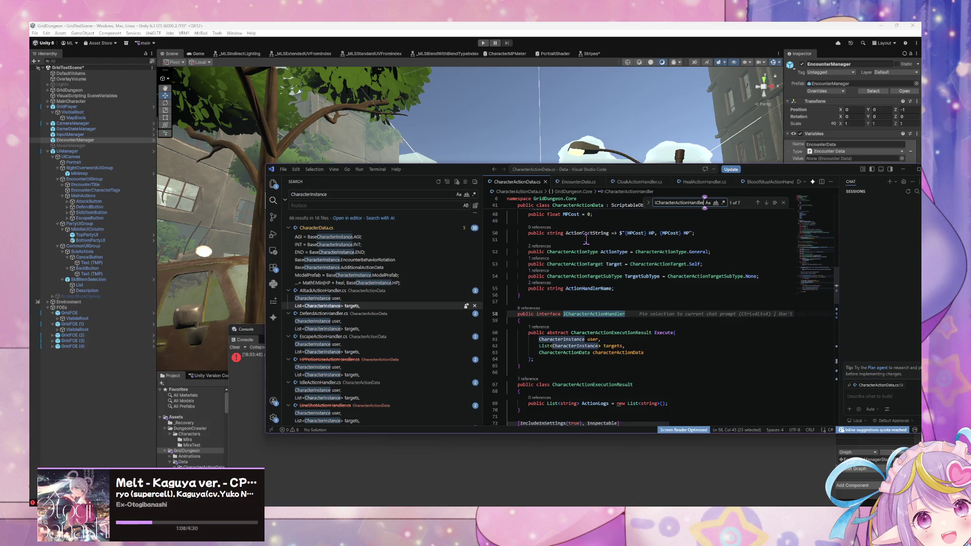
key("Return")
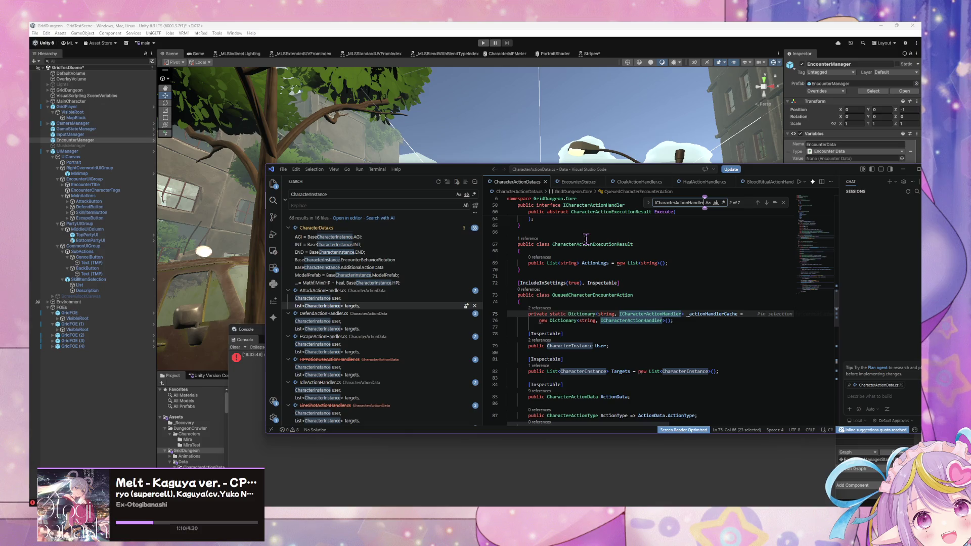
scroll(632, 322, "down", 10)
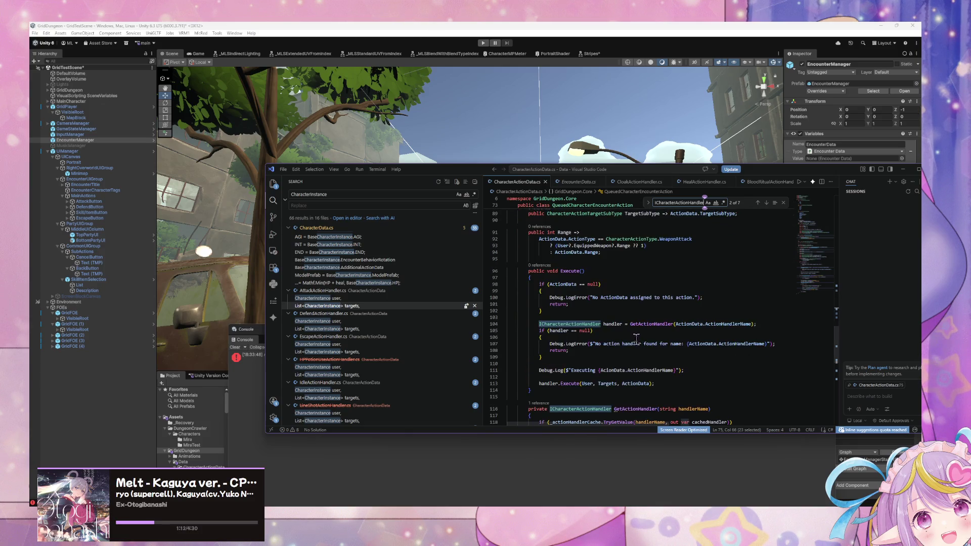
scroll(638, 342, "down", 1)
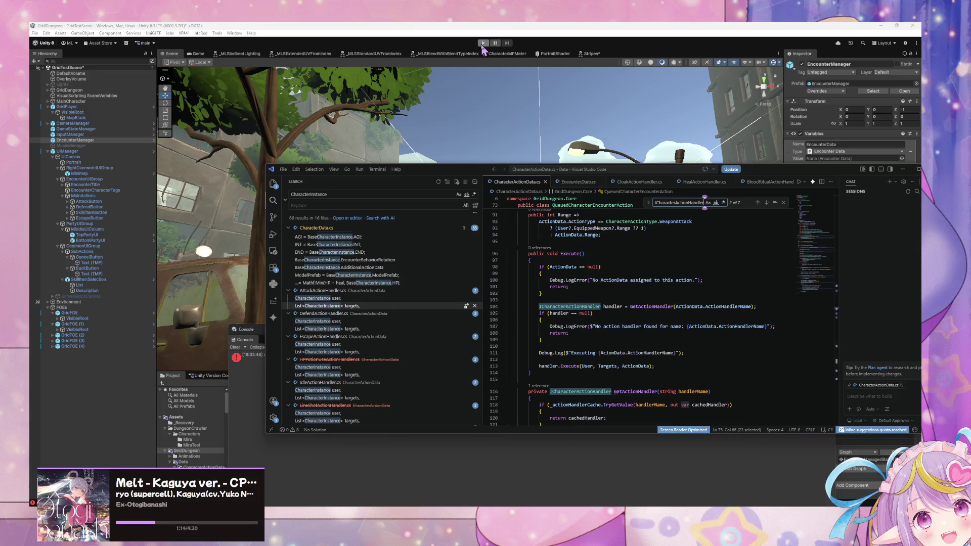
Step: Try Play, then open CharacterActionData.cs at line 111 from the CS0103 Console error
left_click(483, 44)
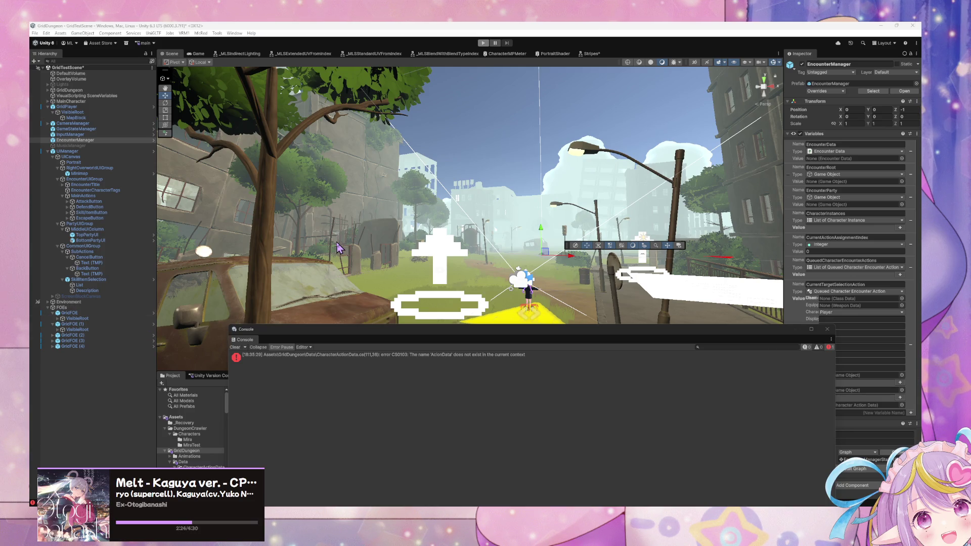
left_click(395, 208)
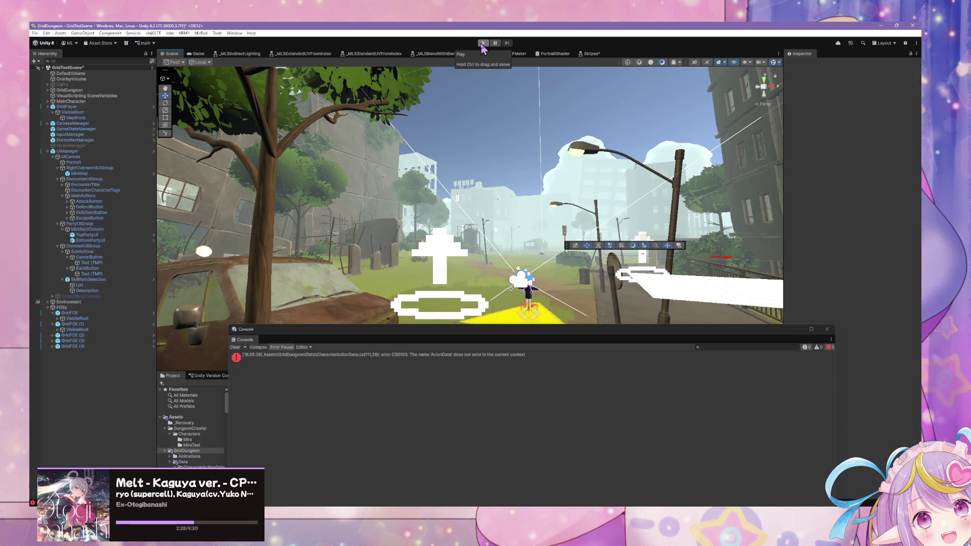
double_click(487, 356)
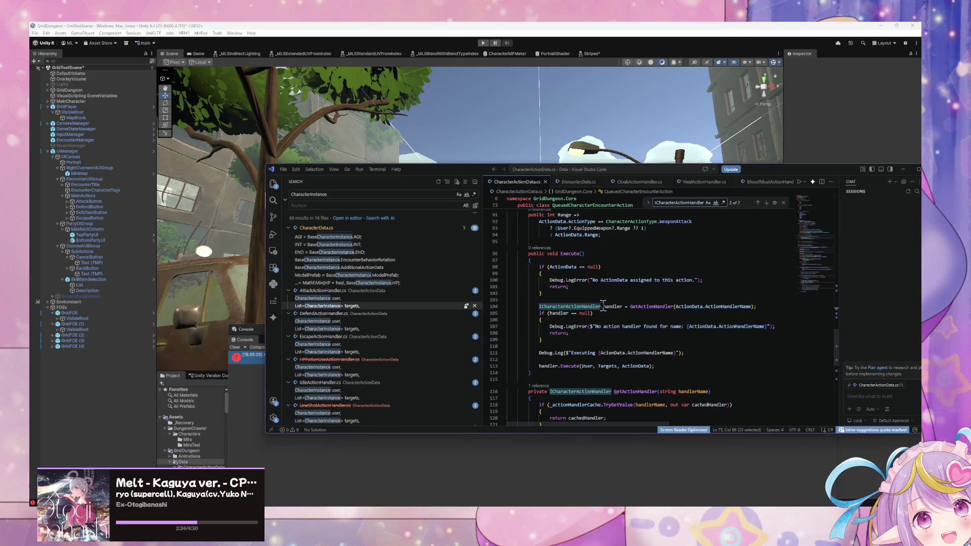
Step: Fix line 111 to log $"Executing {ActionData.ActionHandlerName}", save, and let Unity recompile
mouse_move(599, 306)
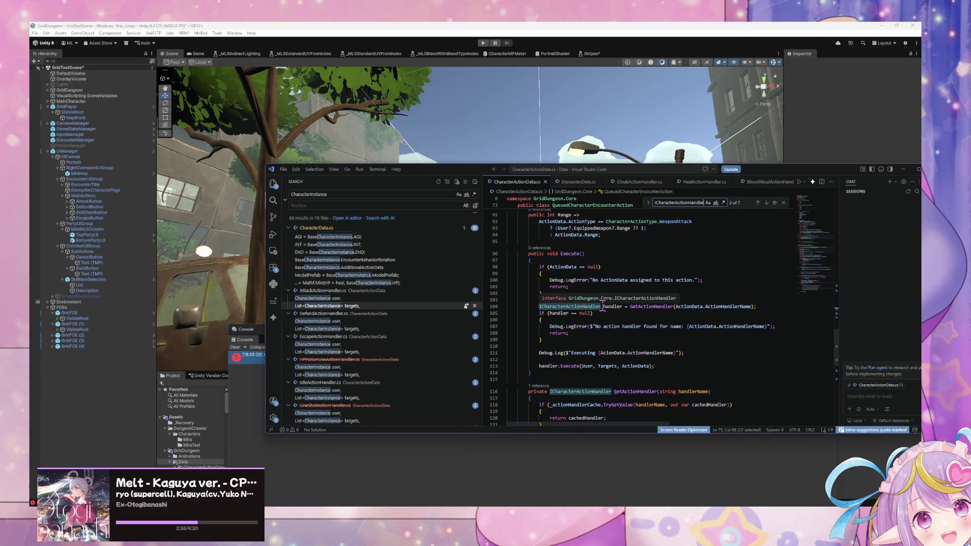
left_click(618, 353)
key("ctrl+s")
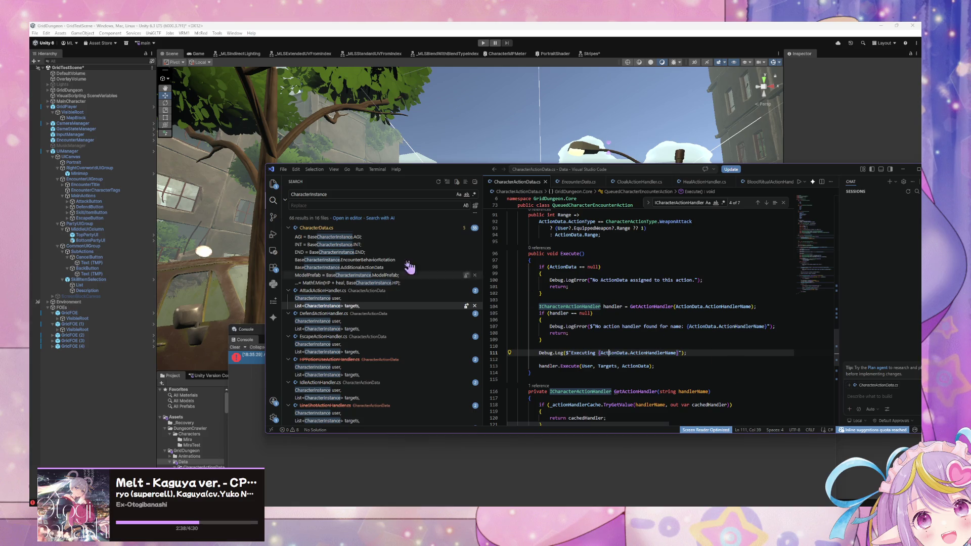
left_click(536, 121)
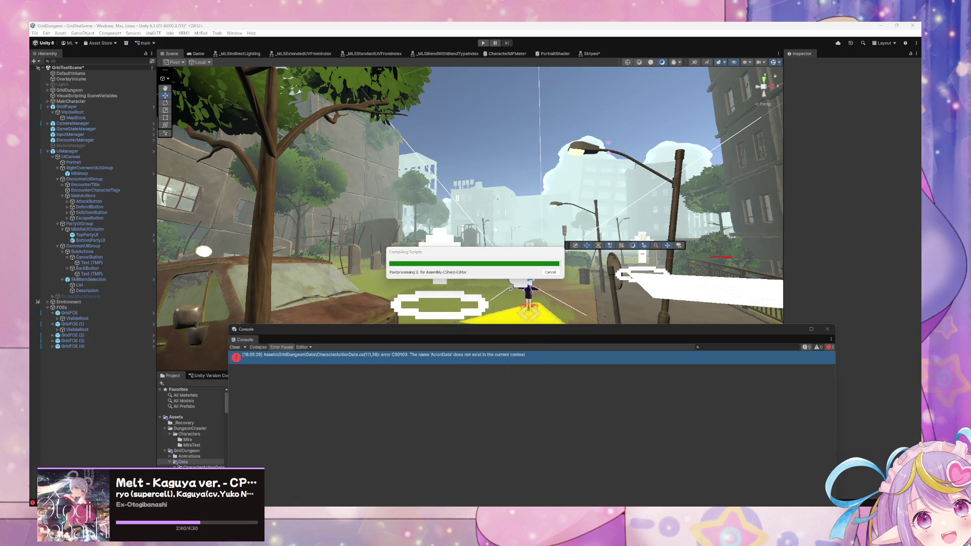
mouse_move(552, 504)
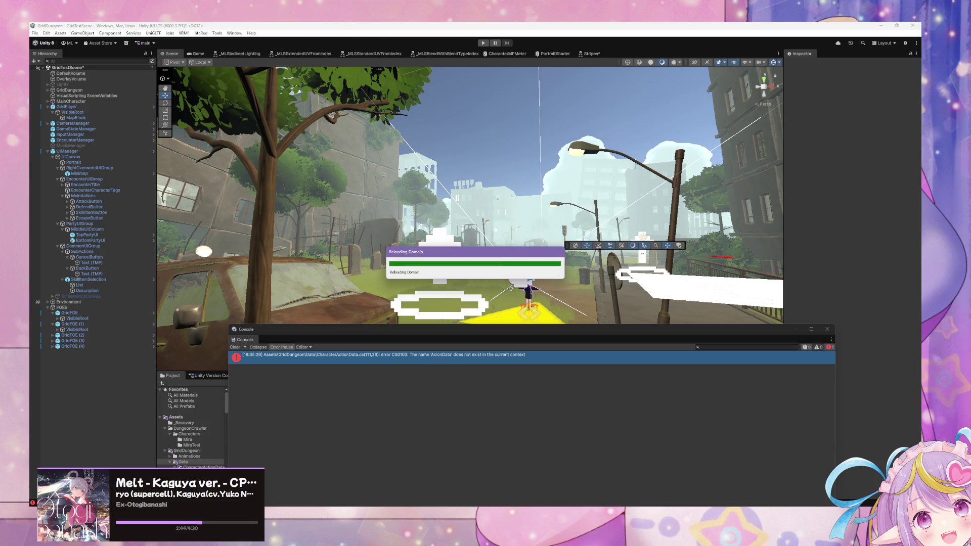
double_click(609, 355)
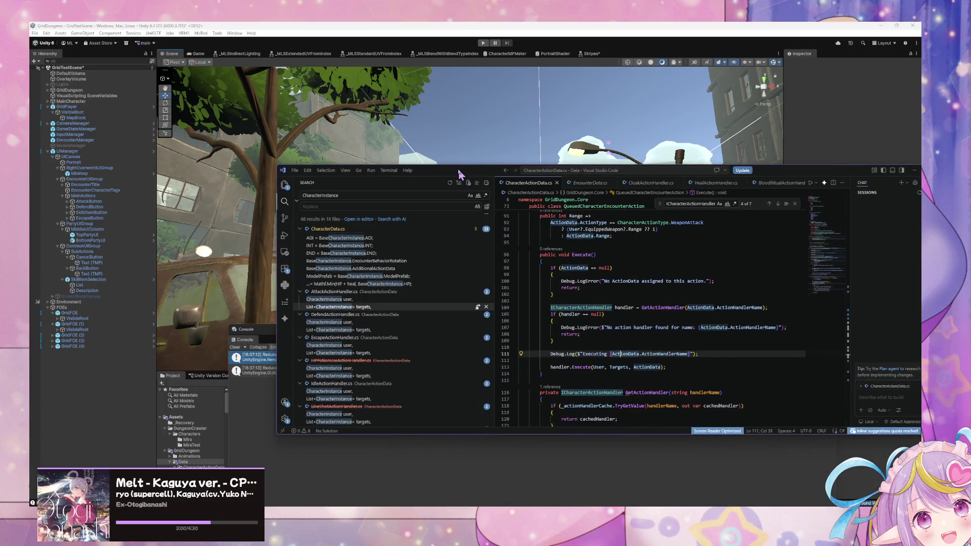
Step: Start play mode and move the code window out of the game view
left_click_drag(466, 167, 498, 182)
left_click(267, 389)
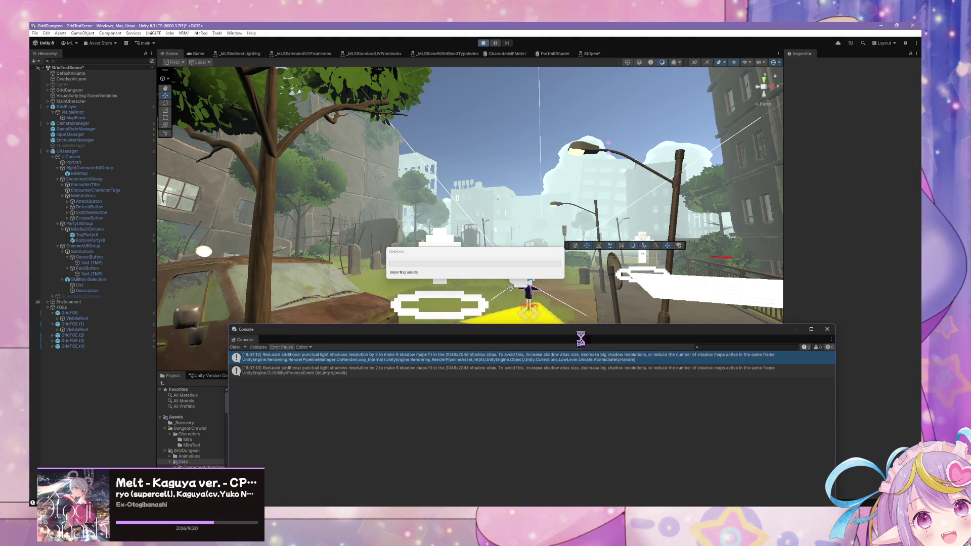
key("alt+Tab")
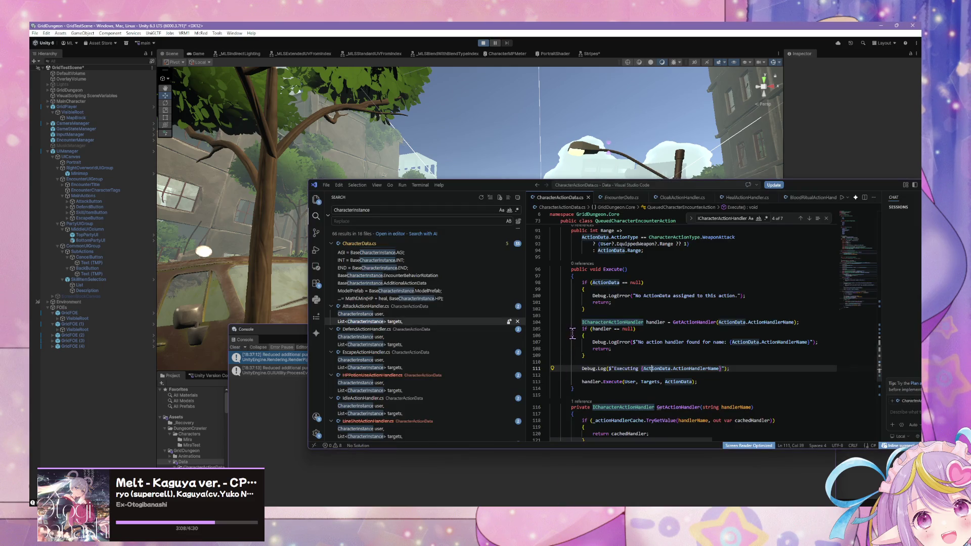
scroll(573, 334, "down", 1)
scroll(573, 333, "down", 8)
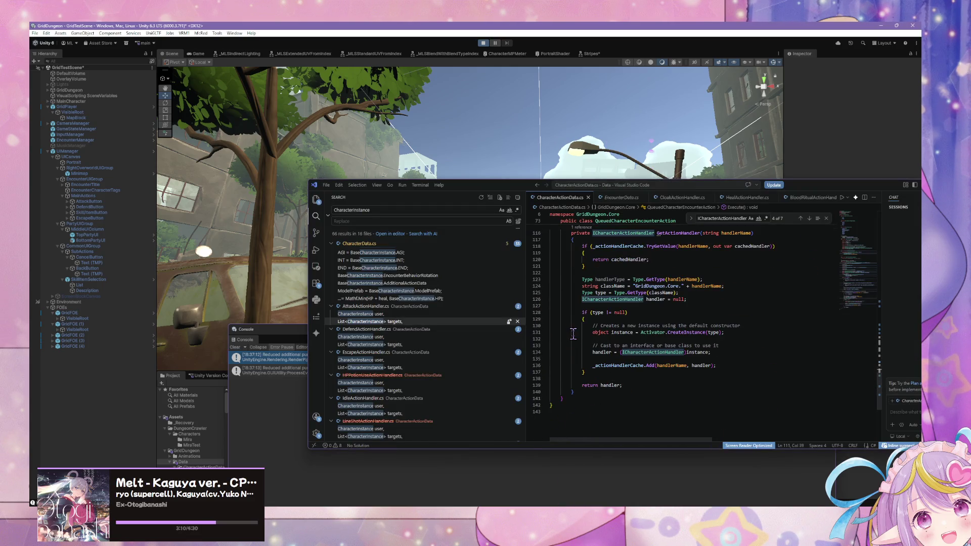
scroll(573, 333, "up", 4)
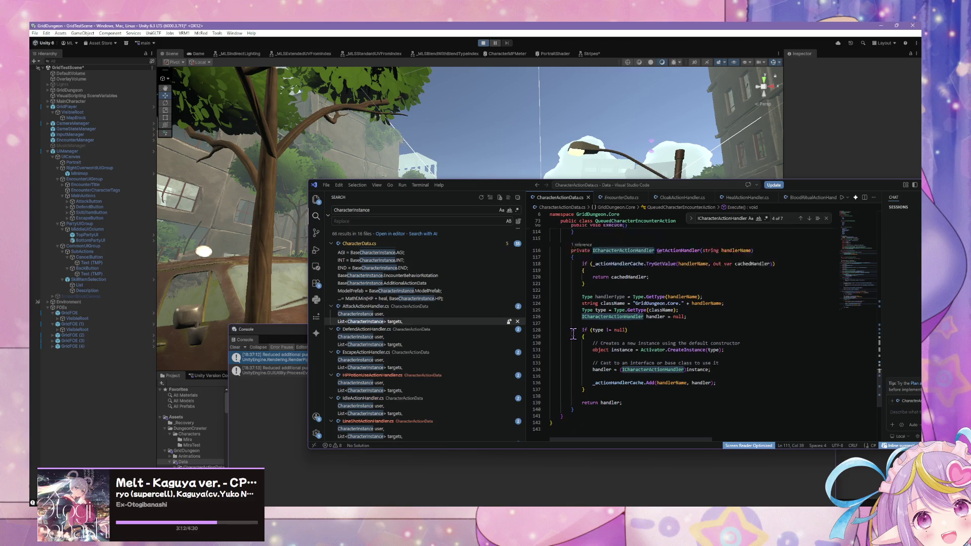
scroll(573, 333, "down", 2)
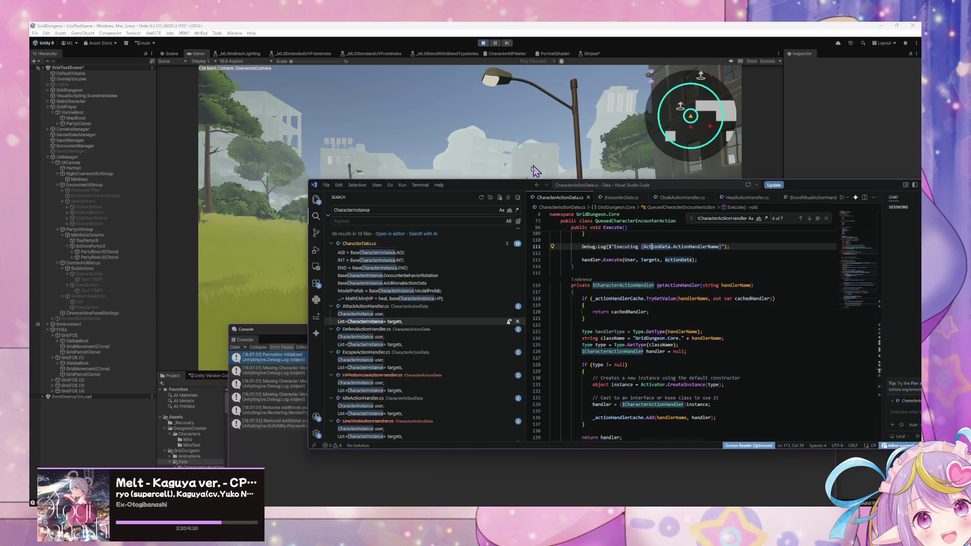
mouse_move(478, 184)
left_mouse_down()
mouse_move(465, 202)
mouse_move(483, 307)
left_mouse_up()
left_click(491, 225)
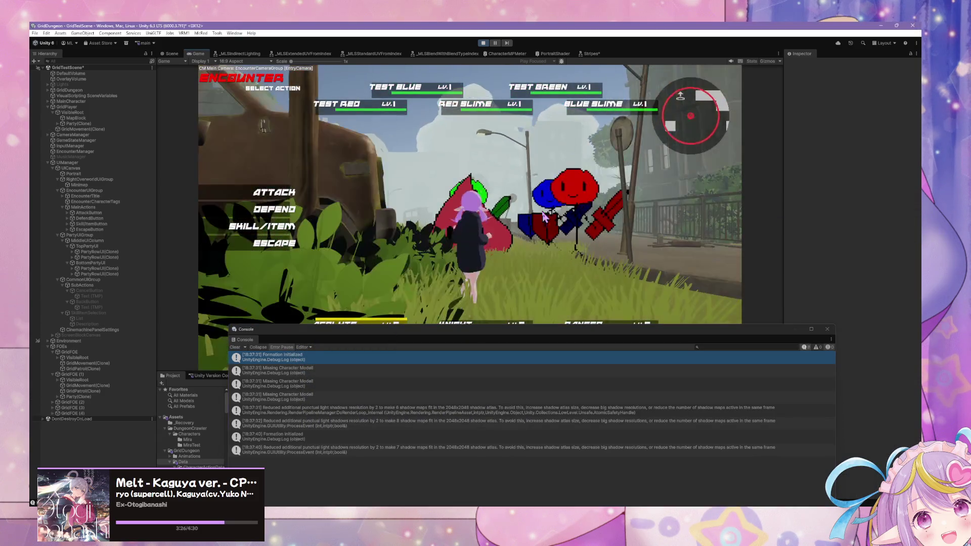
Step: Queue Defend for Acolyte, Linesweep for Knight, Lineshot on TEST RED for Ranger, then read the Console
left_click(272, 230)
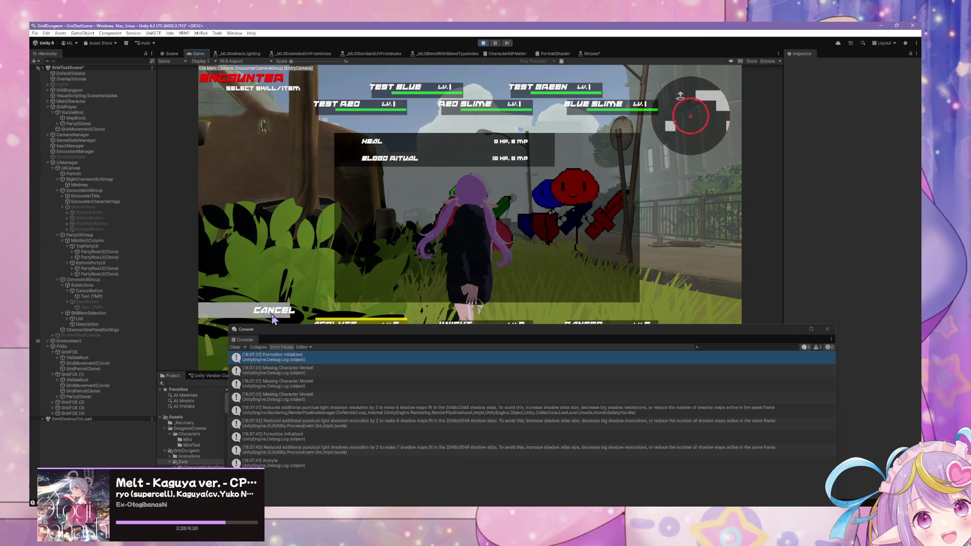
left_click(243, 314)
left_click(273, 209)
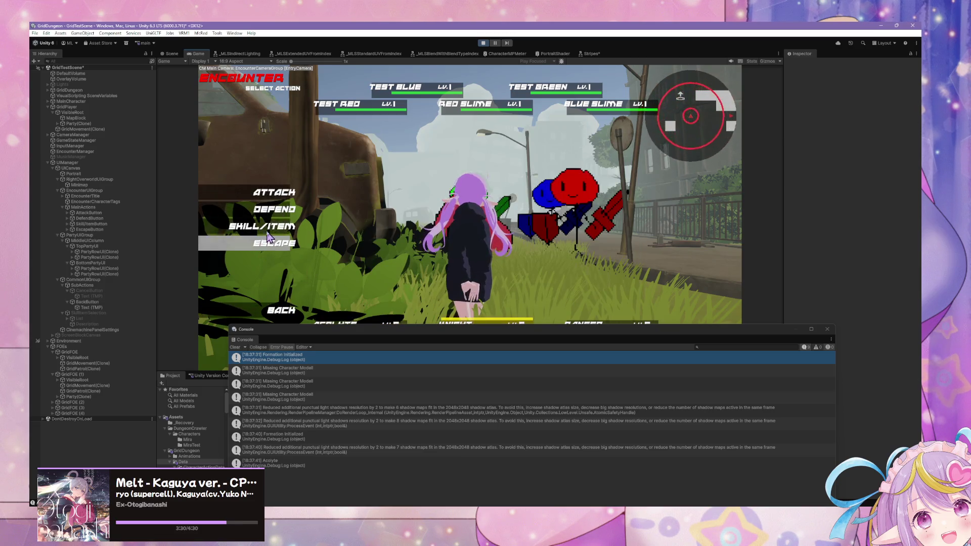
left_click(273, 227)
left_click(419, 174)
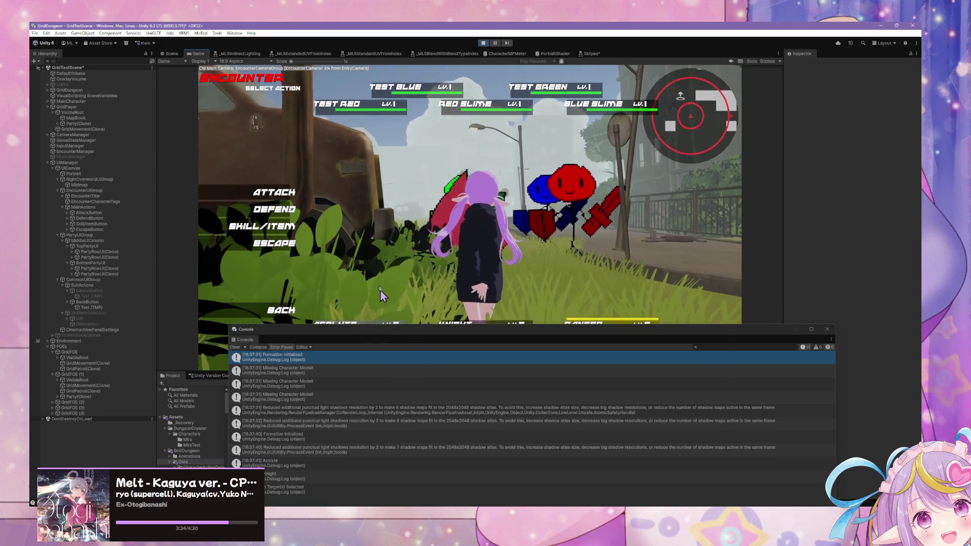
left_click(261, 226)
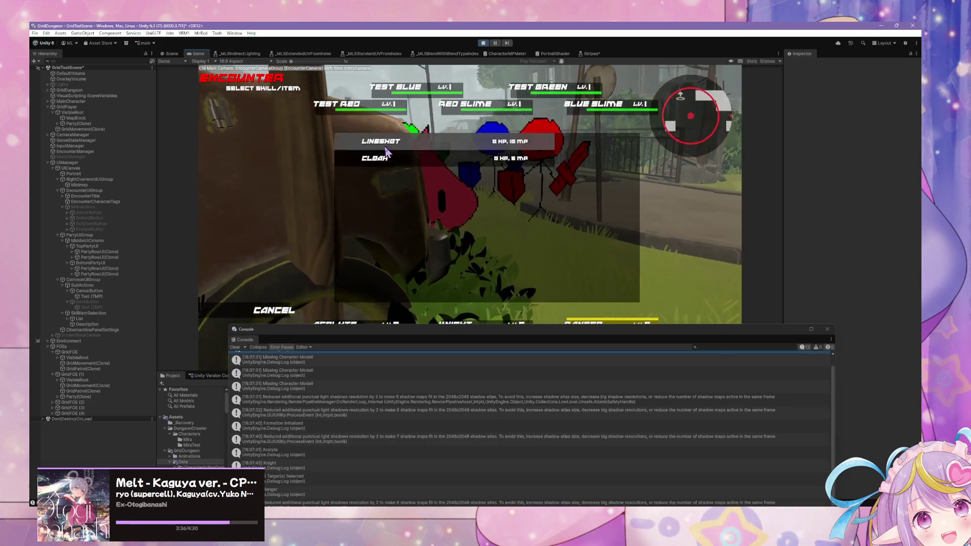
left_click(369, 143)
left_click(314, 114)
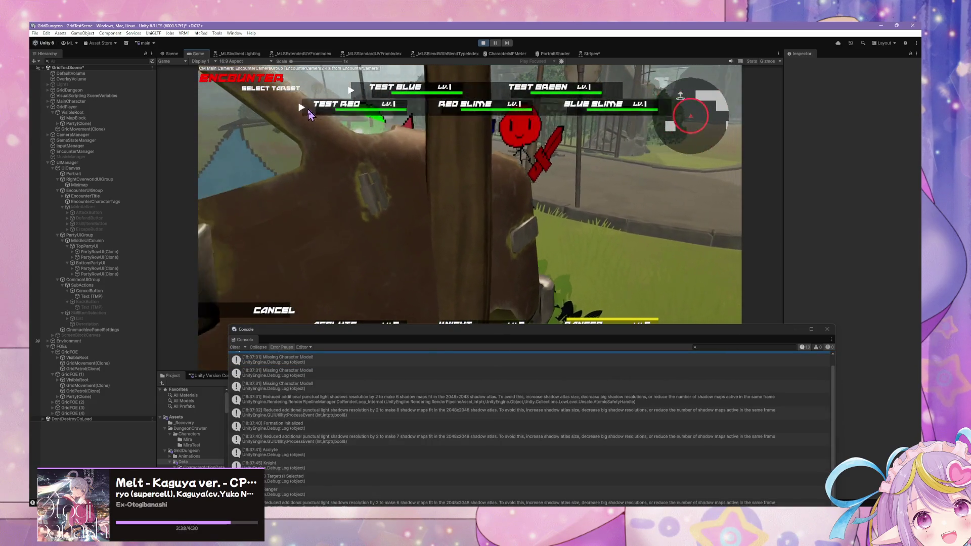
left_click_drag(410, 333, 447, 192)
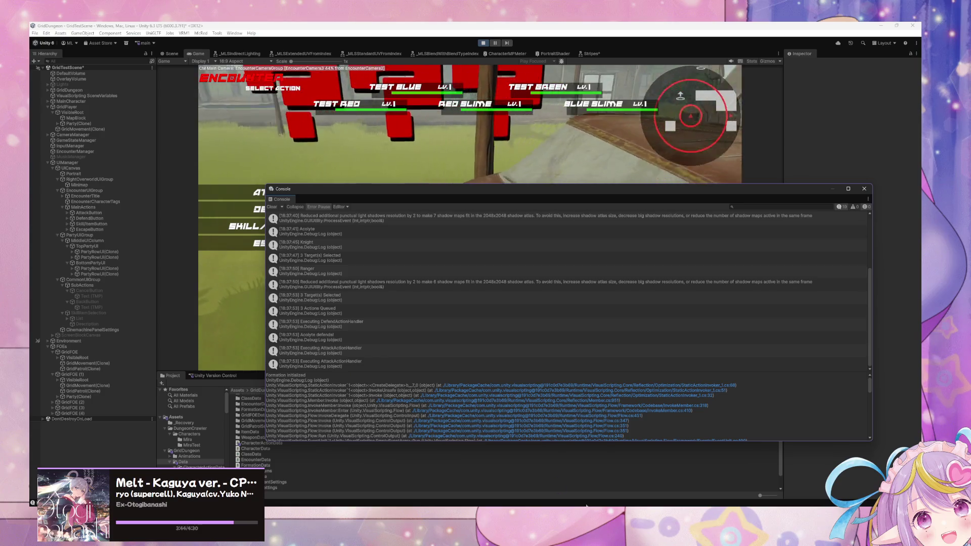
Step: Review the handler execution call on line 113 in the code editor
key("alt+Tab")
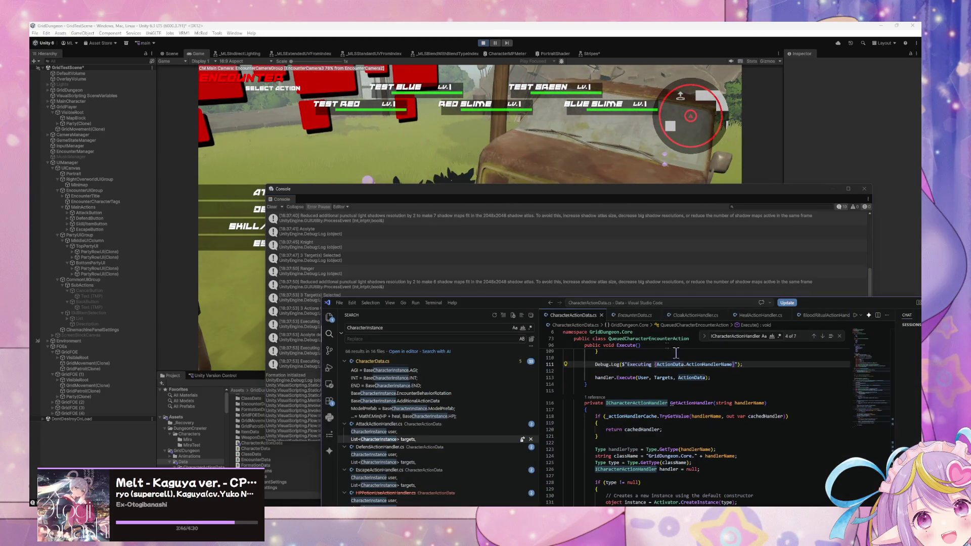
left_click_drag(520, 305, 468, 165)
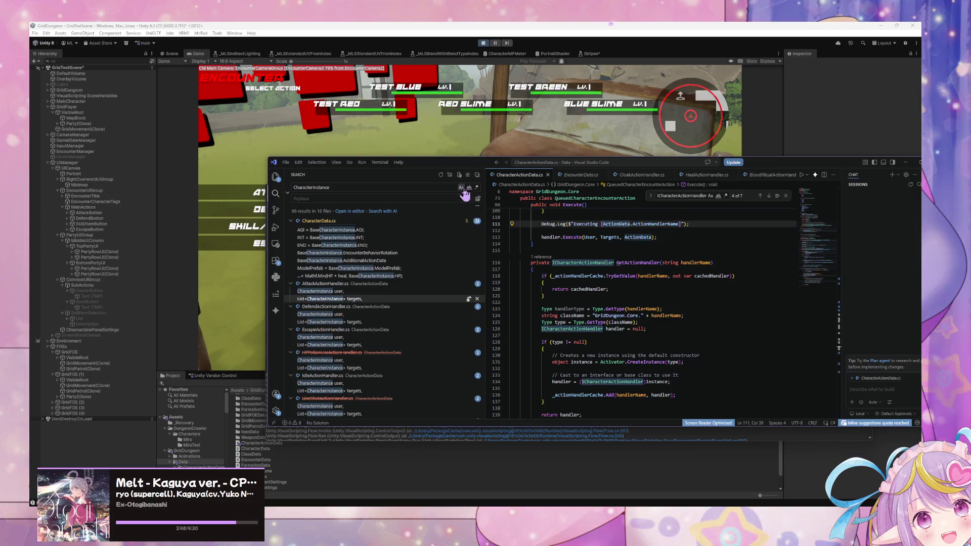
scroll(600, 312, "down", 3)
scroll(600, 312, "up", 4)
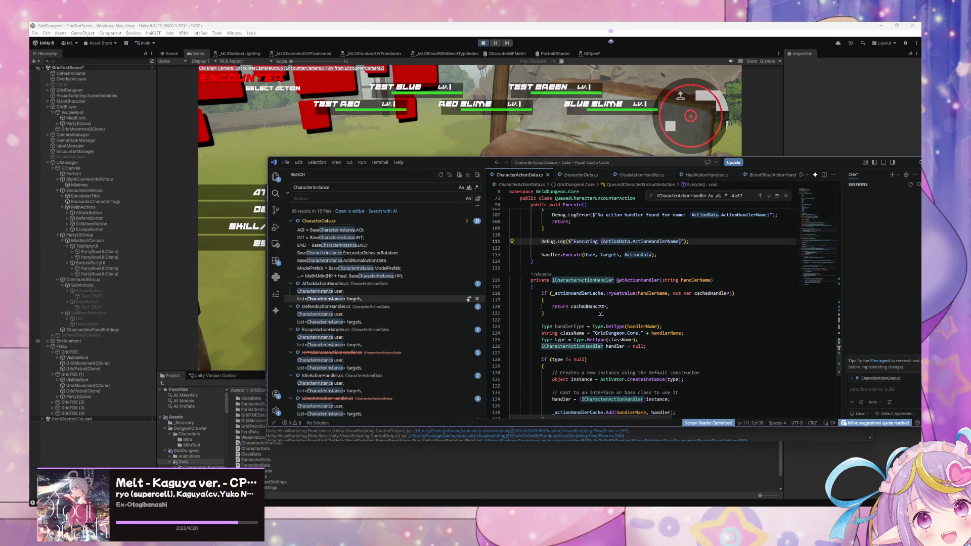
left_click(588, 254)
scroll(619, 272, "up", 5)
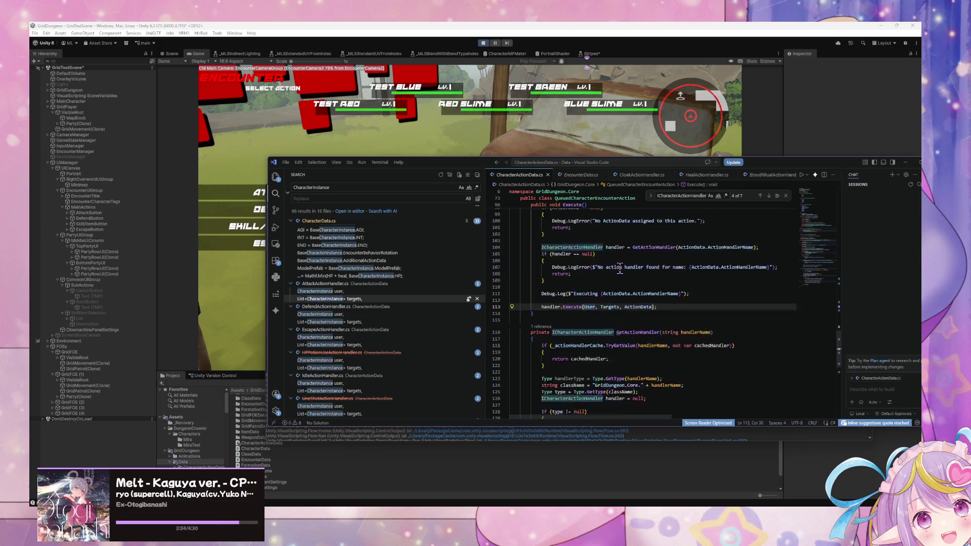
scroll(618, 272, "up", 1)
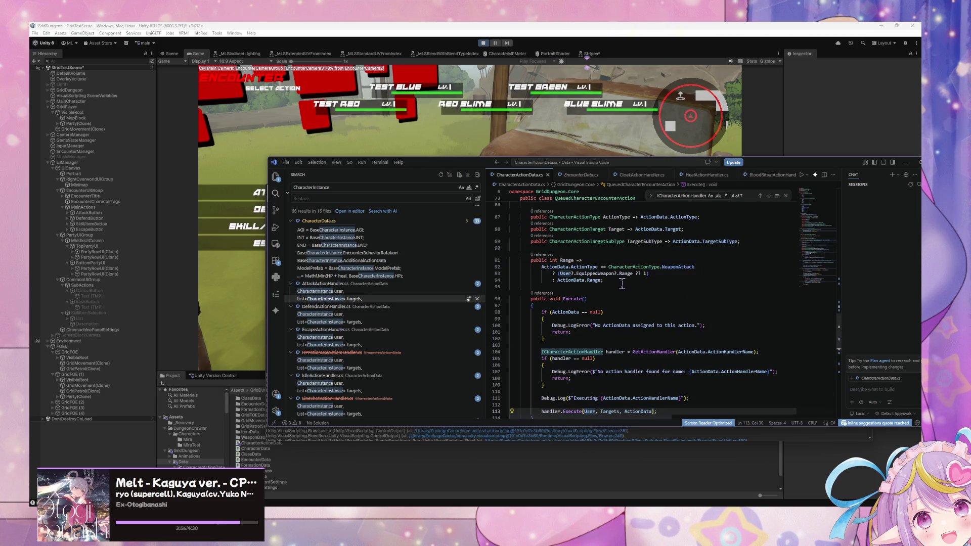
scroll(622, 284, "up", 3)
scroll(626, 290, "down", 3)
scroll(627, 301, "down", 2)
scroll(628, 308, "down", 2)
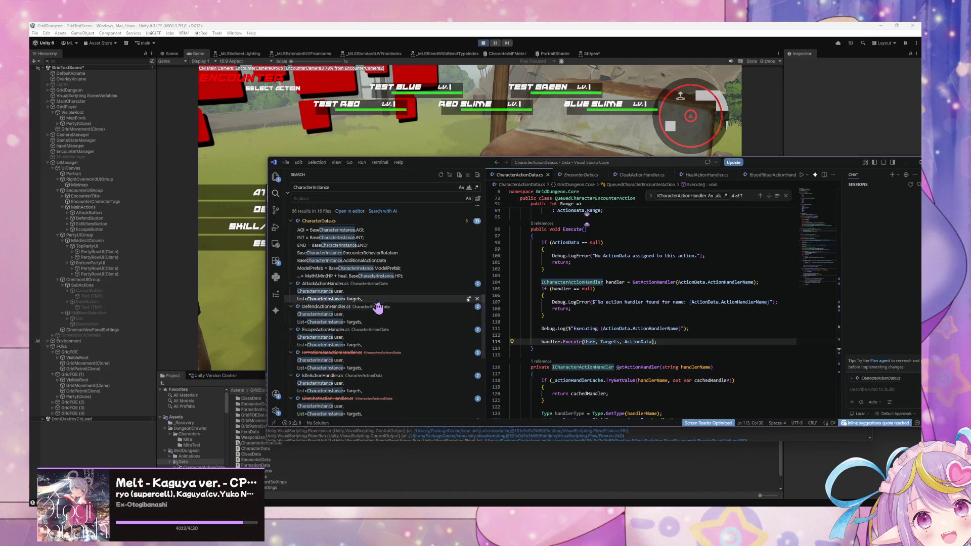
Step: Stop play mode and open AttackAction.asset via a file search for 'action'
left_click(481, 44)
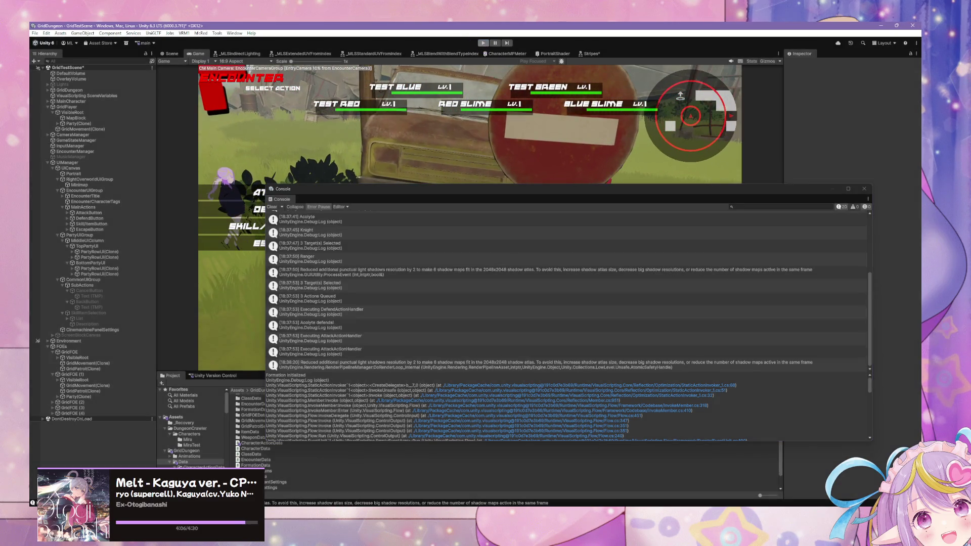
key("alt+Tab")
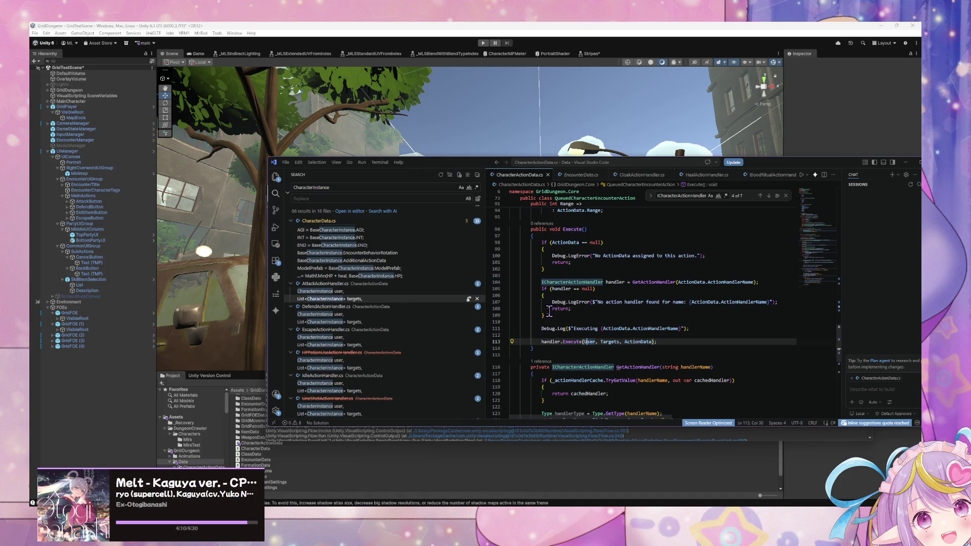
key("ctrl+shift+p")
key("BackSpace")
type("action")
key("Down")
key("Return")
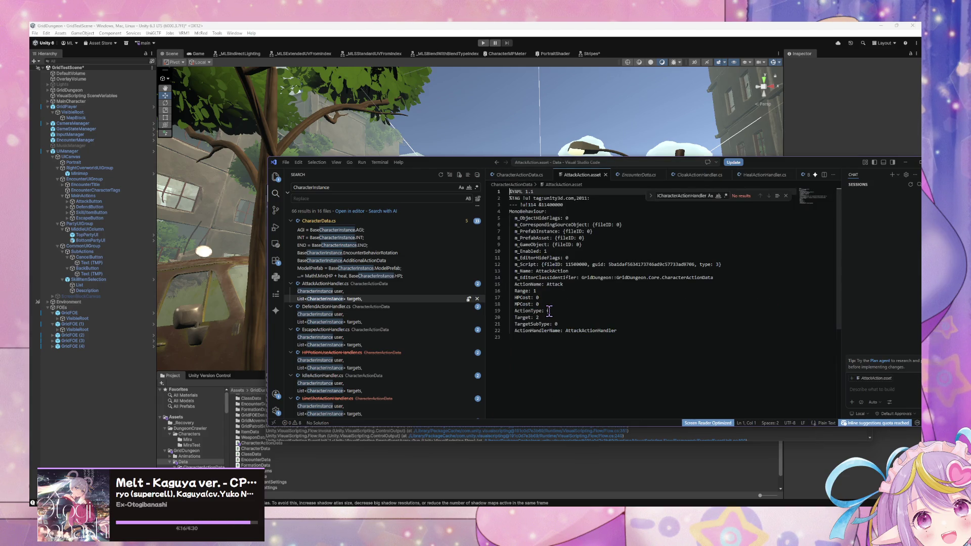
Step: Search for the attack handler file, landing in AttackAction.asset.meta instead
key("ctrl+p")
type("actionaction")
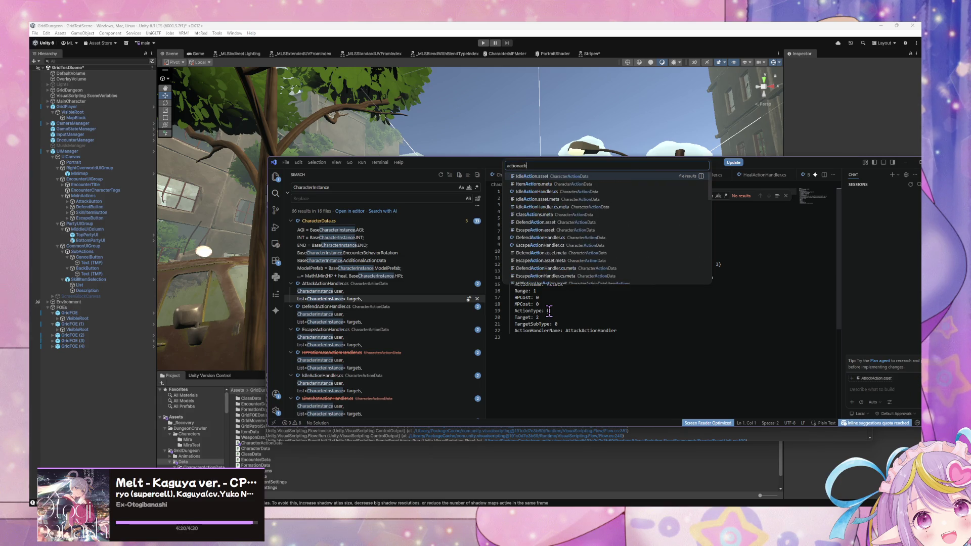
type("handler")
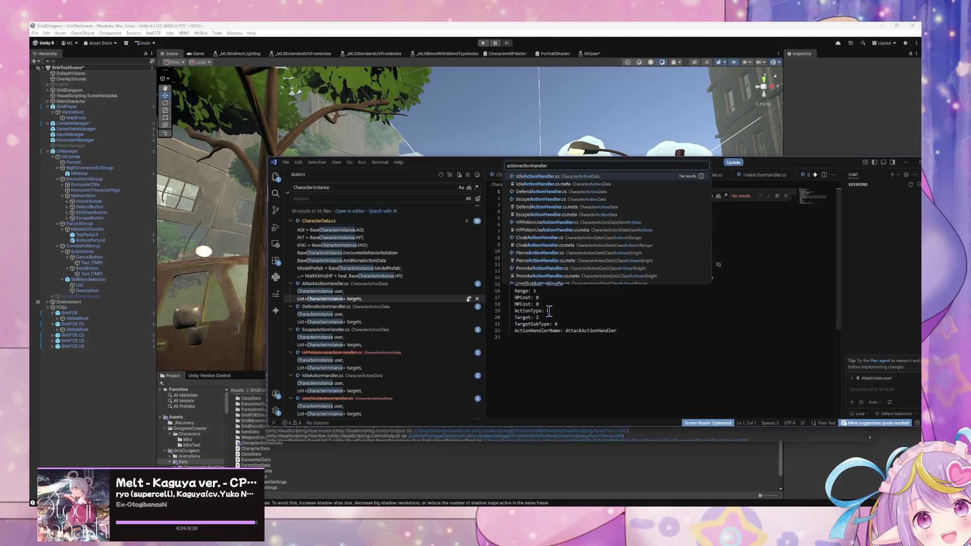
key("ctrl+a")
type("attac")
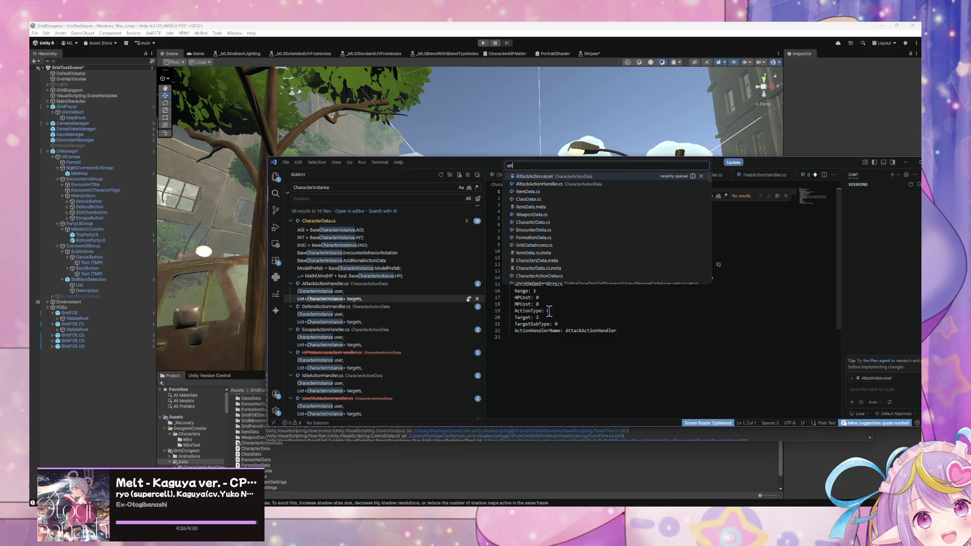
key("Down")
key("Down")
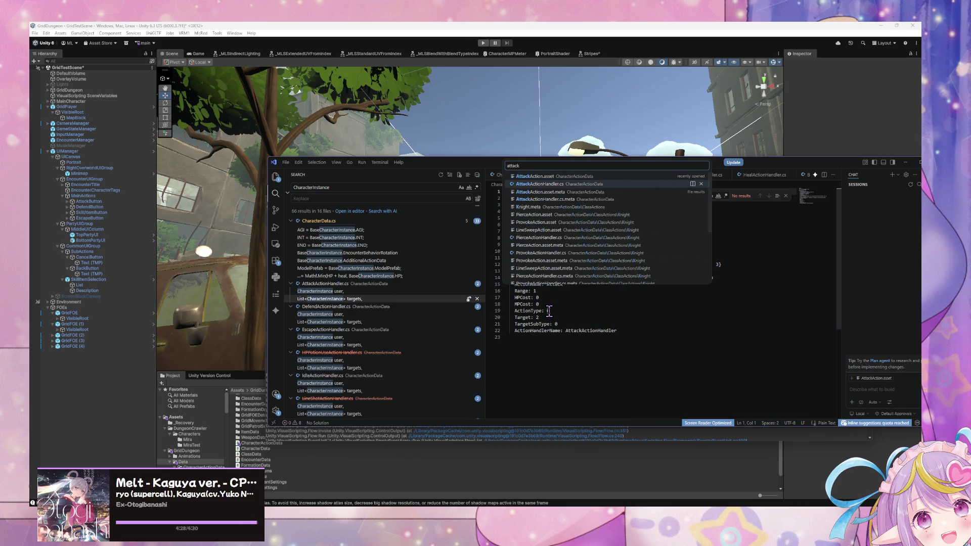
key("Return")
key("ctrl+a")
key("ctrl+o")
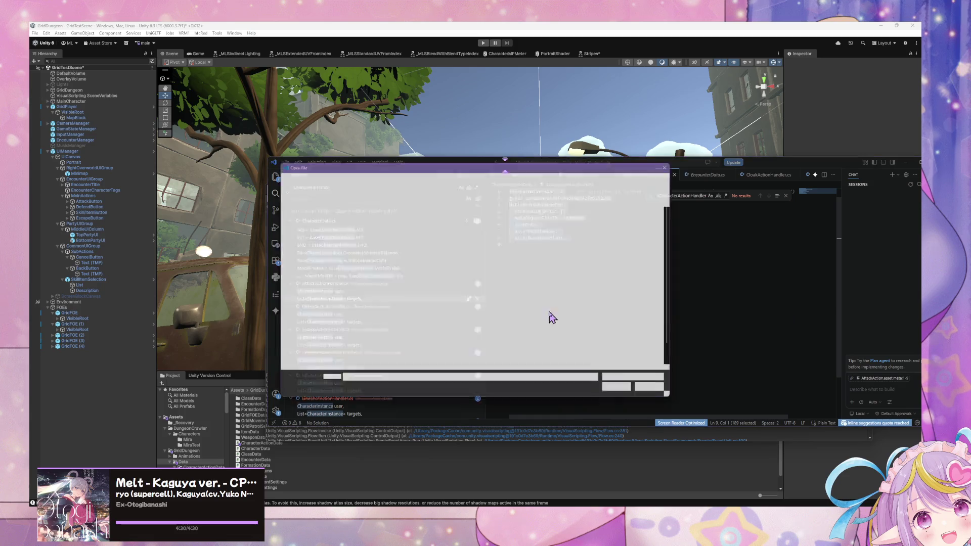
left_click(666, 394)
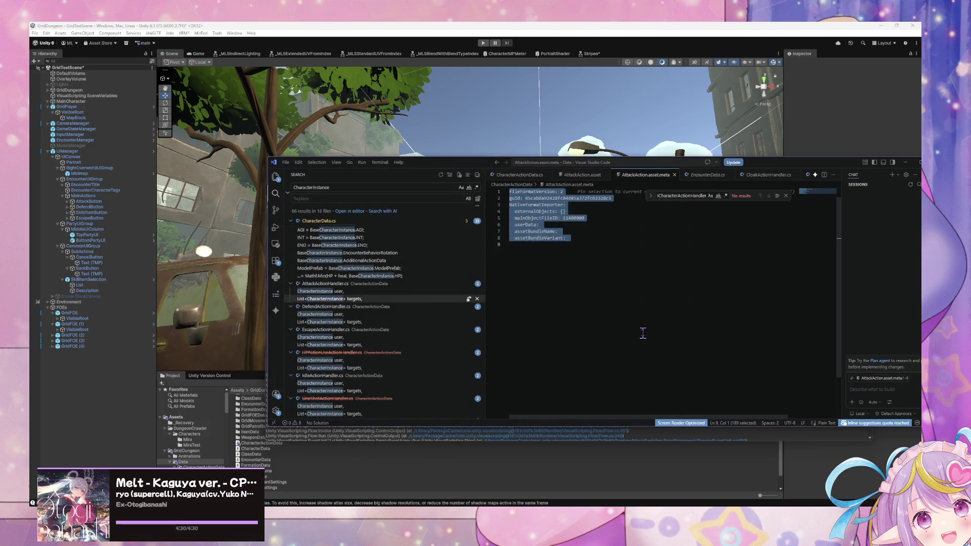
Step: Open AttackActionHandler.cs through Quick Open with the query 'attackac'
key("ctrl+p")
type("action")
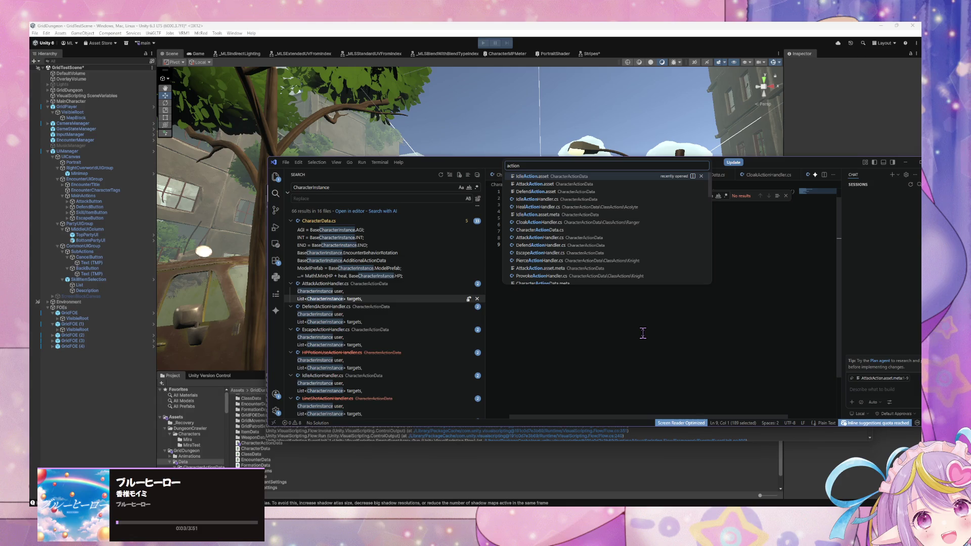
key("BackSpace")
key("BackSpace")
key("BackSpace")
type("ttackac")
key("Return")
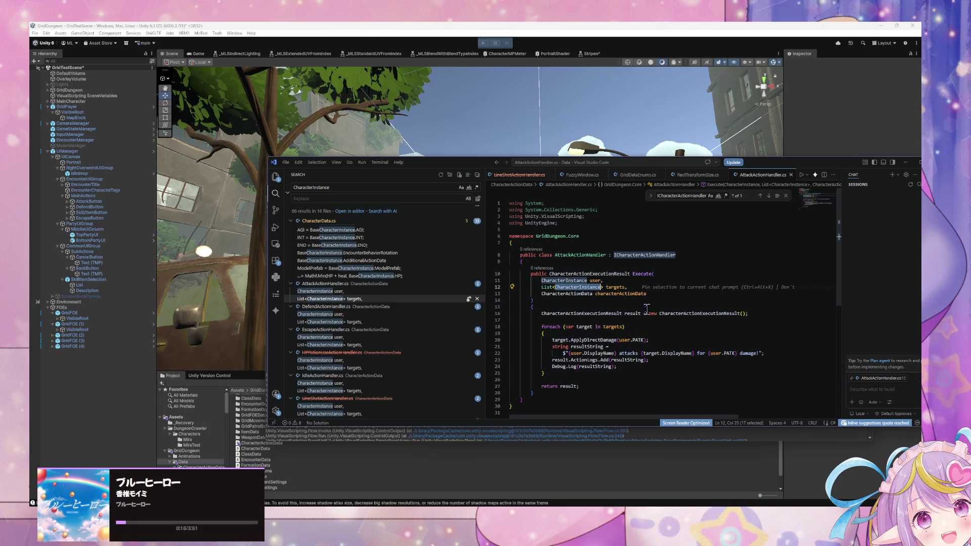
Step: Add a Debug.Log line at the start of Execute and delete the using System.Diagnostics line
left_click(601, 307)
key("Return")
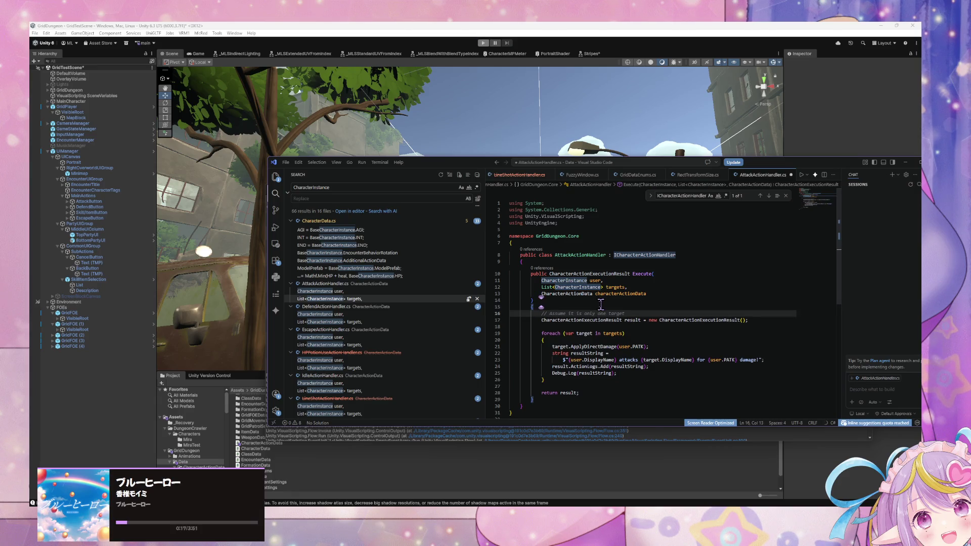
type("Debug")
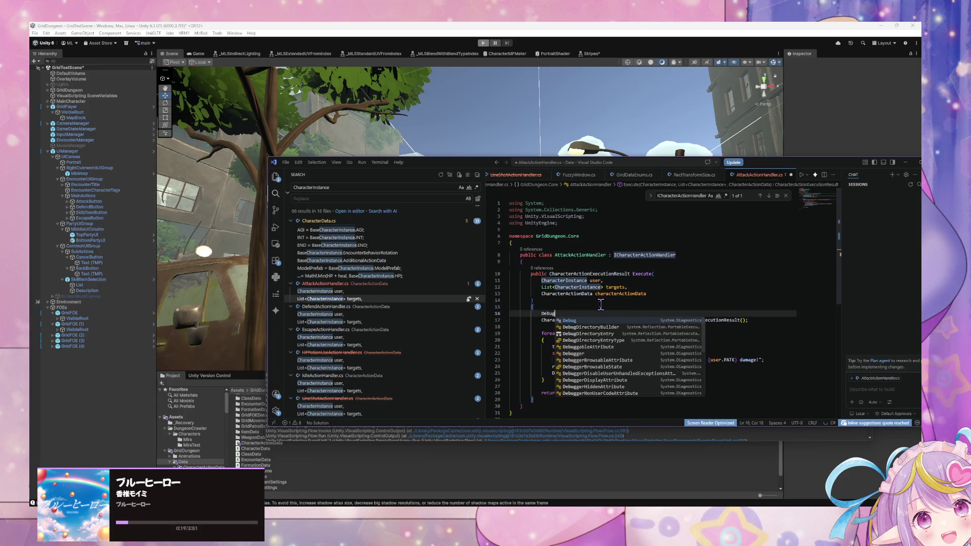
type(".Log")
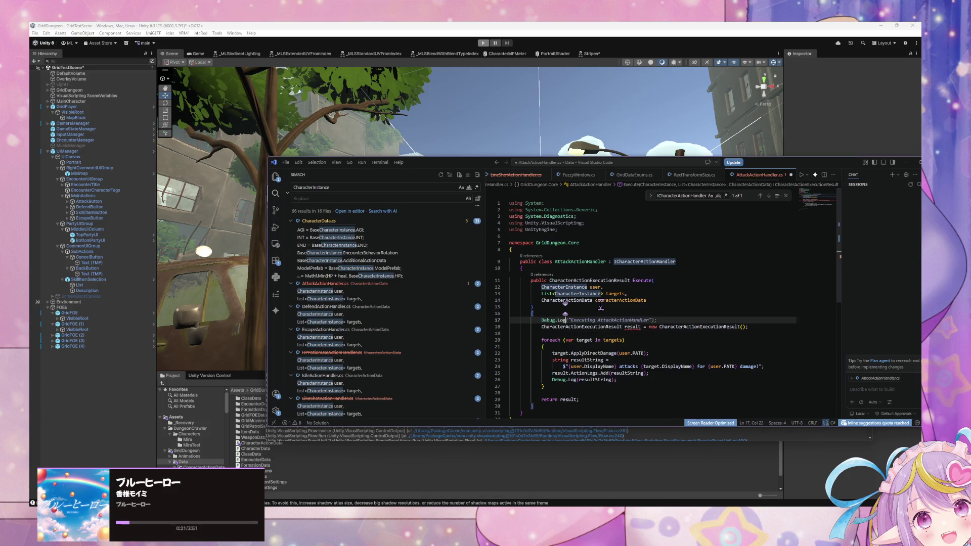
key("Tab")
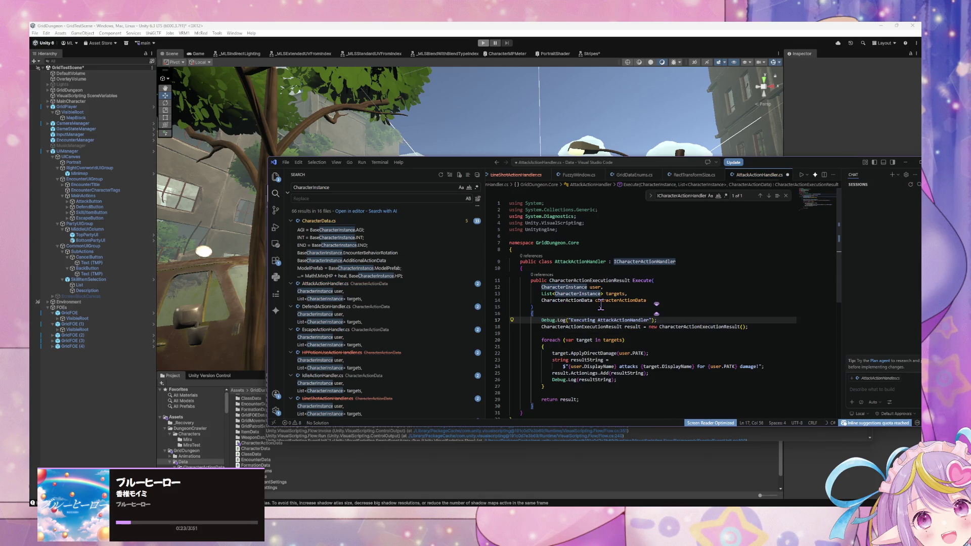
left_click(565, 243)
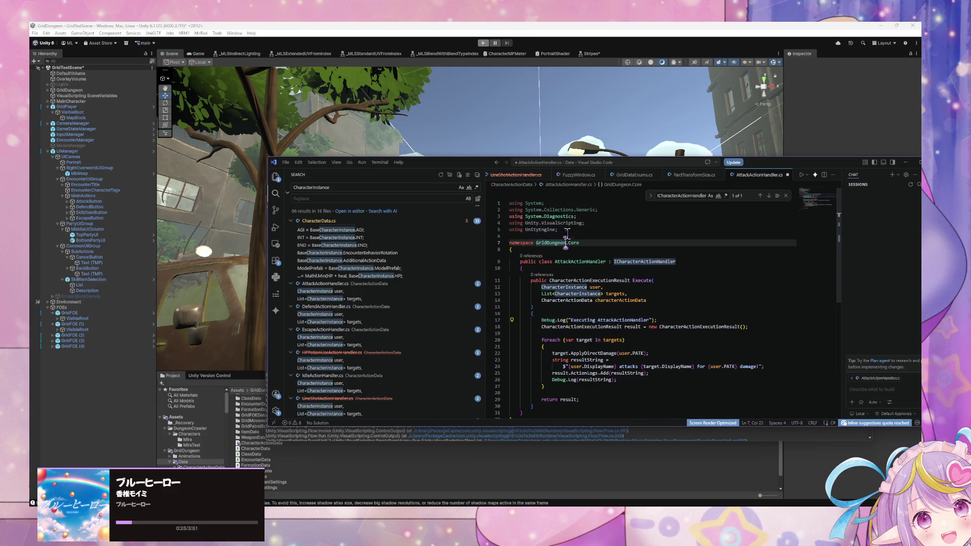
left_click_drag(575, 216, 598, 209)
key("BackSpace")
left_click(577, 242)
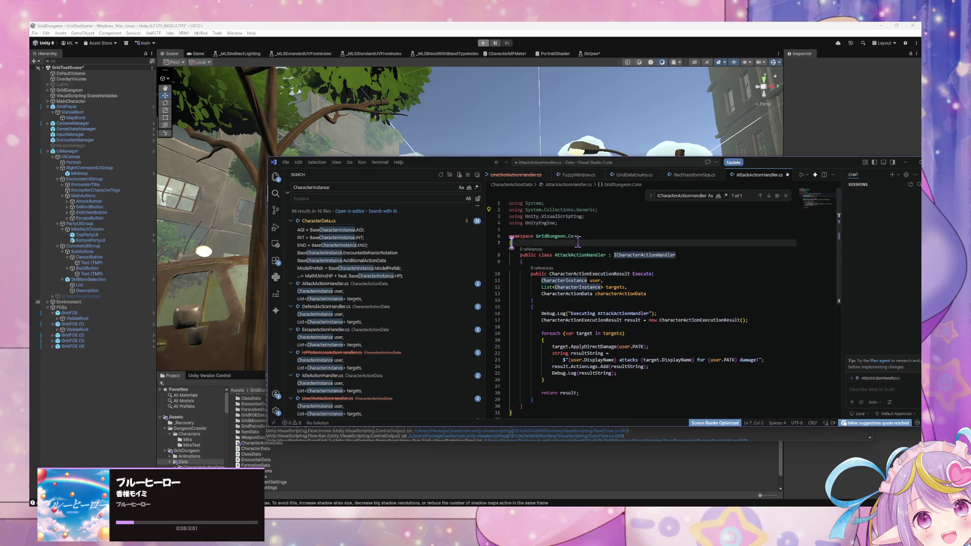
Step: Rewrite the log message as $"Attacking at {targets.Count} targets"
double_click(646, 313)
type("Att")
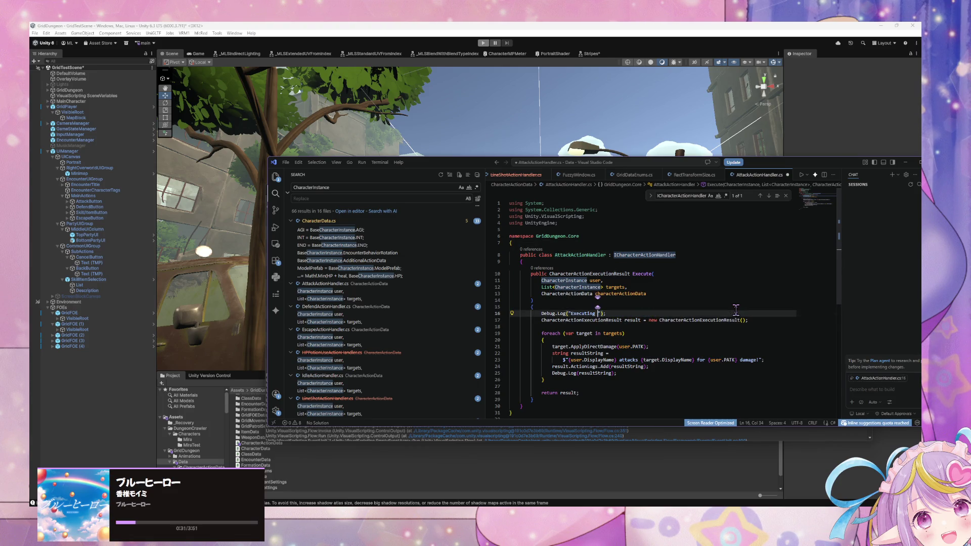
type("ack")
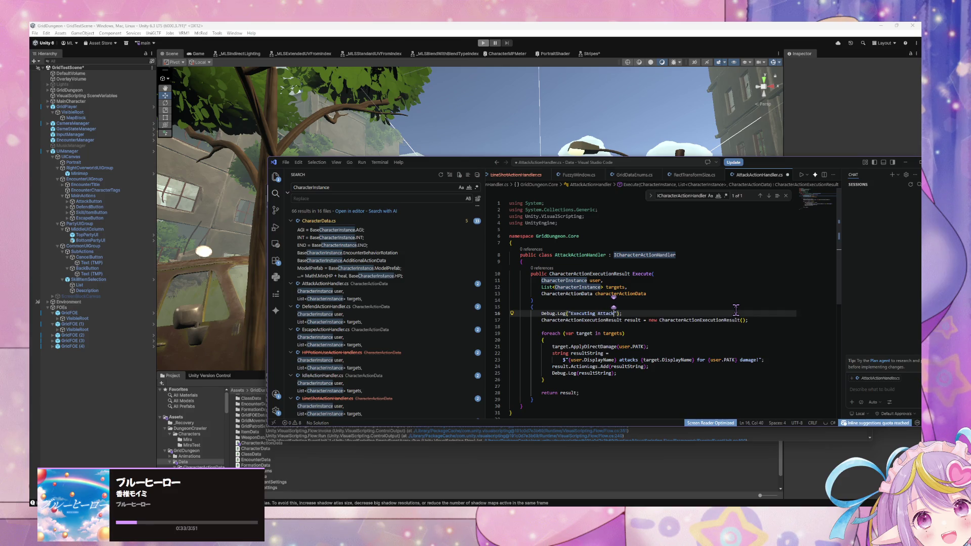
type("Action")
key("Tab")
key("Left")
key("Left")
key("Left")
type("$")
key("Right")
key("Right")
key("Right")
key("BackSpace")
key("BackSpace")
key("BackSpace")
key("BackSpace")
key("BackSpace")
type("Attaack")
key("BackSpace")
key("BackSpace")
key("BackSpace")
type("acking")
type(" at ")
type("{}")
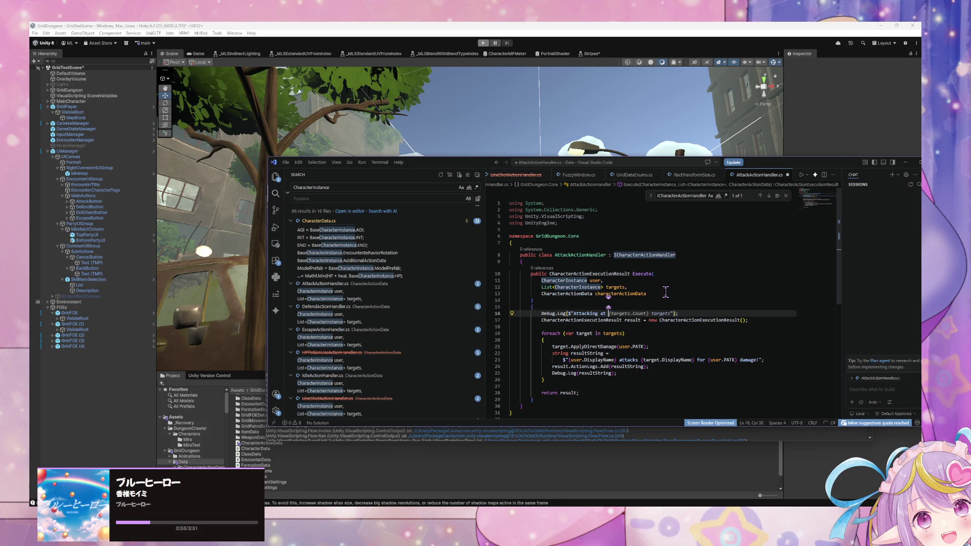
type("targets.Count} targets")
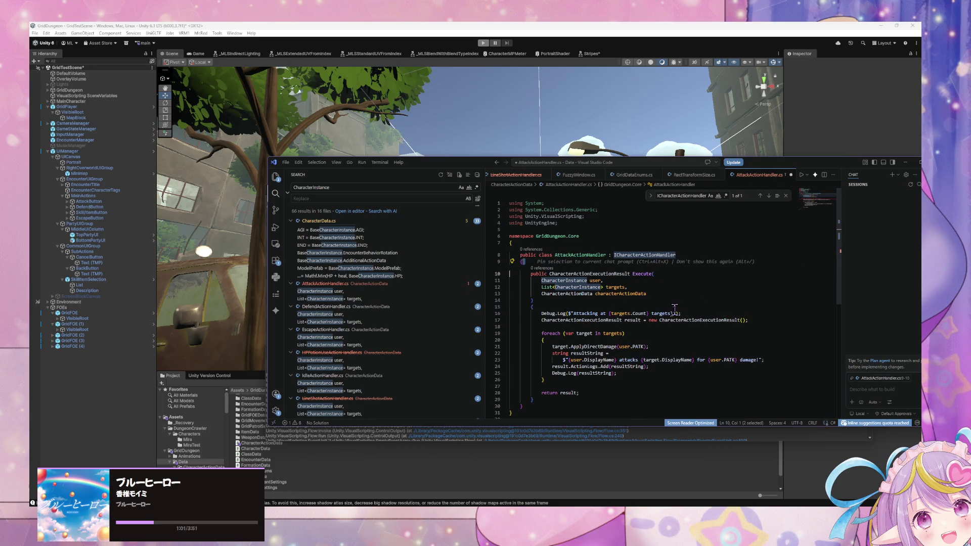
Step: Remove the stray closing brace, save the script, and start Play mode in Unity
left_click(699, 306)
left_click(676, 314)
key("BackSpace")
key("ctrl+s")
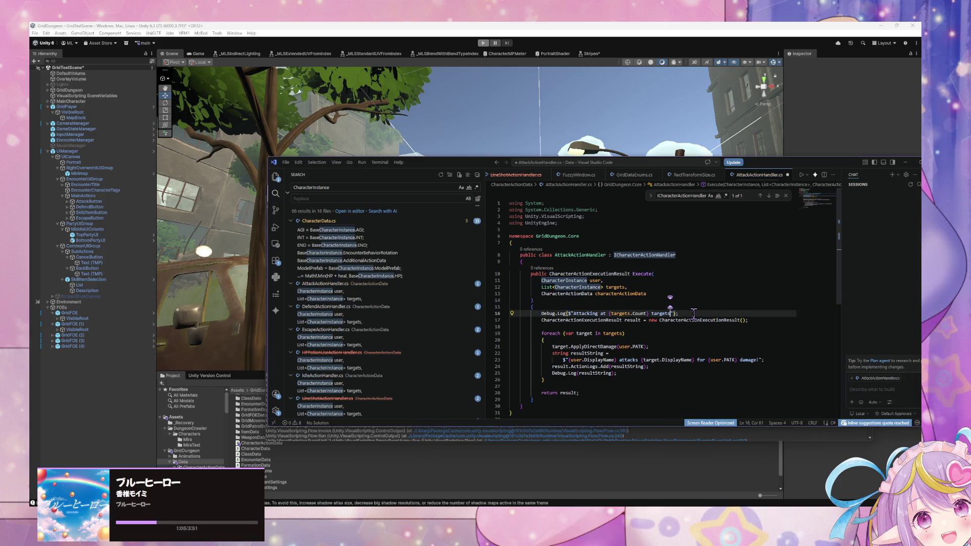
left_click(677, 281)
left_click(482, 43)
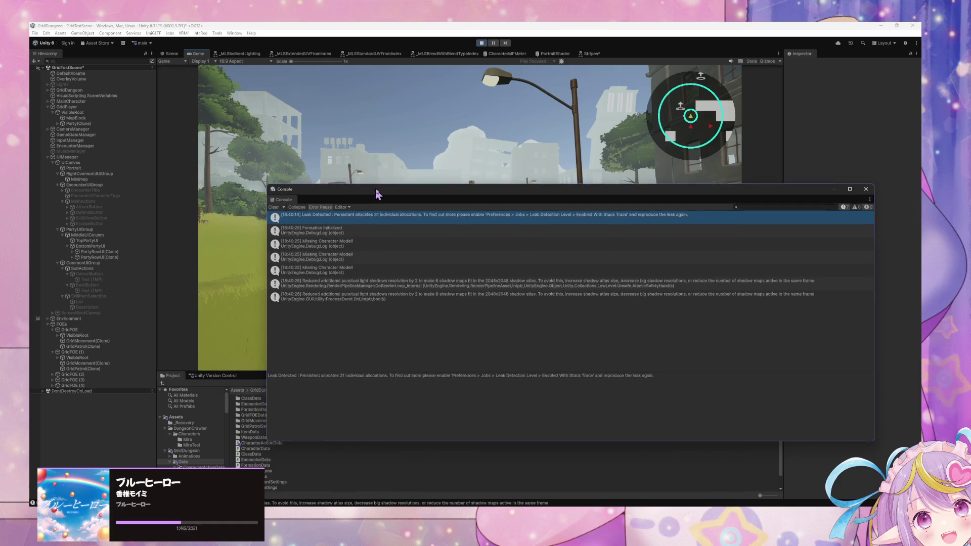
Step: Move the Console aside and inspect its startup log entries, including the leak warning
left_click_drag(374, 194, 426, 208)
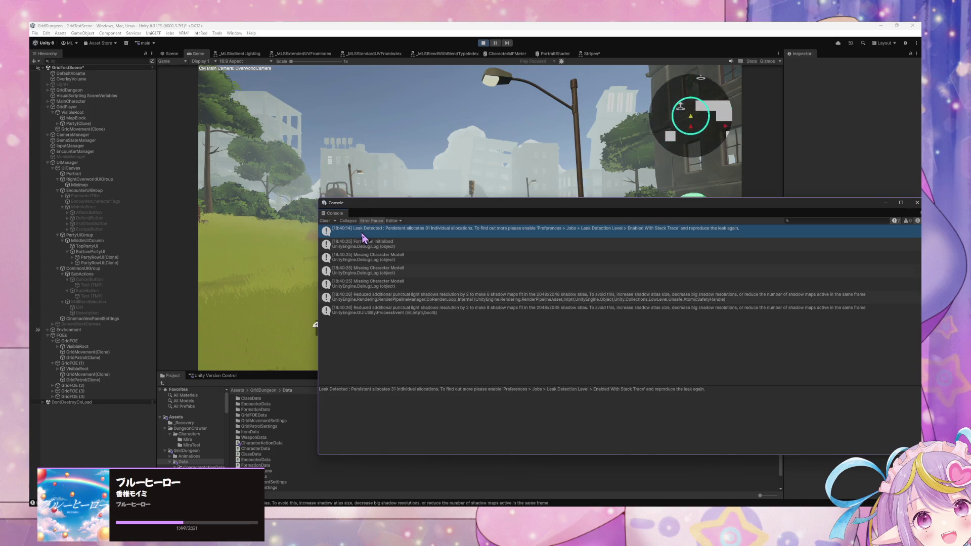
left_click(386, 244)
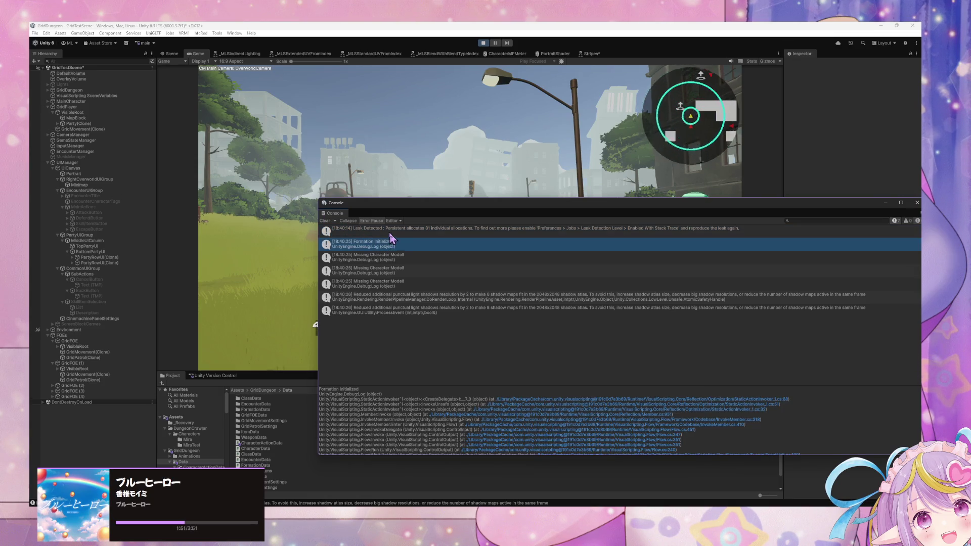
left_click(389, 233)
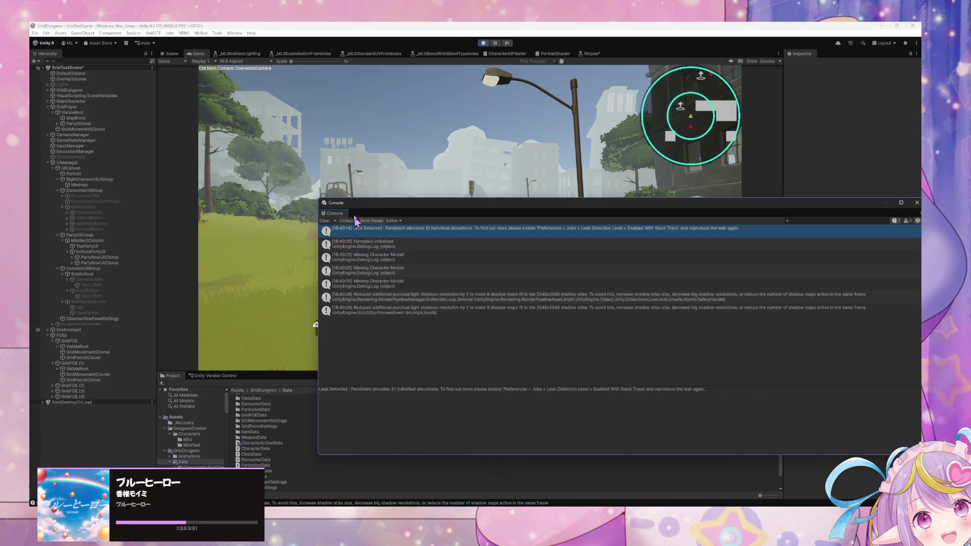
Step: Clear the Console and queue skills on targets for the Knight and Ranger to run the turn
left_click(325, 221)
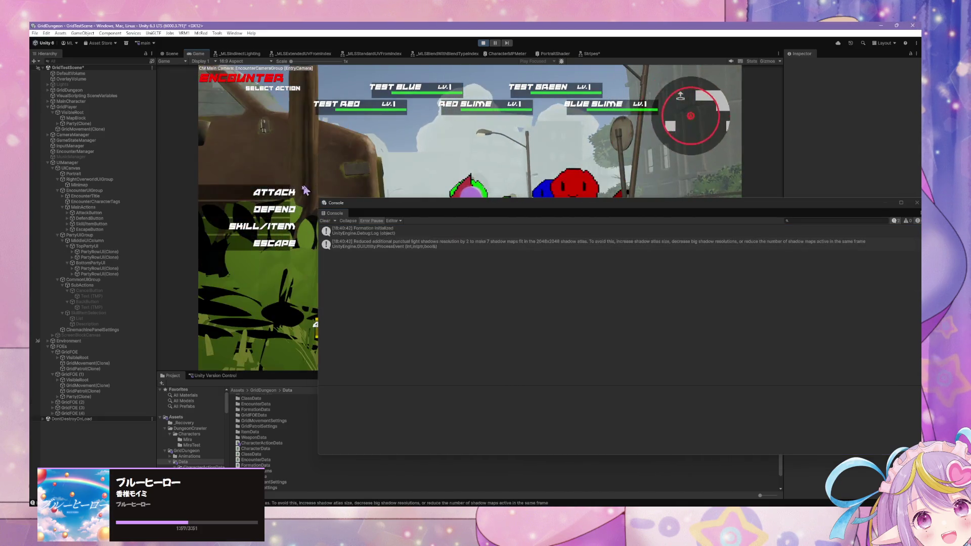
left_click(271, 217)
left_click(261, 303)
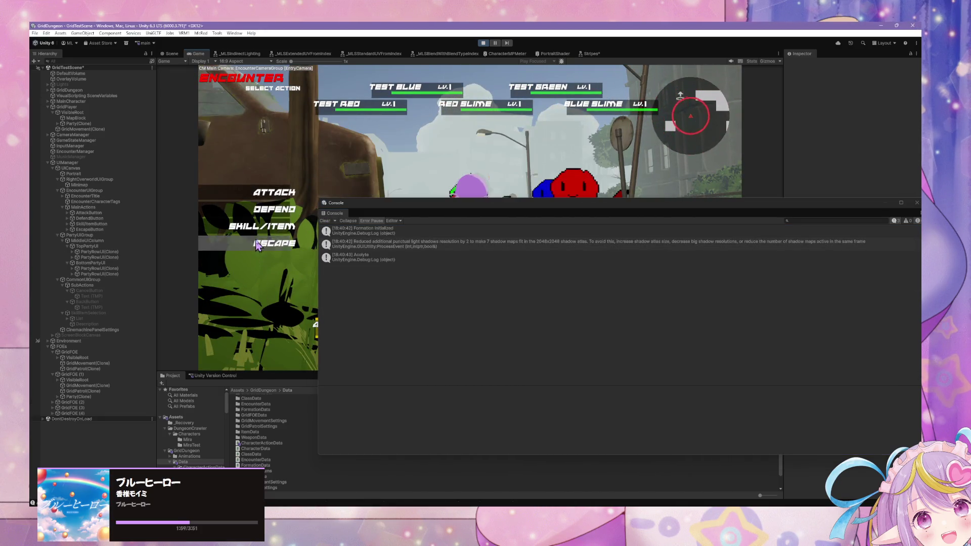
left_click(267, 229)
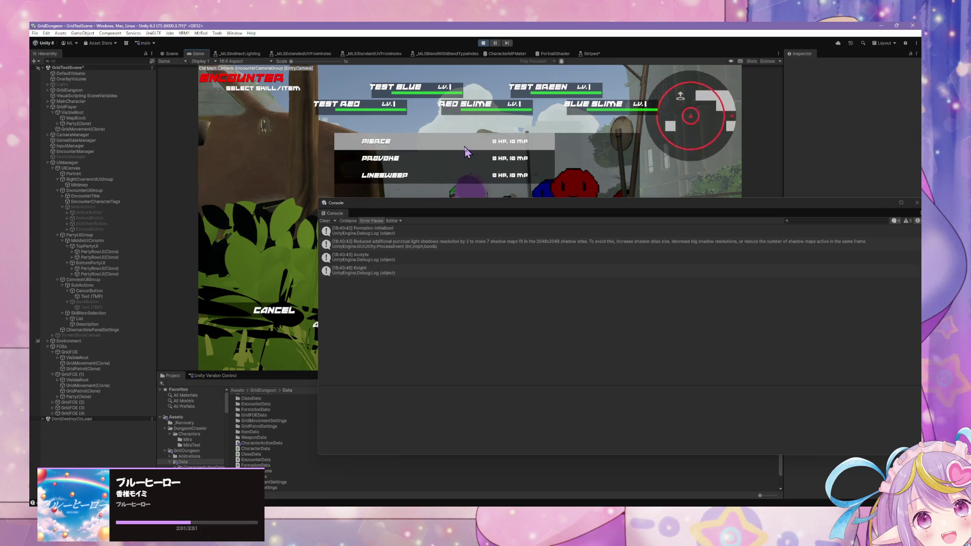
left_click(364, 141)
left_click(306, 109)
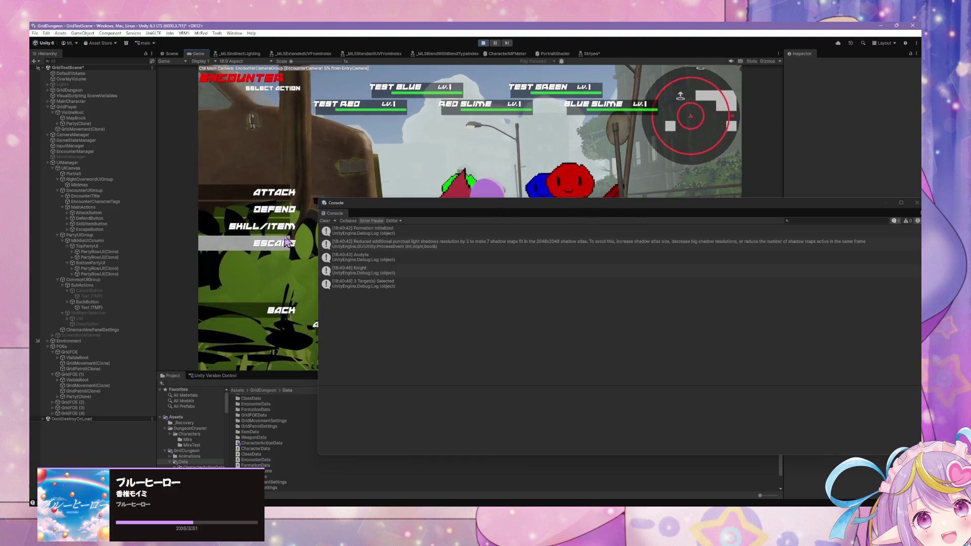
left_click(266, 226)
left_click(357, 137)
left_click(357, 136)
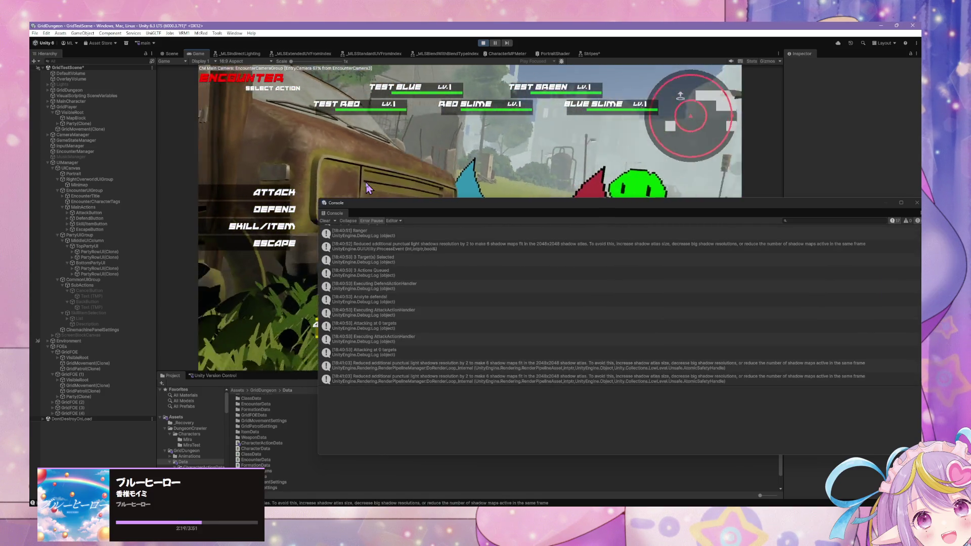
Step: Check the attack handler script, then stop Play mode and clear the Console
key("alt+Tab")
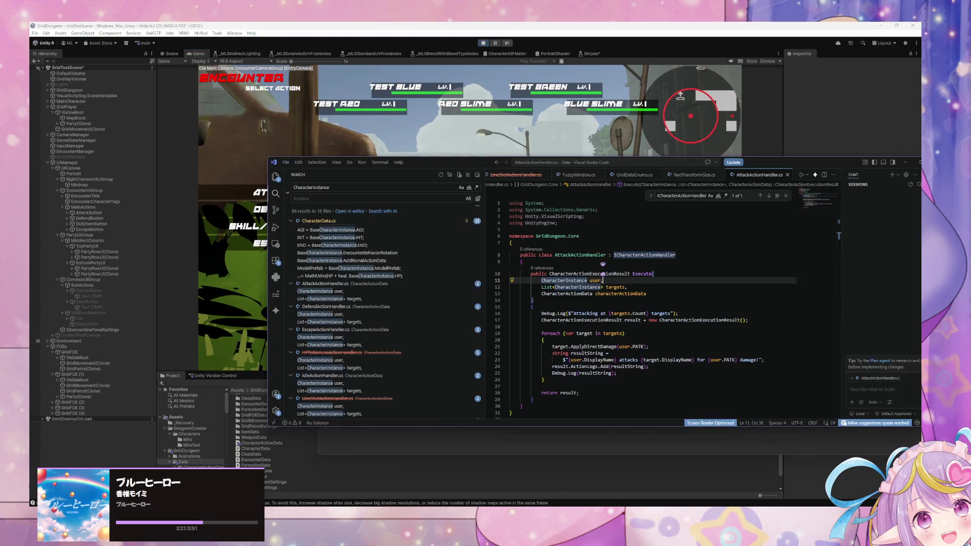
scroll(520, 286, "down", 3)
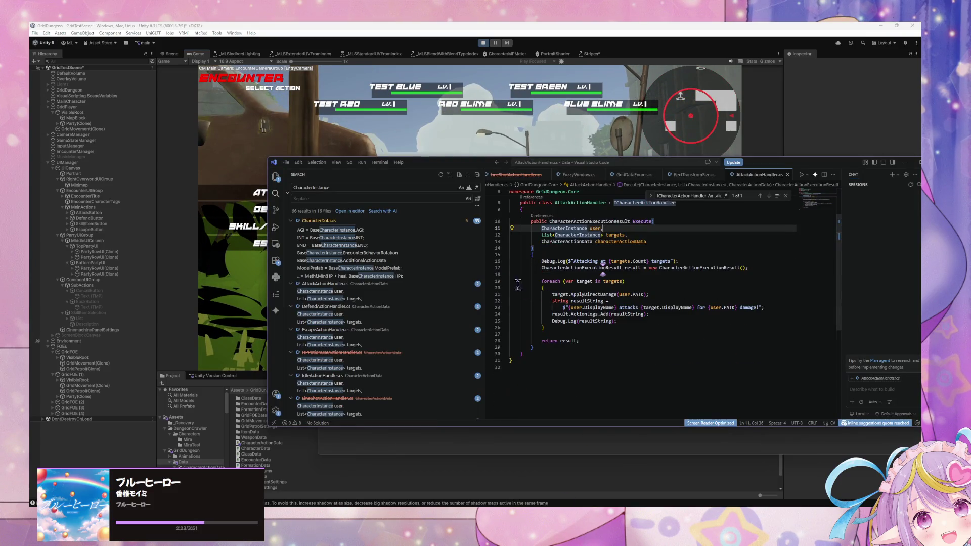
left_click(487, 39)
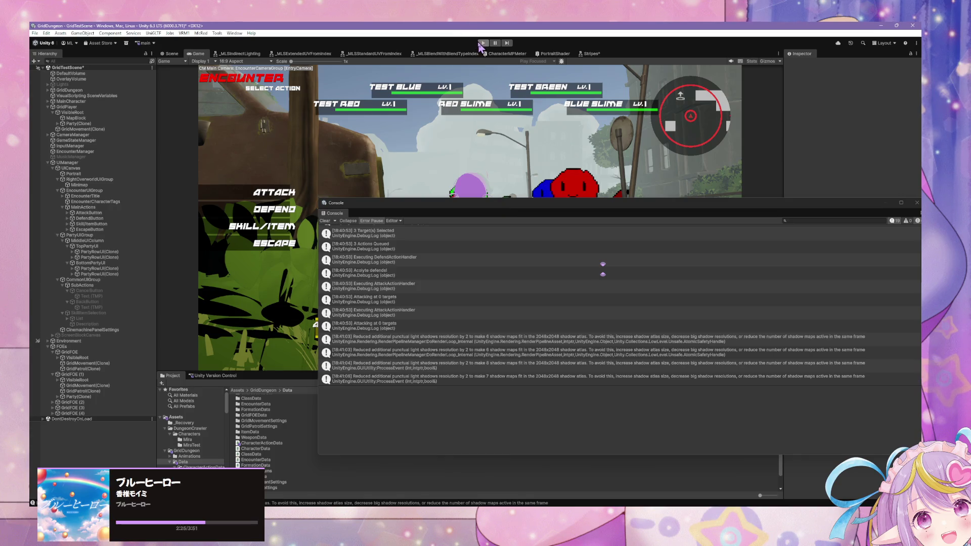
left_click(482, 44)
left_click(325, 221)
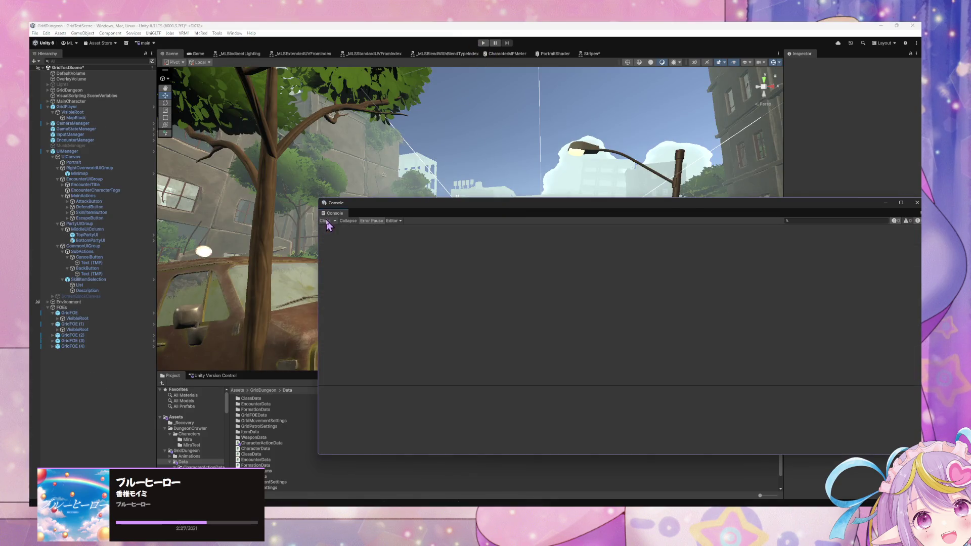
Step: Enter Play mode again and wait for the slime encounter's action choices
left_click(483, 43)
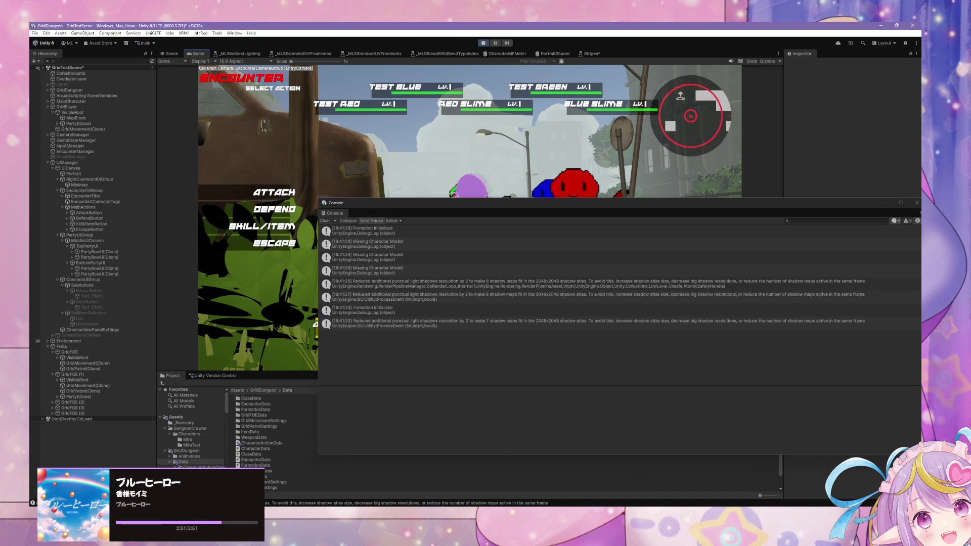
Step: Confirm Escape for the whole party, then switch to Unity Hub and back to the editor
mouse_move(537, 505)
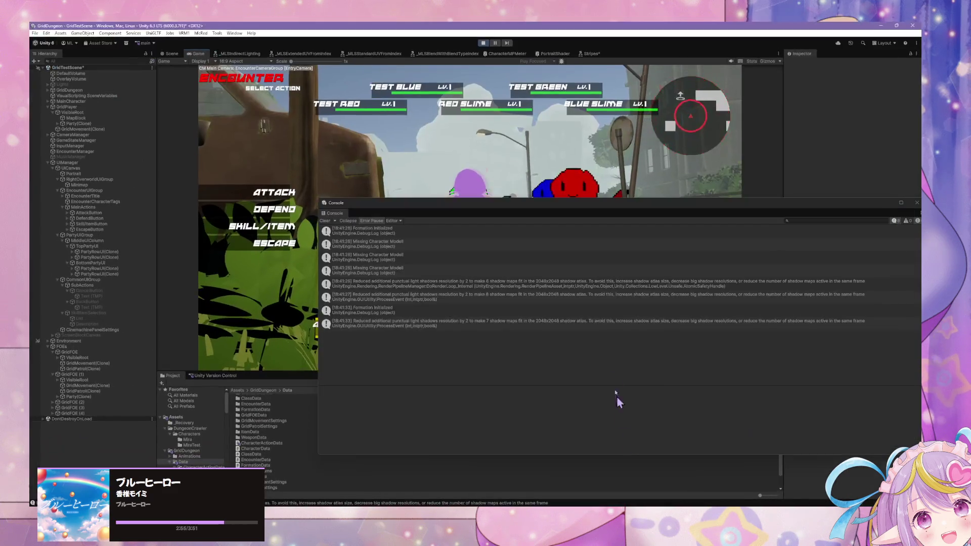
key("Return")
key("Return")
key("Return")
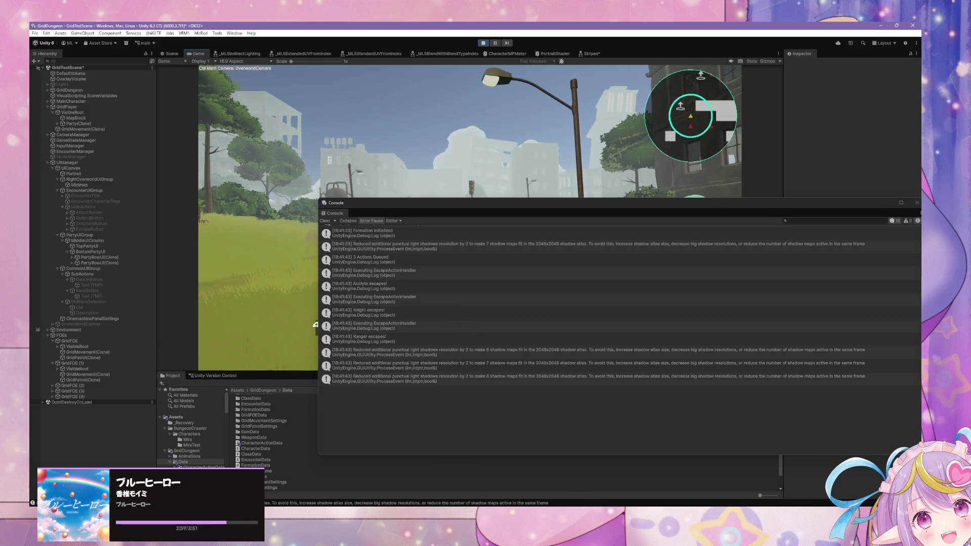
left_click(537, 481)
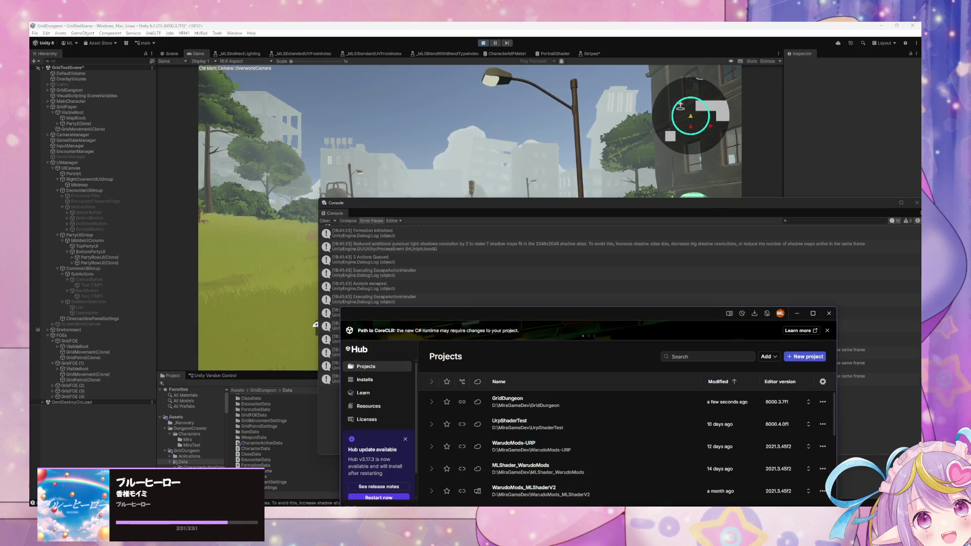
left_click(315, 325)
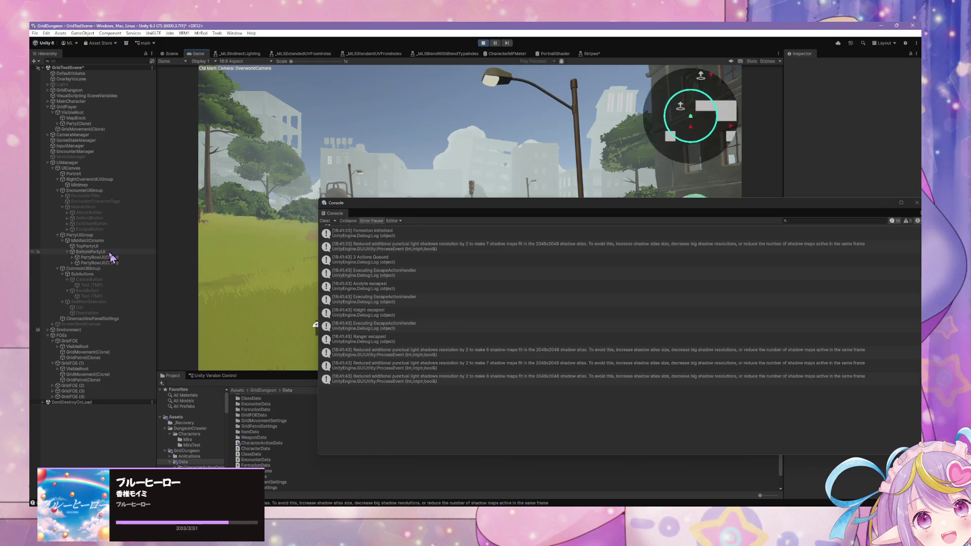
Step: Inspect PartyUIGroup and EncounterUIGroup, move the Console left, and select EncounterManager
left_click(108, 235)
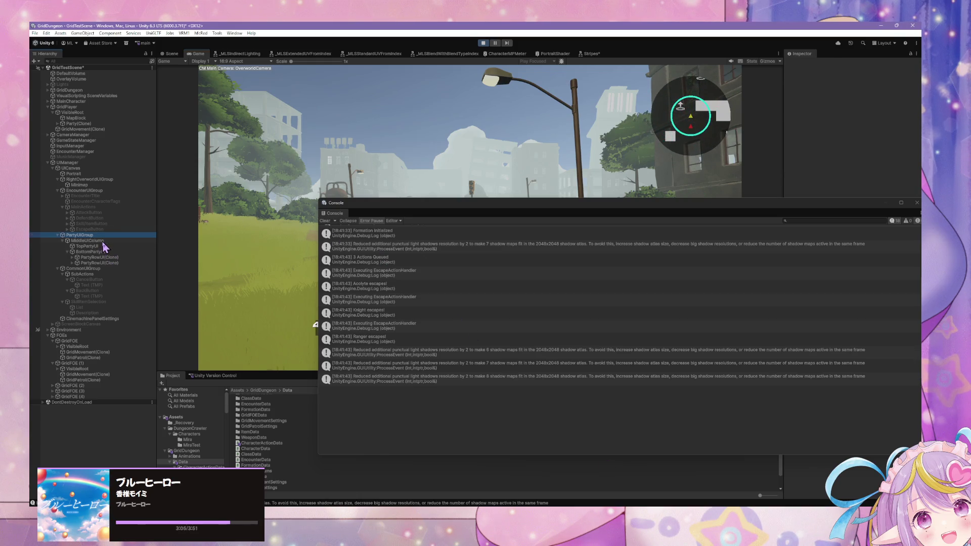
left_click(90, 191)
mouse_move(706, 216)
left_mouse_down()
mouse_move(425, 211)
mouse_move(504, 205)
mouse_move(432, 254)
left_mouse_up()
left_click(121, 151)
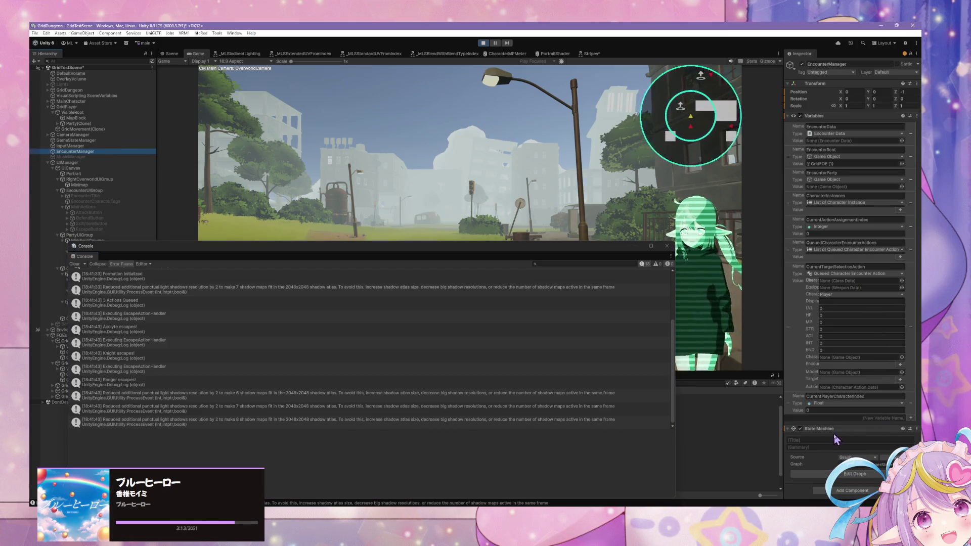
Step: Edit EncounterManager's state graph and drill into Encounter, Assign Character Actions, then Target Selection
left_click(855, 473)
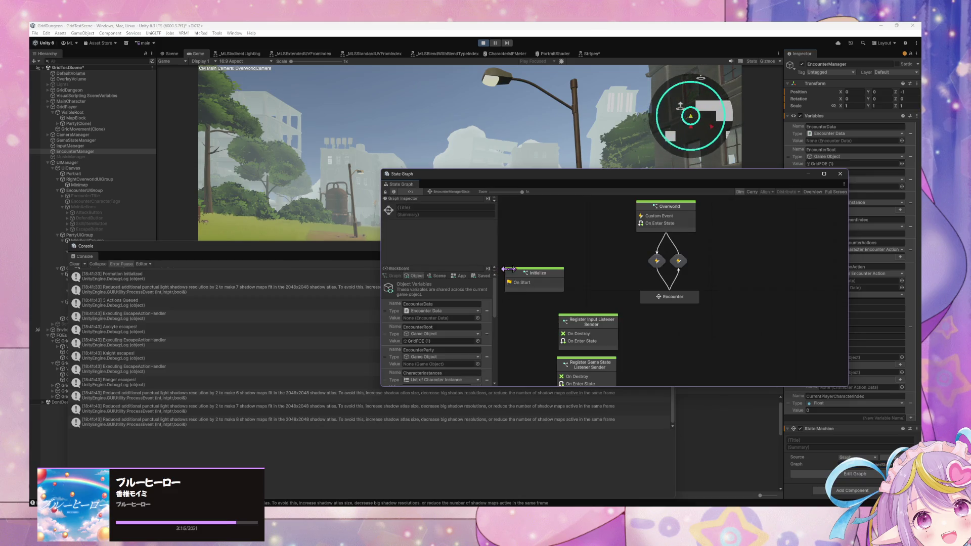
left_click(667, 215)
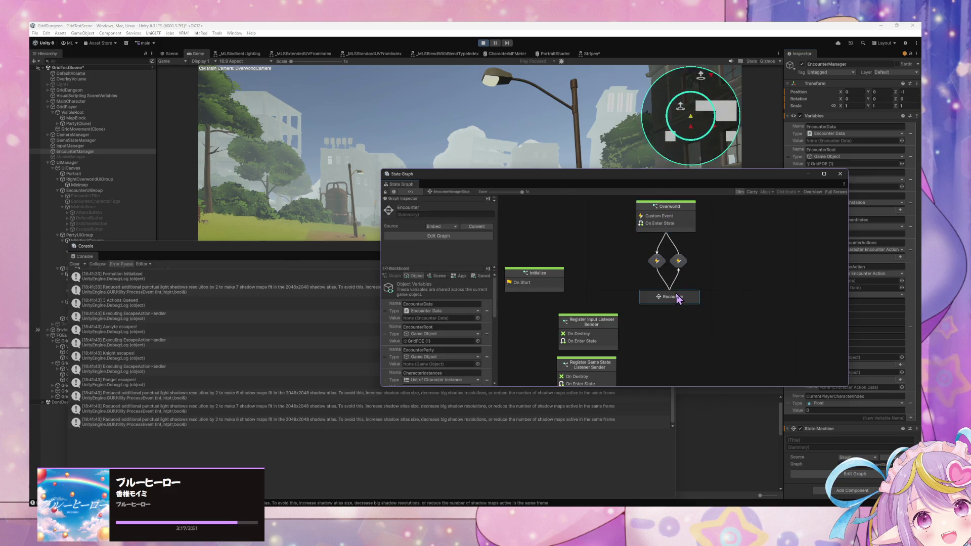
double_click(678, 299)
scroll(542, 288, "up", 3)
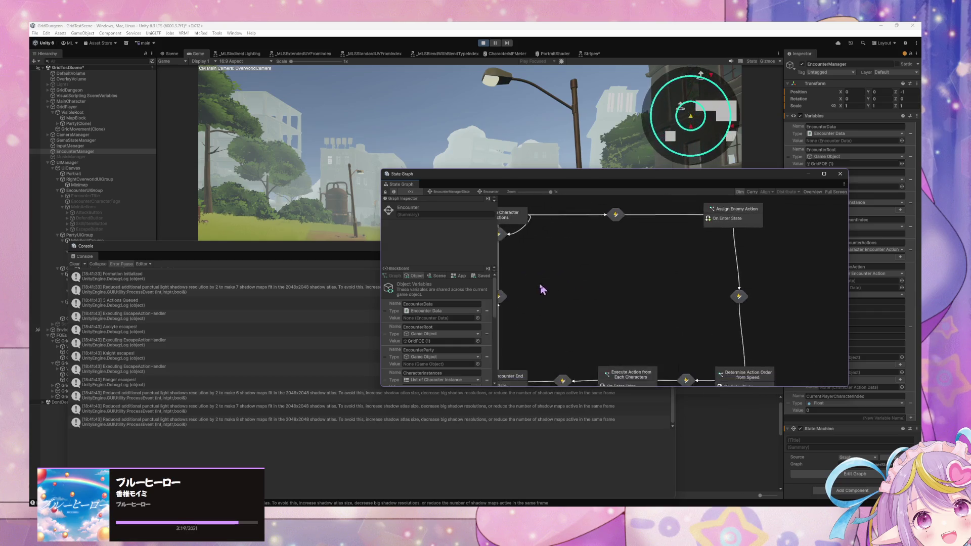
left_click(619, 249)
double_click(606, 247)
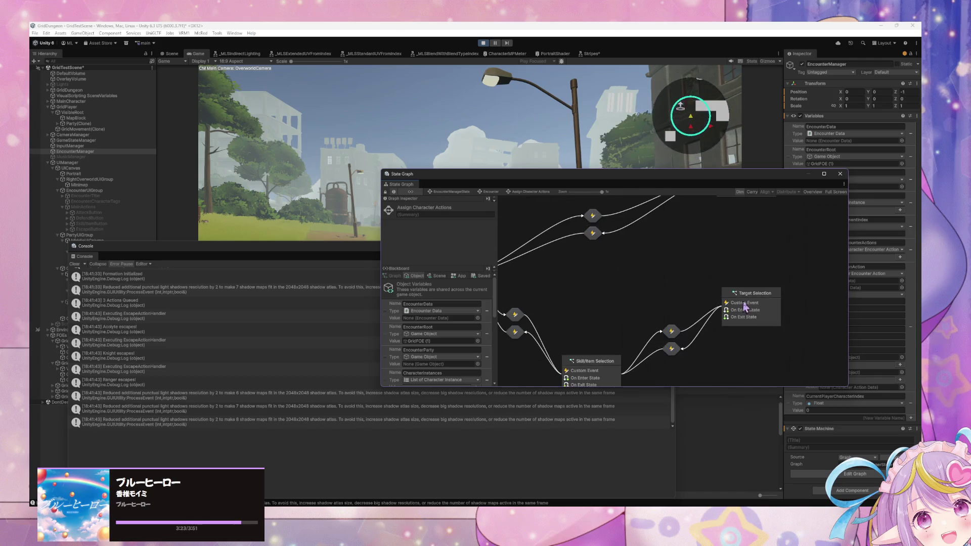
left_click_drag(753, 303, 768, 349)
double_click(738, 346)
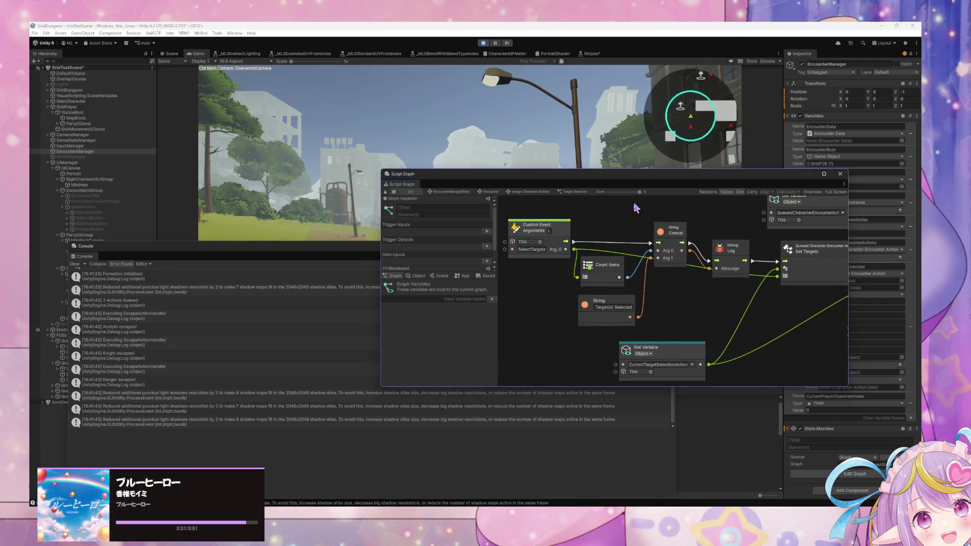
Step: Inspect the Count Items and Set Targets nodes in the Target Selection graph
left_click(610, 266)
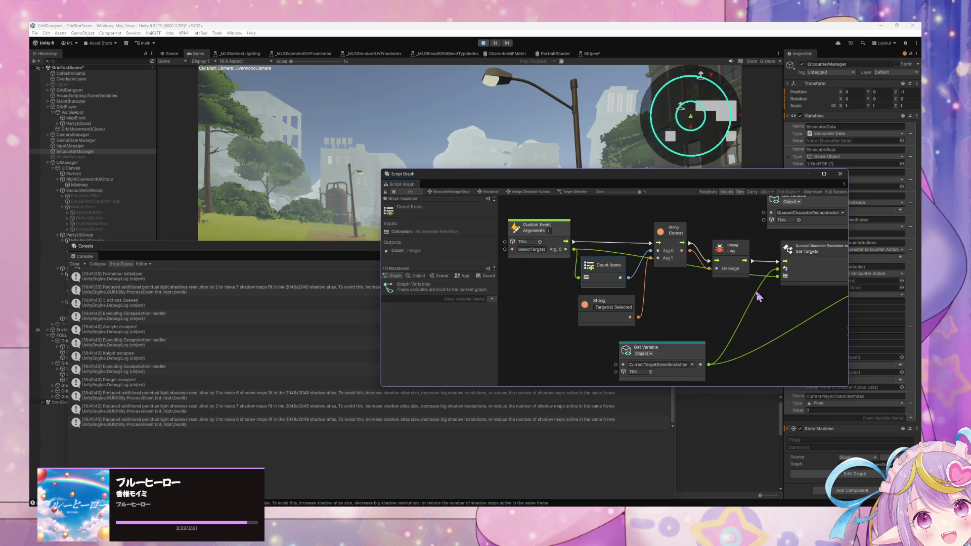
left_click_drag(757, 297, 658, 297)
left_click(726, 262)
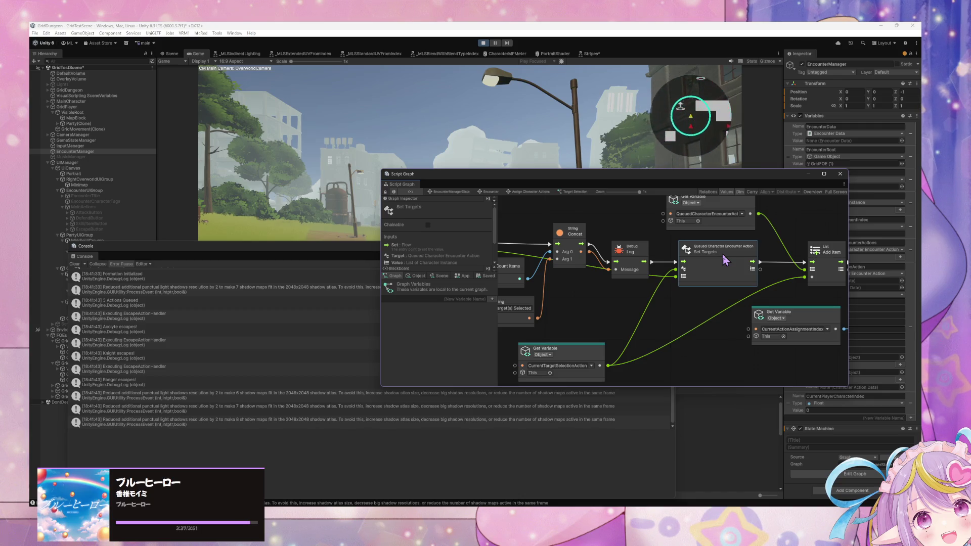
Step: Attack a single target in the running game, then return to the Encounter state graph
left_click(574, 143)
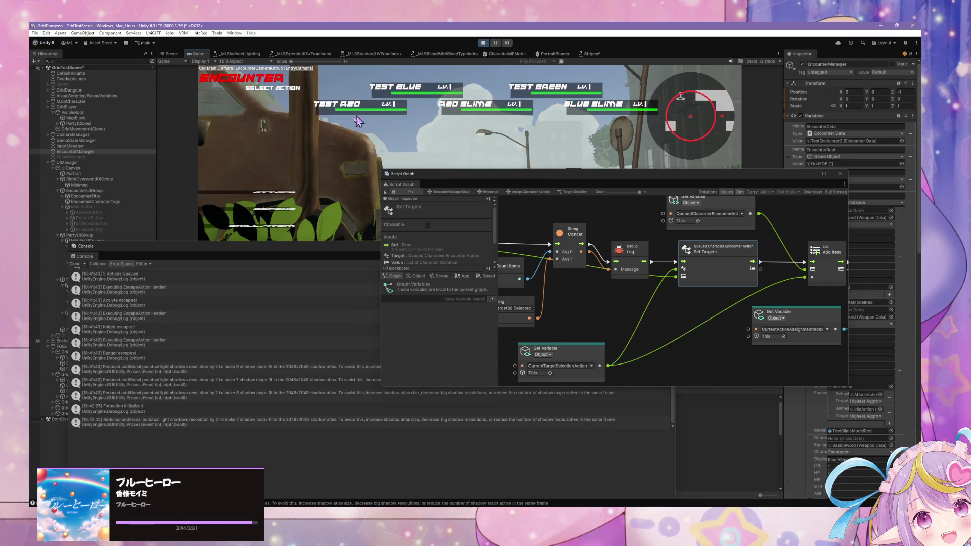
key("Return")
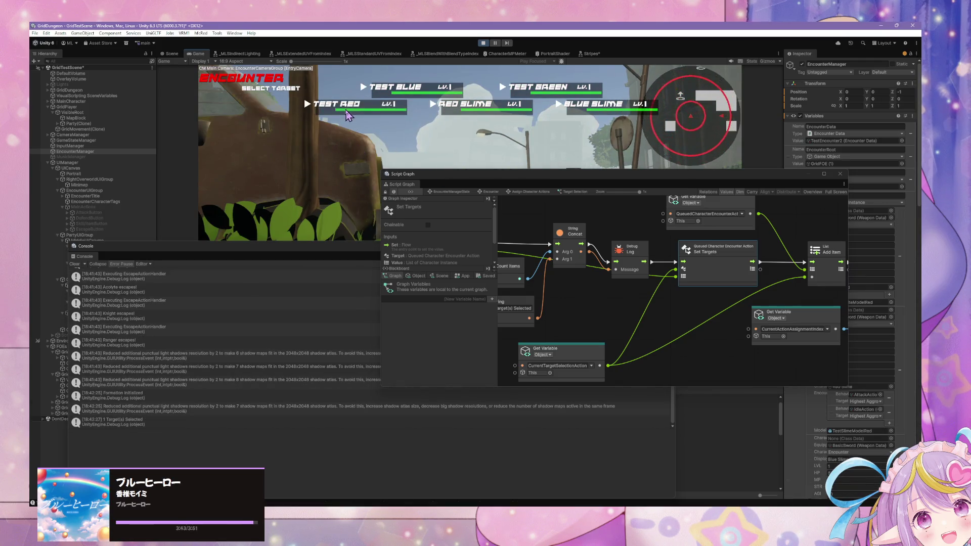
left_click(348, 116)
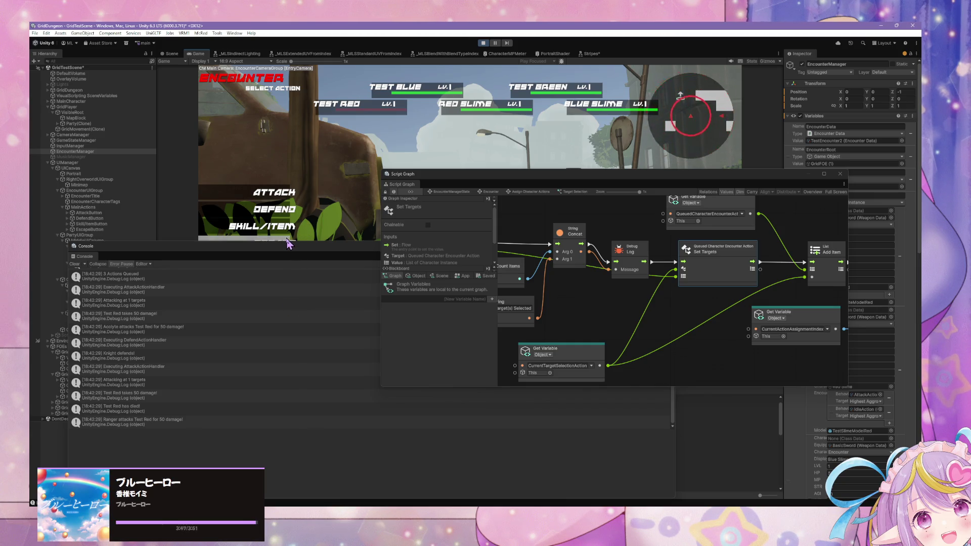
left_click_drag(613, 279, 649, 288)
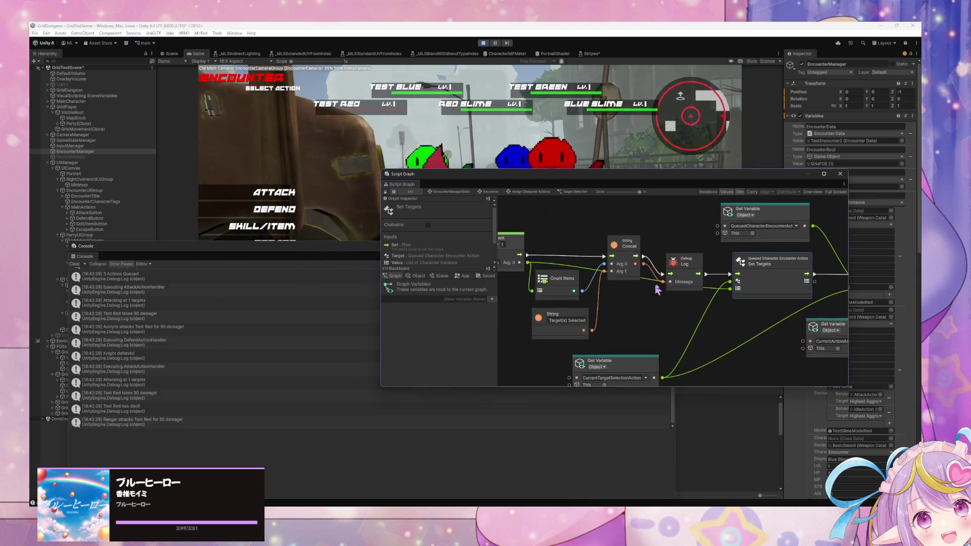
left_click(490, 191)
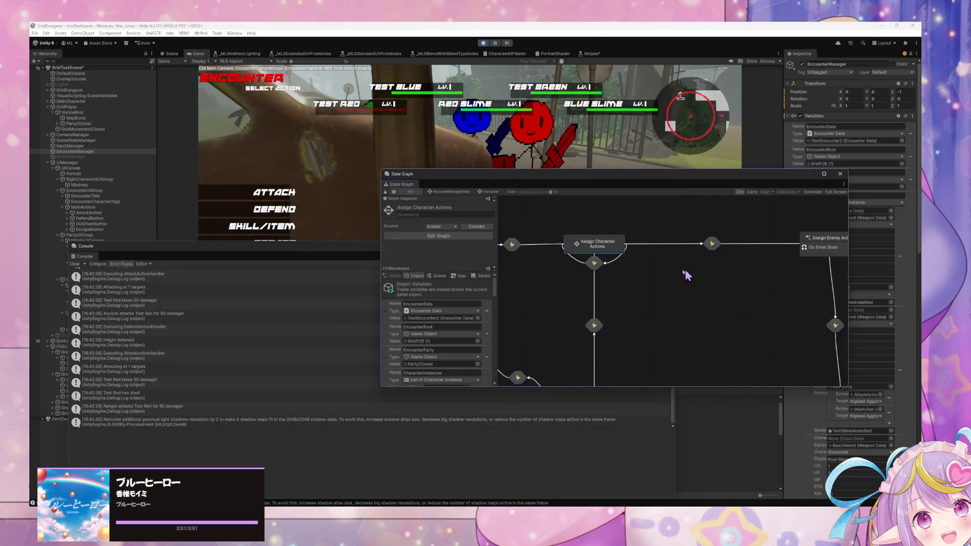
Step: Open Assign Character Actions and reposition the Target Selection state among its neighbouring states
double_click(586, 248)
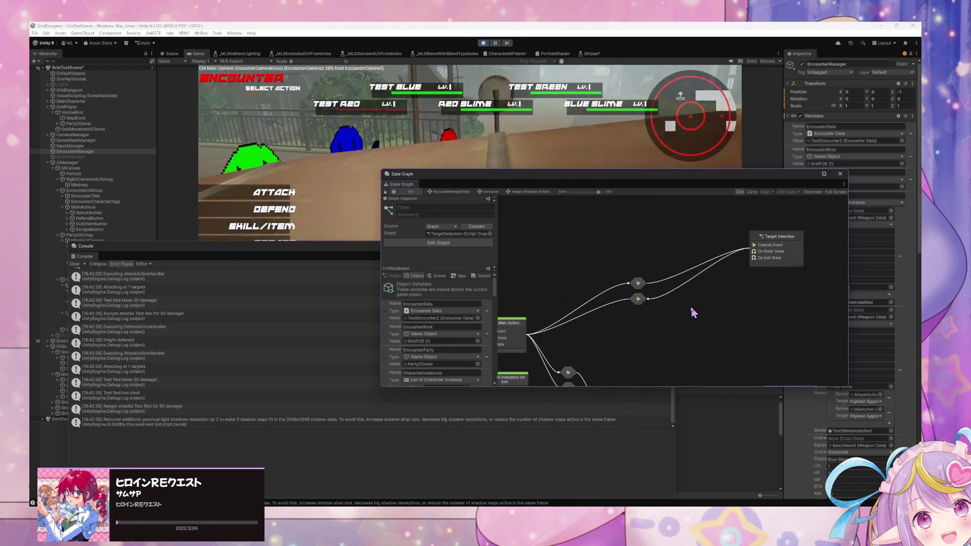
scroll(694, 271, "down", 5)
left_click_drag(757, 349, 739, 302)
left_click(661, 338)
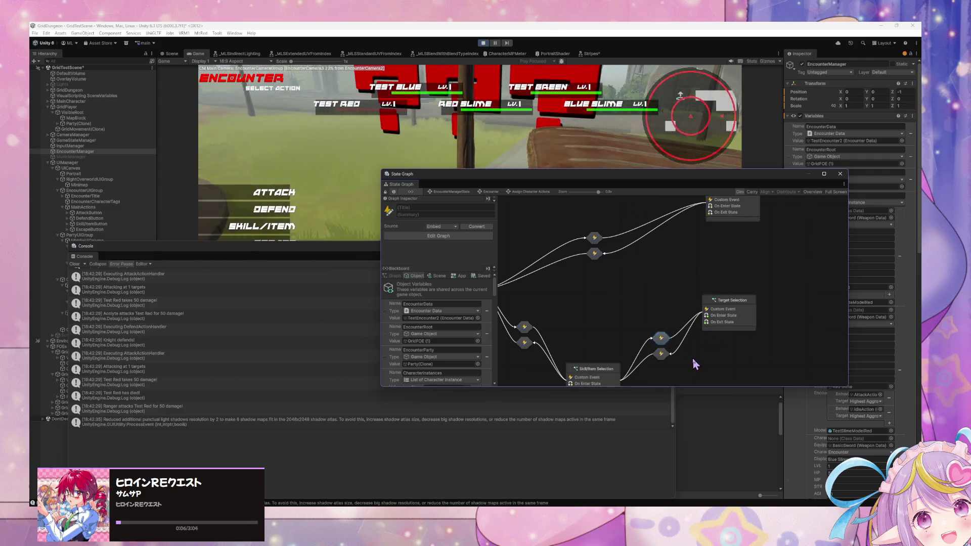
scroll(693, 362, "up", 2)
scroll(680, 344, "down", 3)
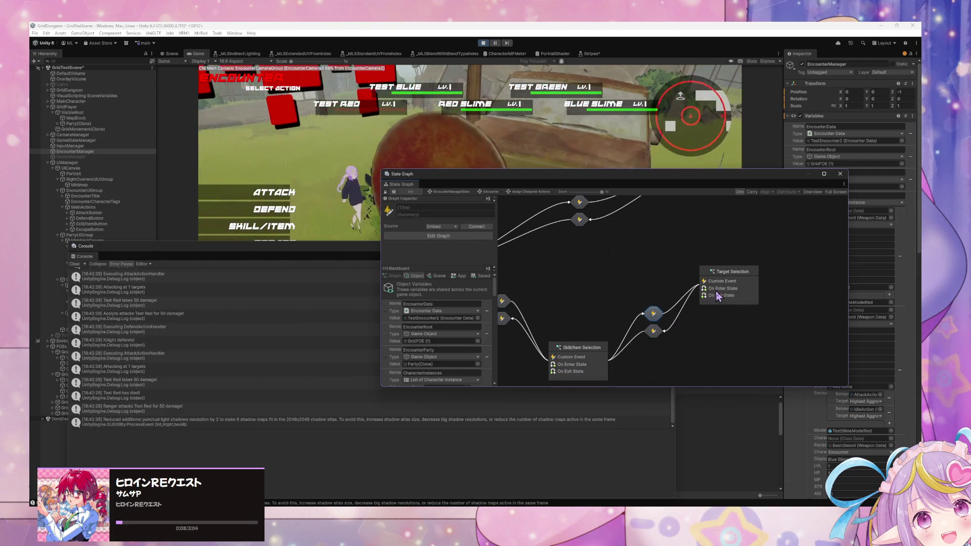
left_click_drag(718, 296, 722, 314)
mouse_move(645, 290)
left_mouse_down()
mouse_move(683, 357)
mouse_move(749, 344)
left_mouse_up()
left_click_drag(706, 295, 676, 302)
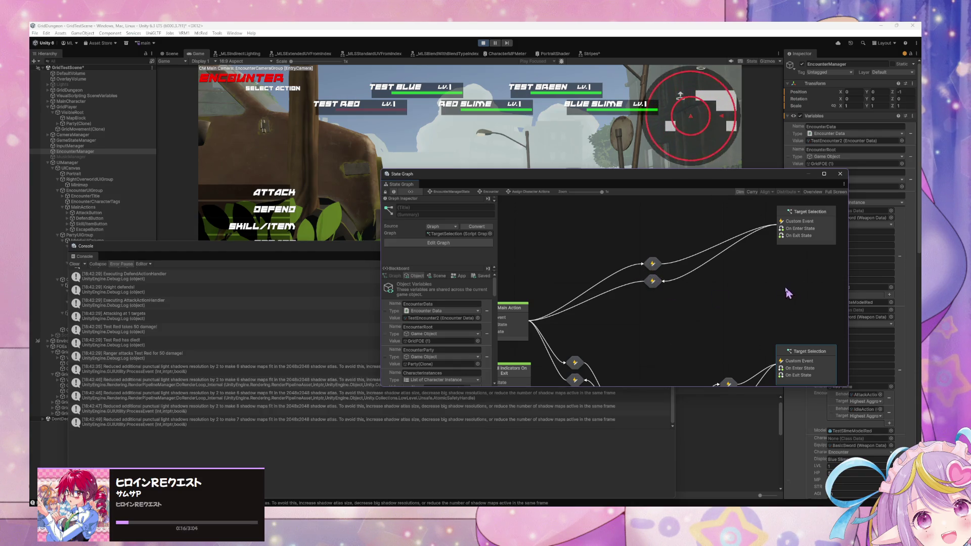
left_click_drag(790, 294, 729, 280)
left_click_drag(747, 313, 752, 305)
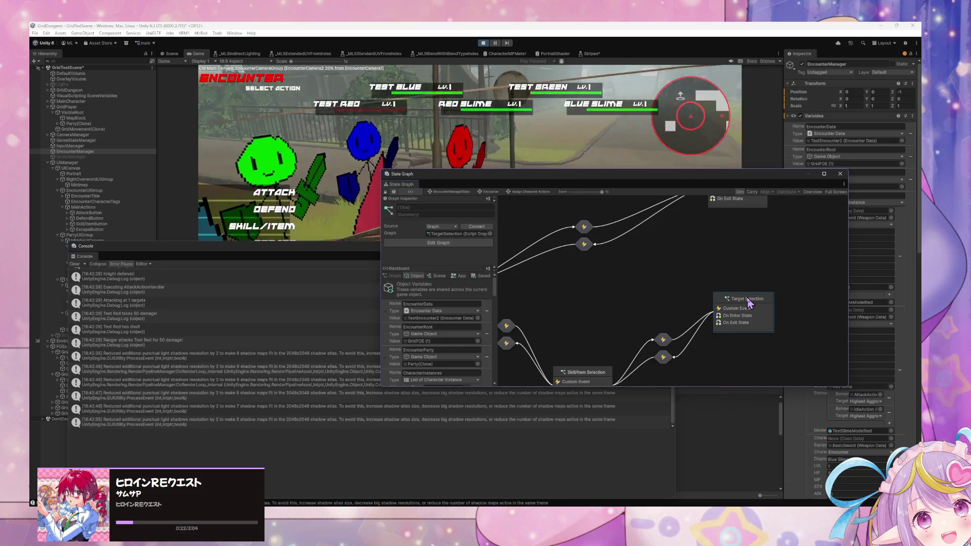
Step: Open the Target Selection script graph and scroll to view its nodes
double_click(749, 303)
scroll(757, 293, "up", 10)
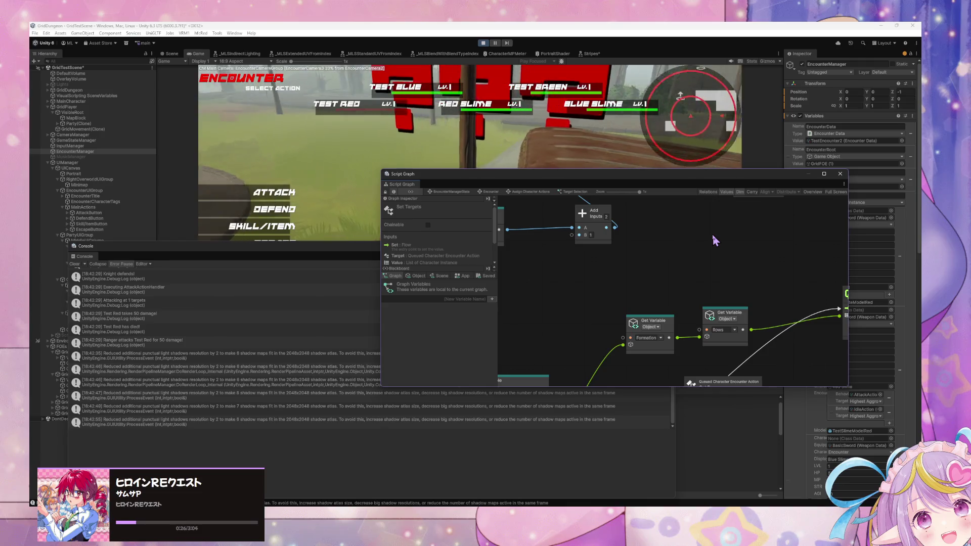
scroll(715, 241, "up", 8)
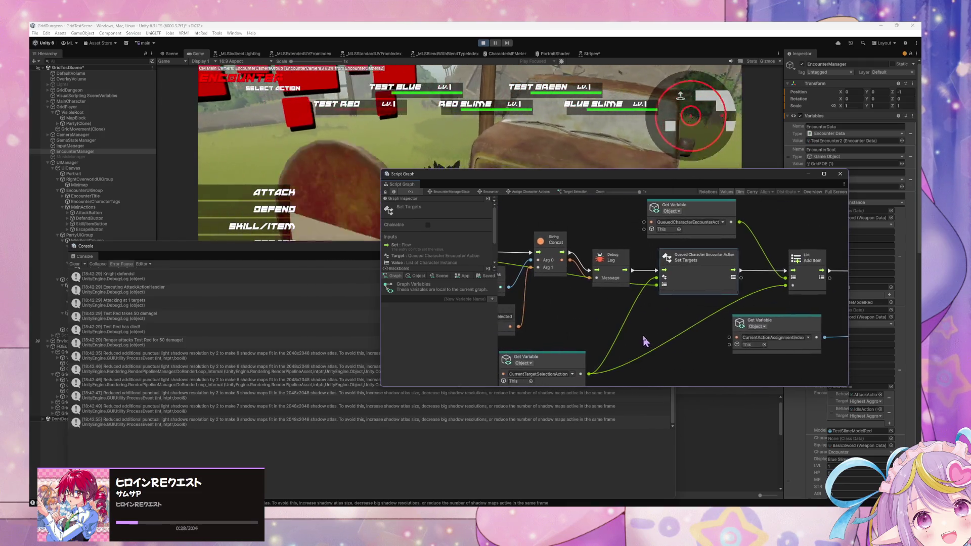
scroll(647, 341, "left", 1)
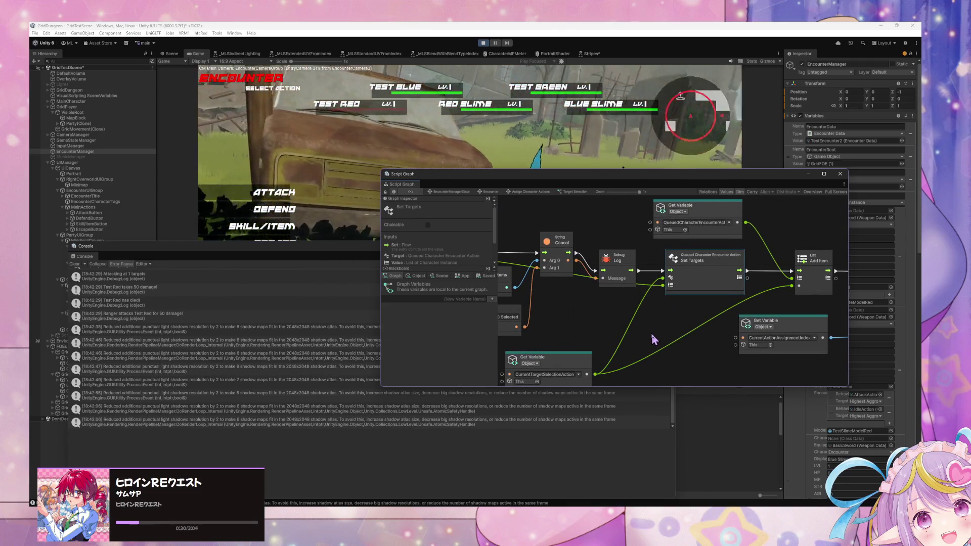
Step: Clear the Console and repeatedly open and cancel the Acolyte's skill list, logging its name
left_click(76, 264)
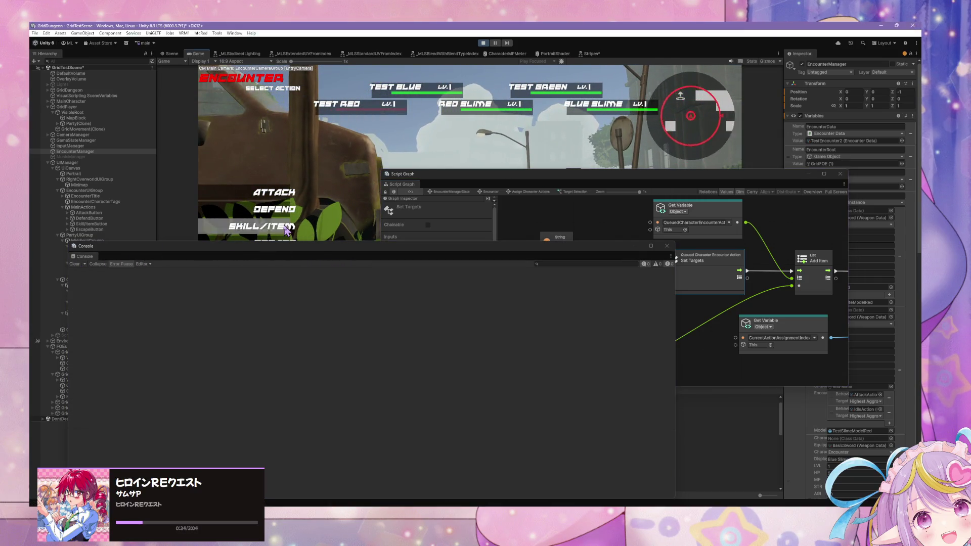
left_click(310, 228)
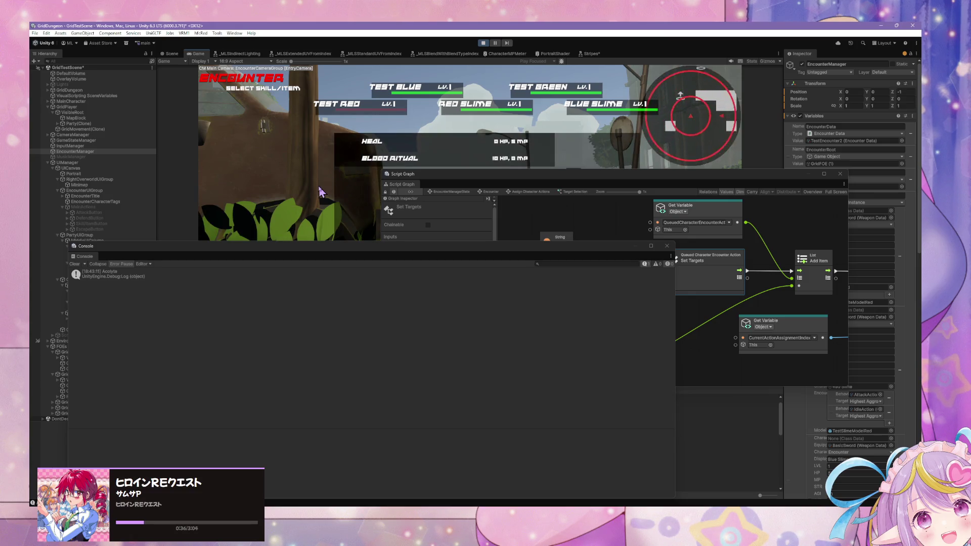
mouse_move(310, 243)
left_mouse_down()
mouse_move(318, 310)
mouse_move(271, 316)
mouse_move(284, 368)
left_mouse_up()
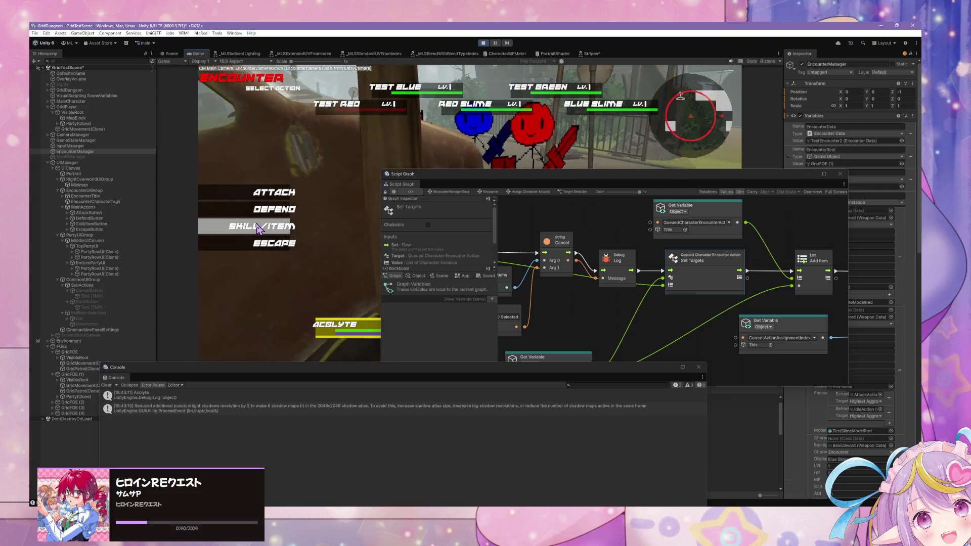
left_click(258, 228)
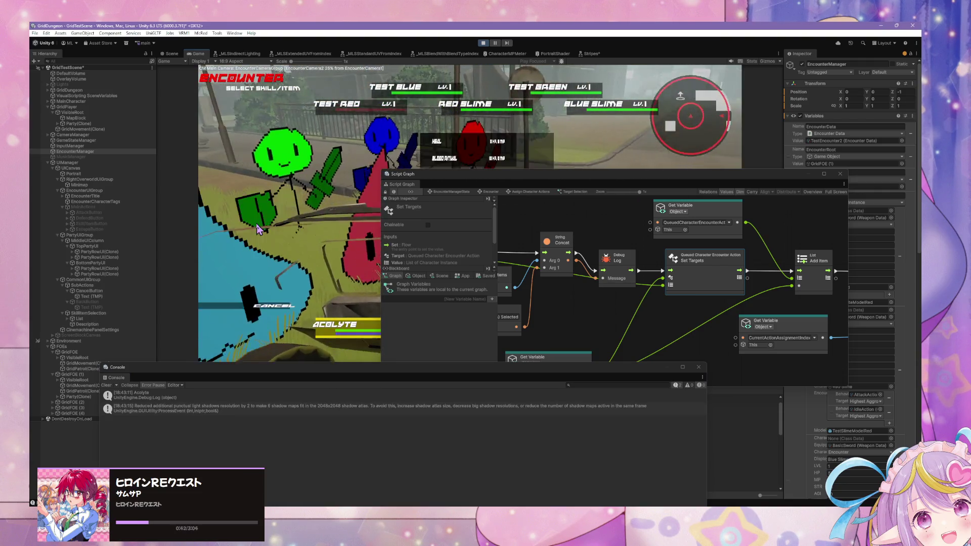
left_click(262, 312)
left_click(259, 229)
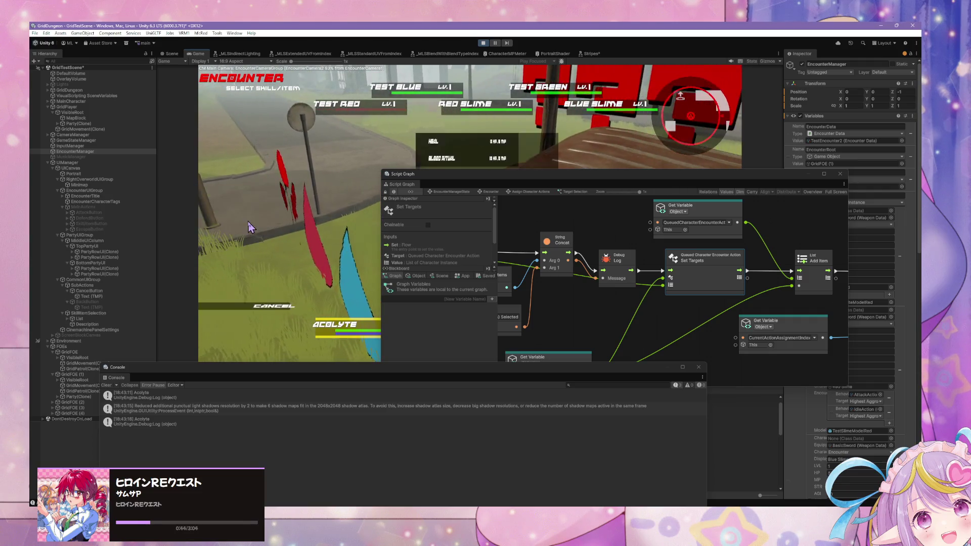
left_click(261, 317)
left_click(256, 230)
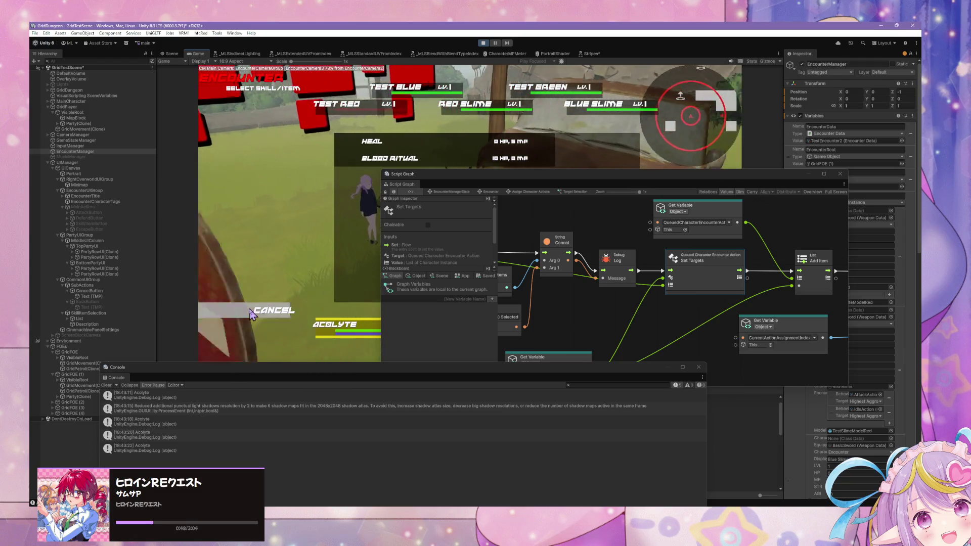
left_click(260, 310)
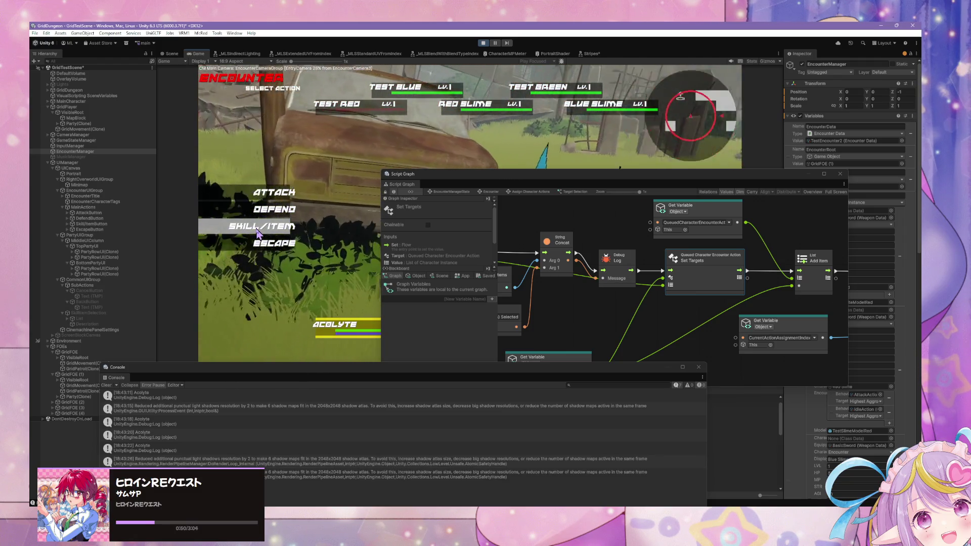
left_click(256, 229)
left_click(255, 315)
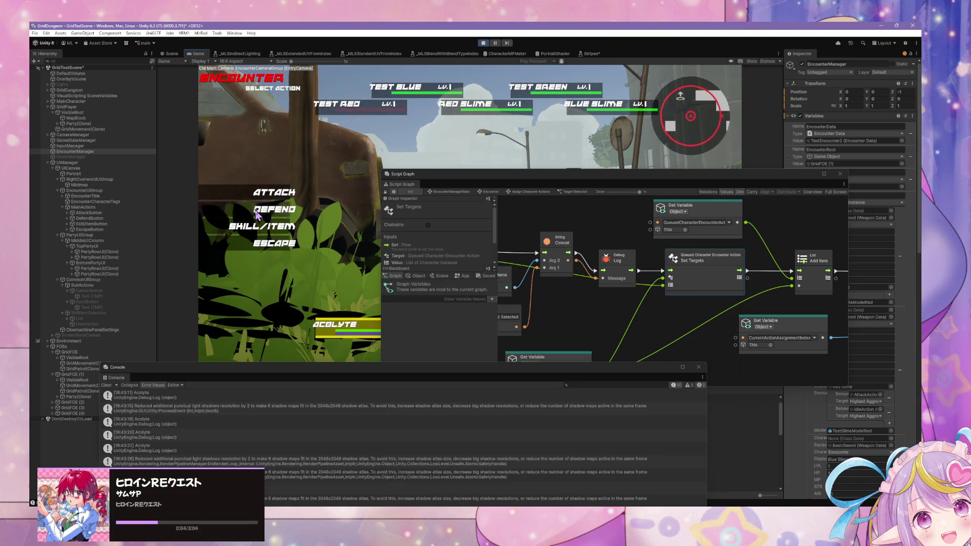
Step: Open the Knight's skill list with Provoke, then cancel back to the actions
left_click(255, 226)
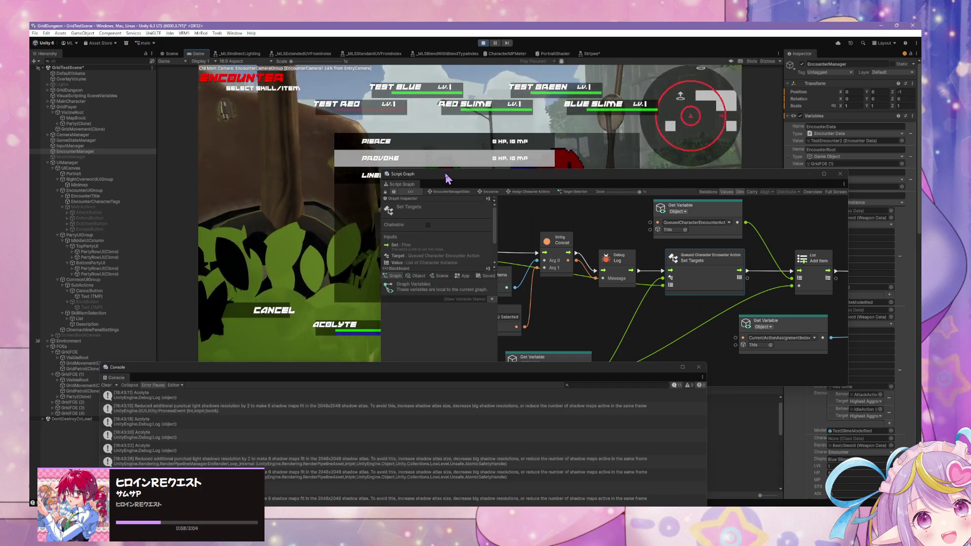
left_click_drag(447, 178, 495, 243)
left_click(386, 175)
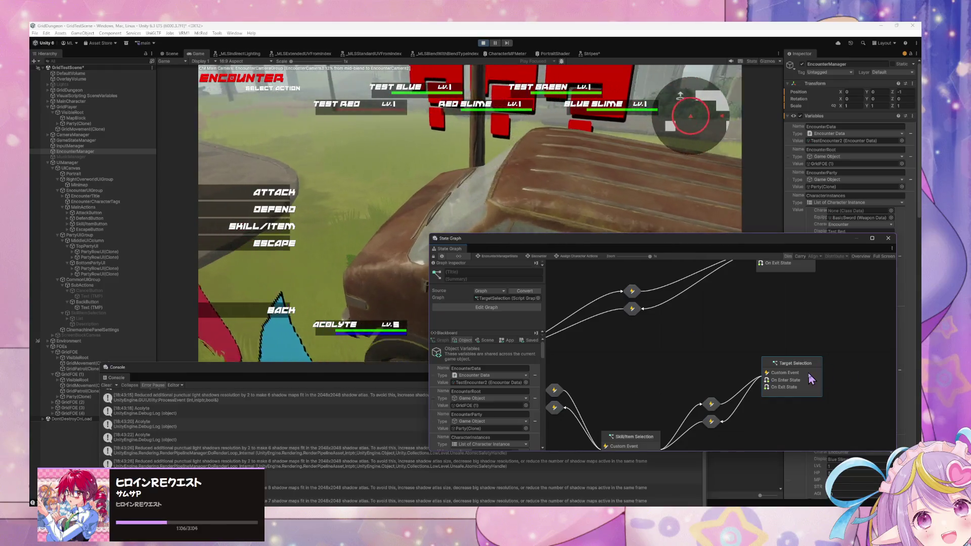
Step: Clear the Console and open the Ranger's Lineshot and Cloak skill list
scroll(757, 363, "left", 10)
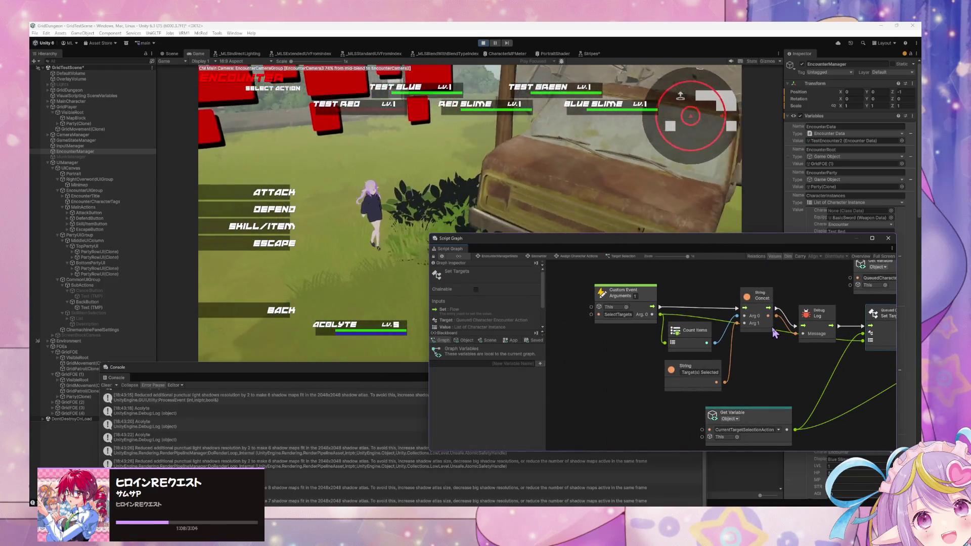
scroll(775, 333, "right", 5)
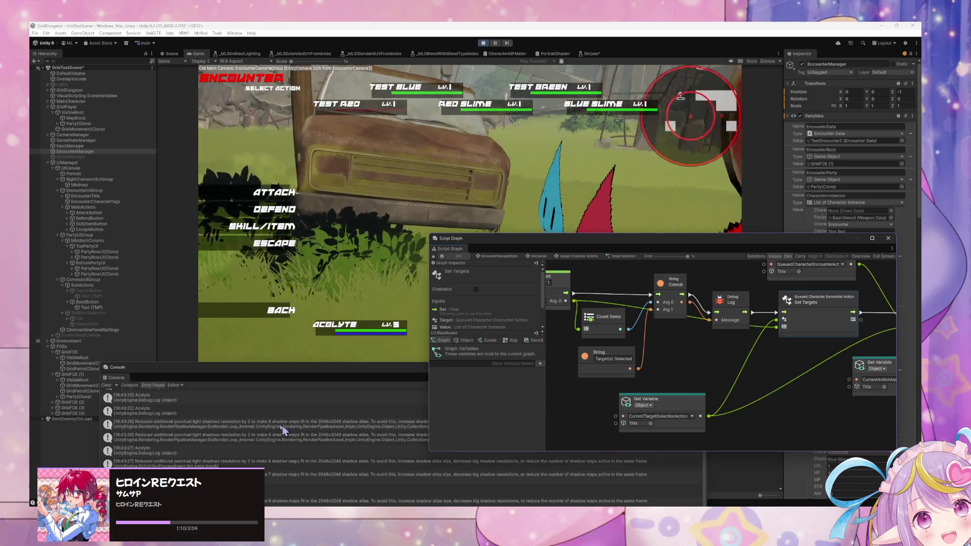
left_click(106, 386)
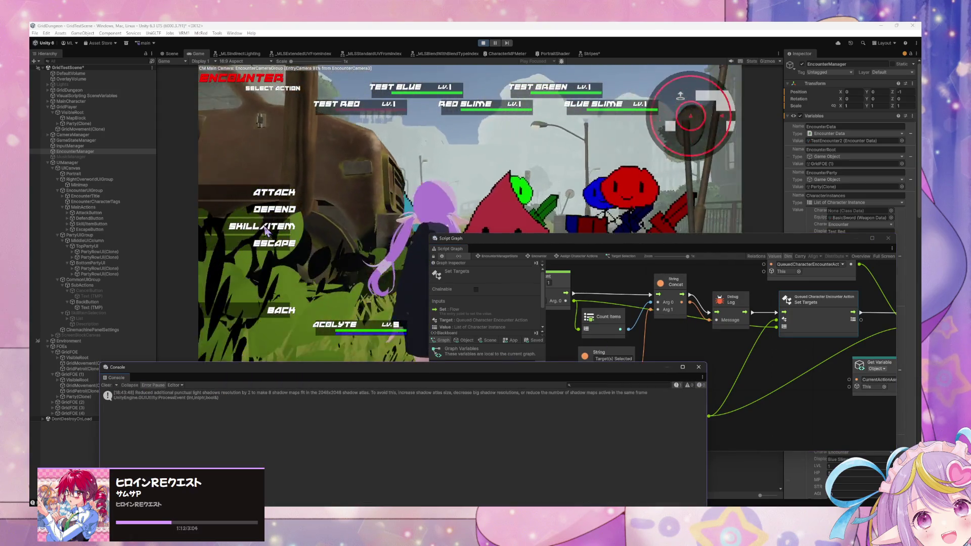
left_click(262, 227)
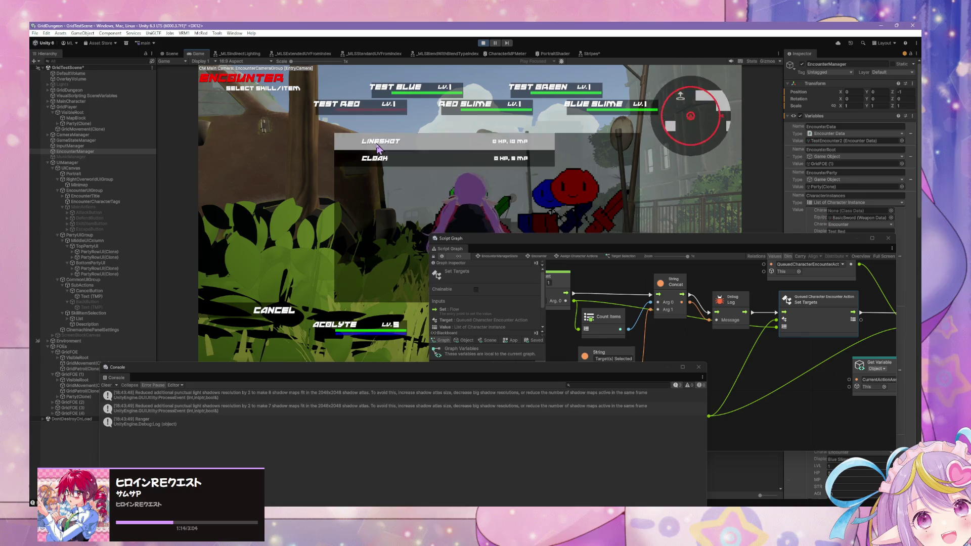
Step: Fire Lineshot on a target and read the logs: 3 targets selected, attacks hitting 0
left_click(377, 144)
left_click(302, 111)
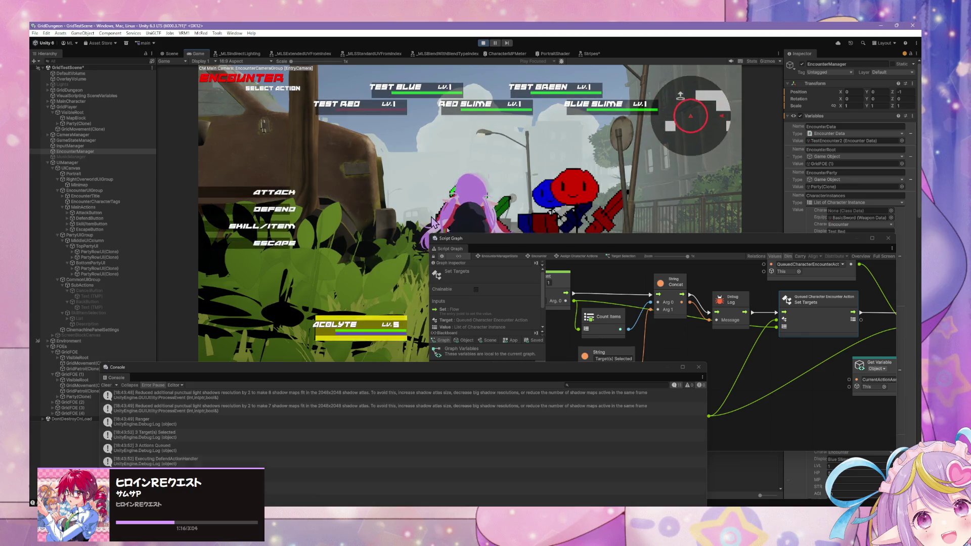
mouse_move(594, 380)
left_mouse_down()
mouse_move(578, 364)
mouse_move(617, 245)
mouse_move(636, 245)
left_mouse_up()
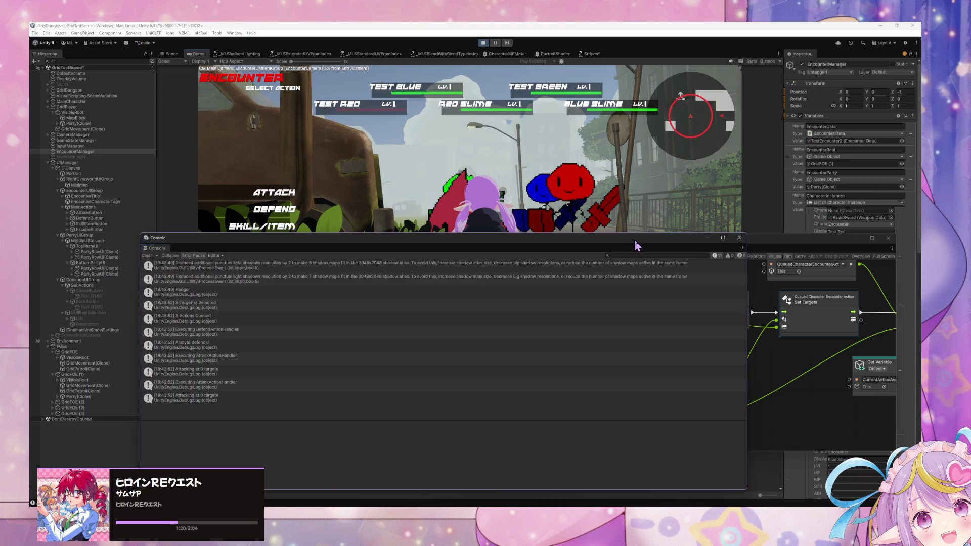
mouse_move(636, 245)
left_mouse_down()
mouse_move(598, 264)
mouse_move(429, 405)
left_mouse_up()
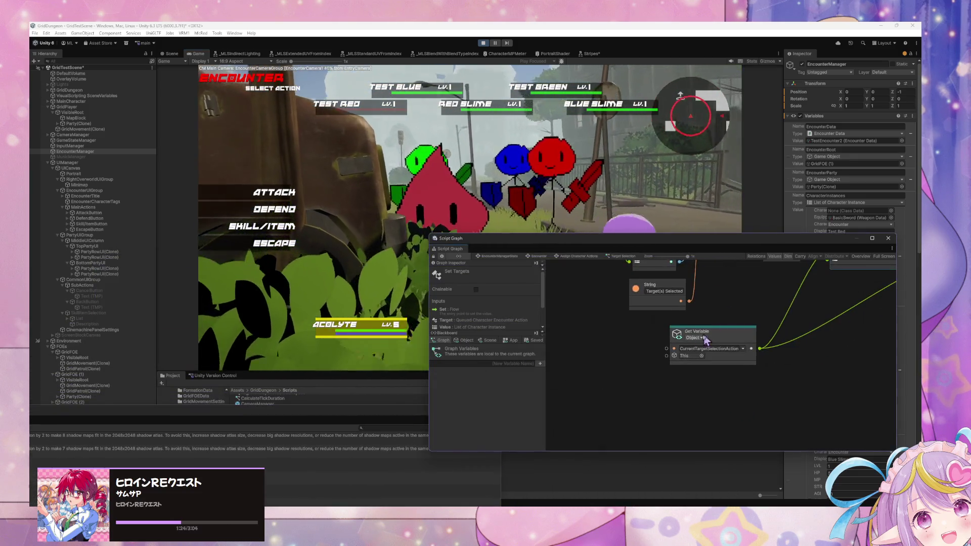
scroll(714, 330, "down", 3)
scroll(680, 349, "down", 3)
scroll(679, 342, "up", 4)
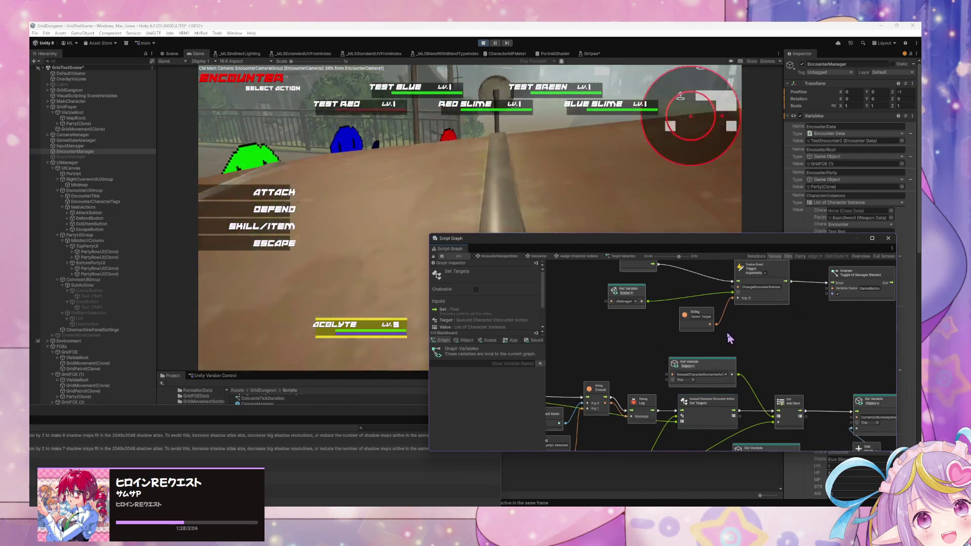
mouse_move(632, 339)
left_mouse_down()
mouse_move(792, 341)
mouse_move(601, 400)
left_mouse_up()
scroll(786, 342, "up", 2)
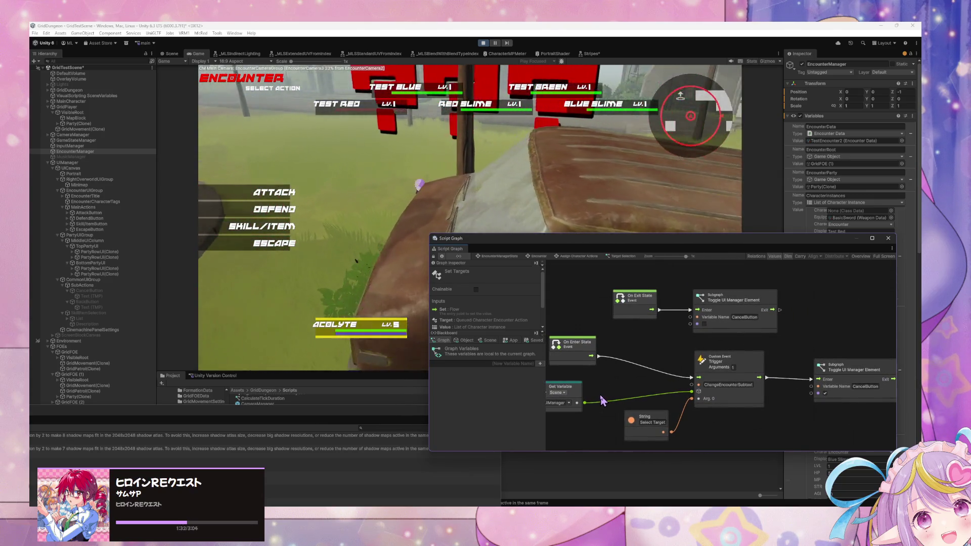
scroll(602, 400, "down", 2)
scroll(759, 365, "up", 2)
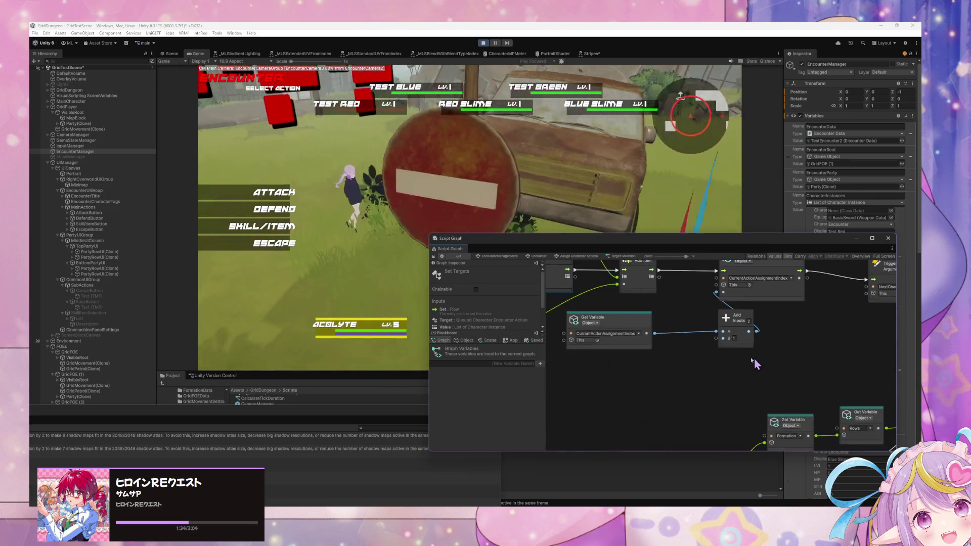
left_click_drag(758, 365, 623, 294)
left_click(528, 257)
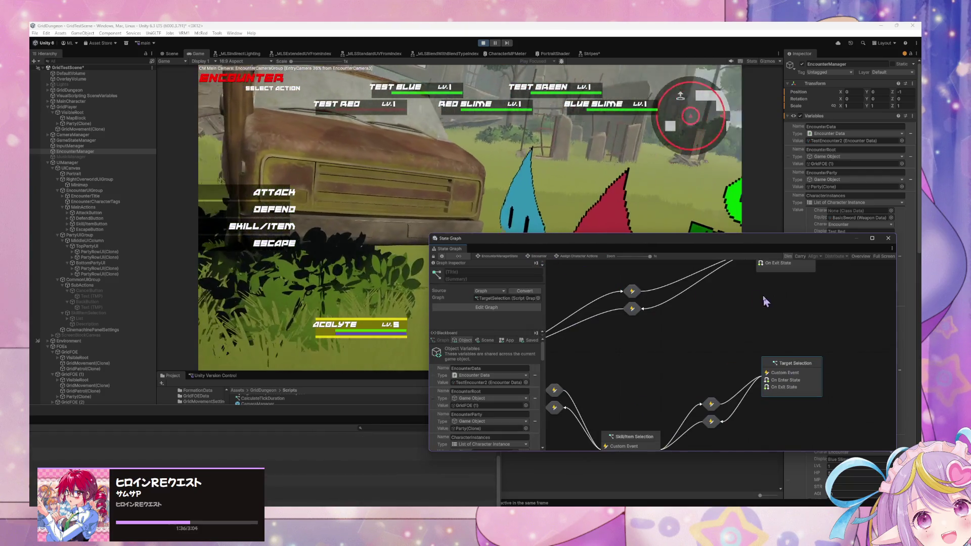
double_click(737, 314)
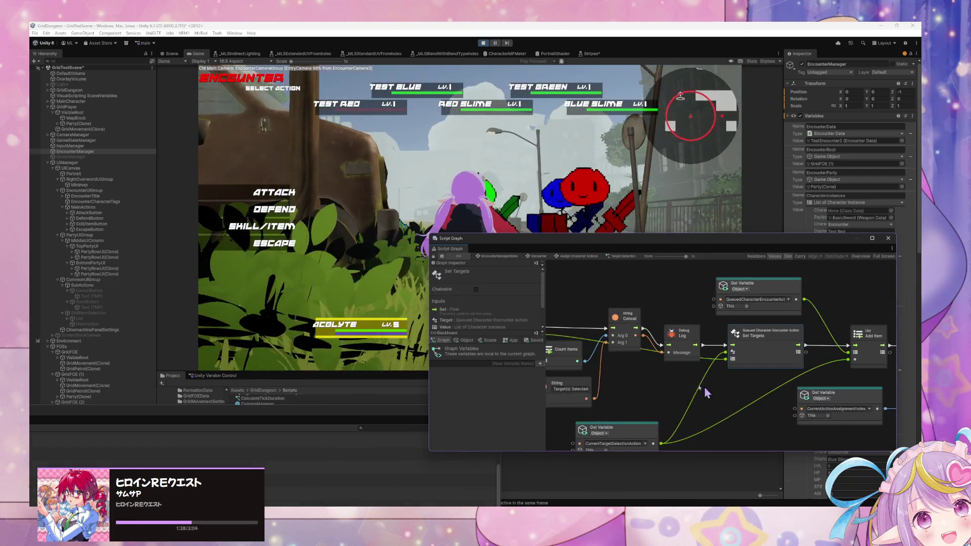
left_click(271, 197)
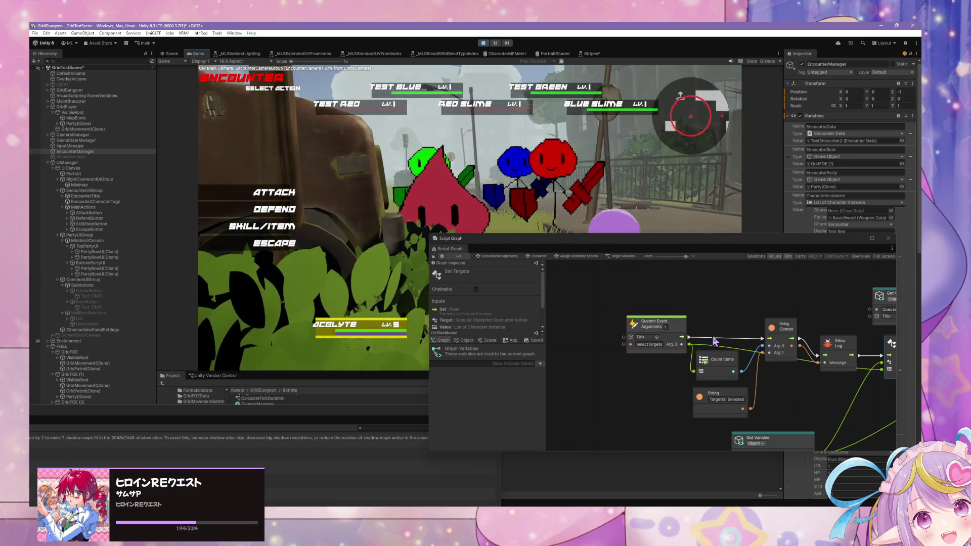
scroll(711, 341, "down", 4)
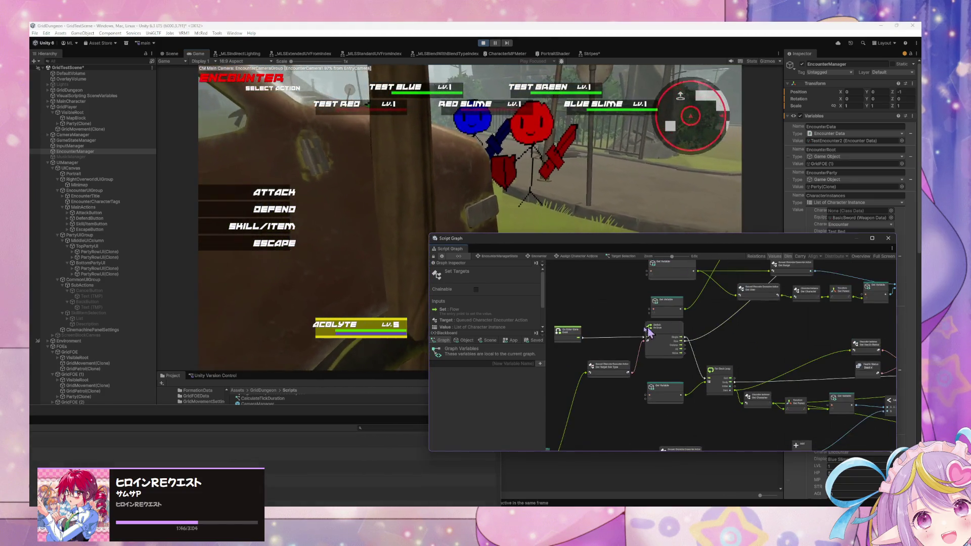
scroll(655, 332, "up", 3)
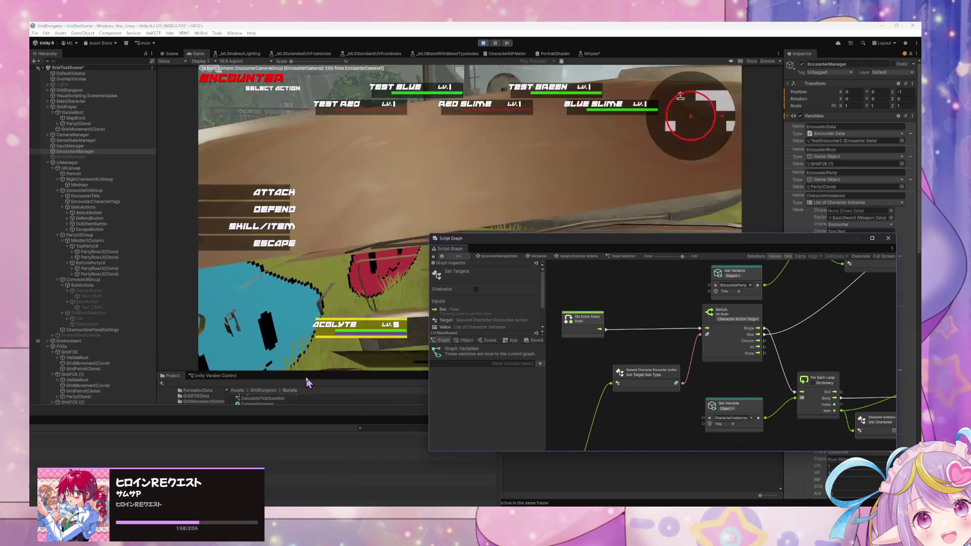
scroll(697, 326, "right", 6)
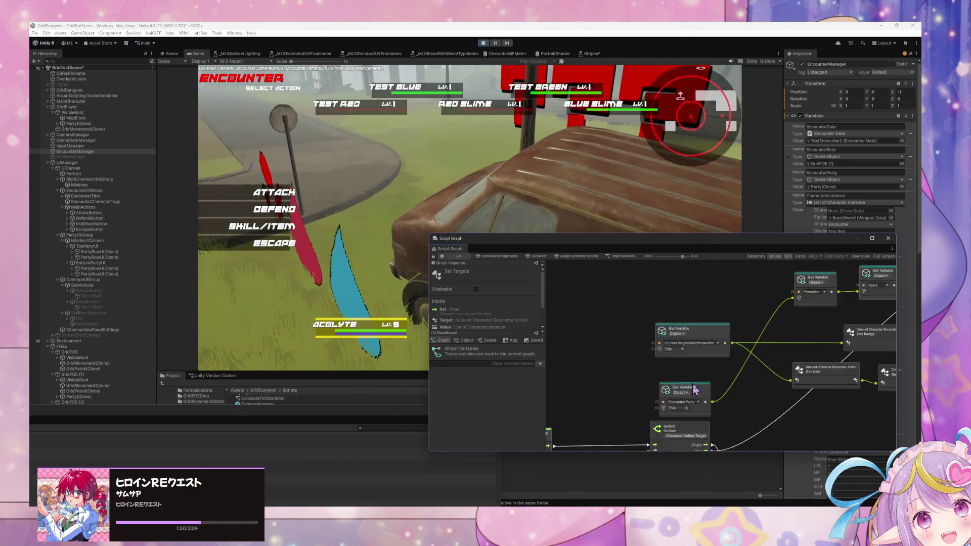
mouse_move(711, 369)
left_mouse_down()
mouse_move(621, 385)
mouse_move(758, 399)
left_mouse_up()
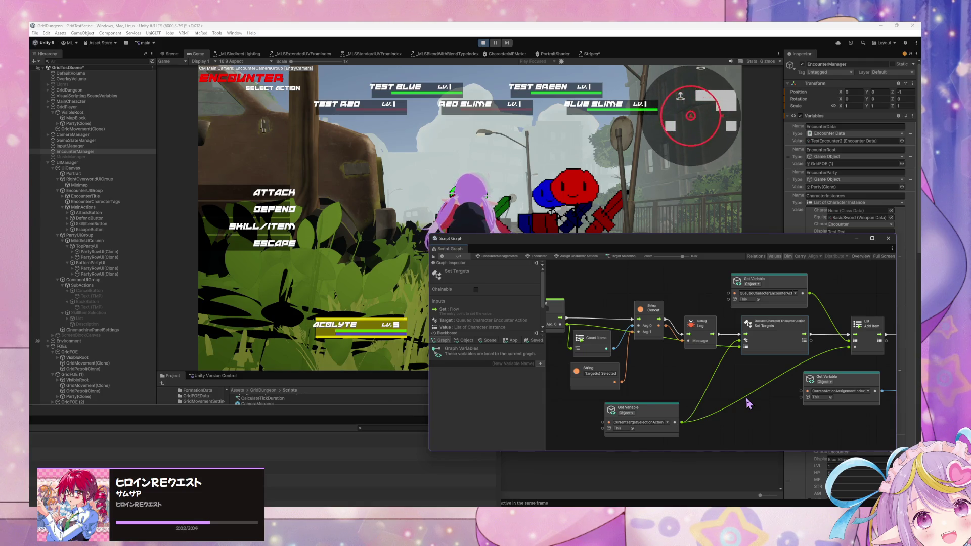
mouse_move(320, 405)
left_mouse_down()
mouse_move(177, 270)
mouse_move(231, 291)
left_mouse_up()
Step: Clear the Console, cancel the Acolyte's list, and choose the Knight's Linesweep on 3 targets
left_click(226, 287)
left_click(276, 231)
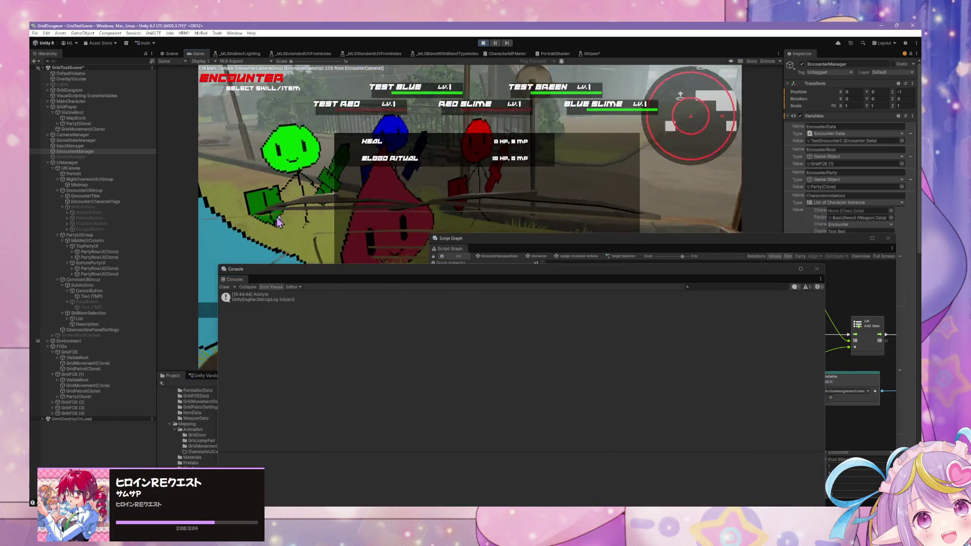
key("Escape")
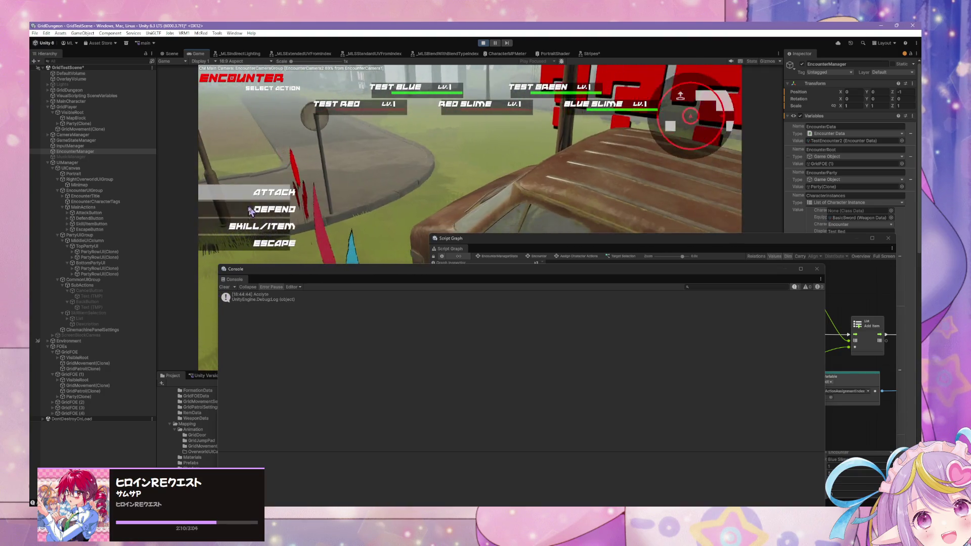
left_click(246, 222)
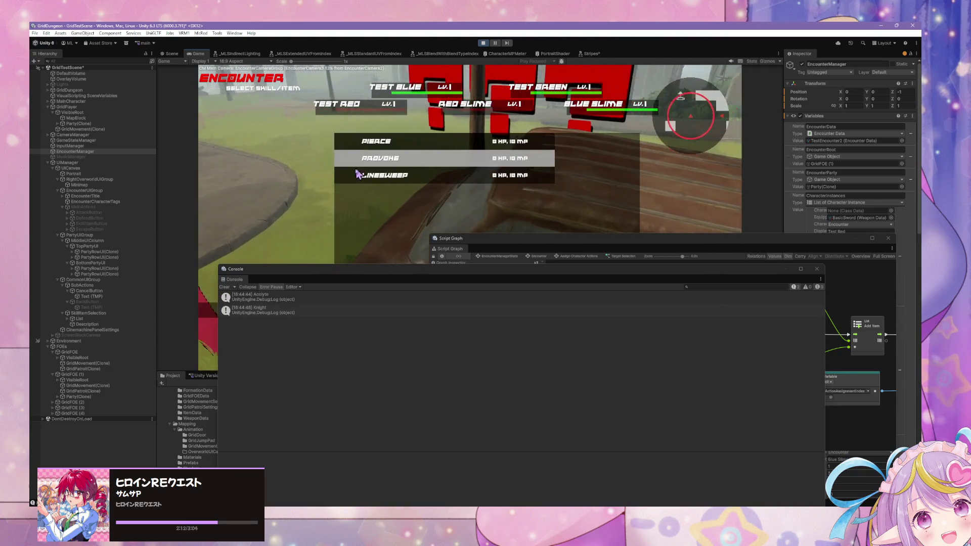
left_click(406, 175)
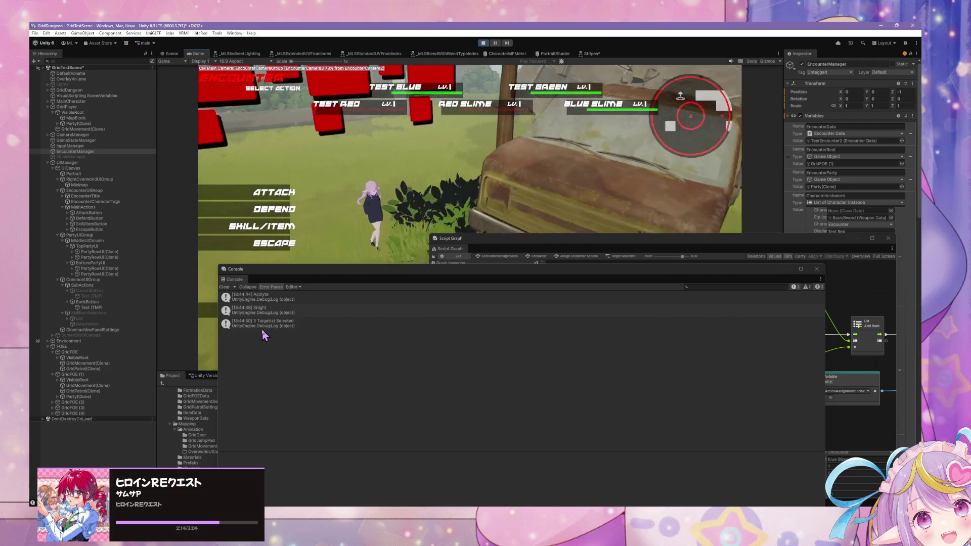
mouse_move(404, 272)
left_mouse_down()
mouse_move(0, 235)
mouse_move(0, 192)
left_mouse_up()
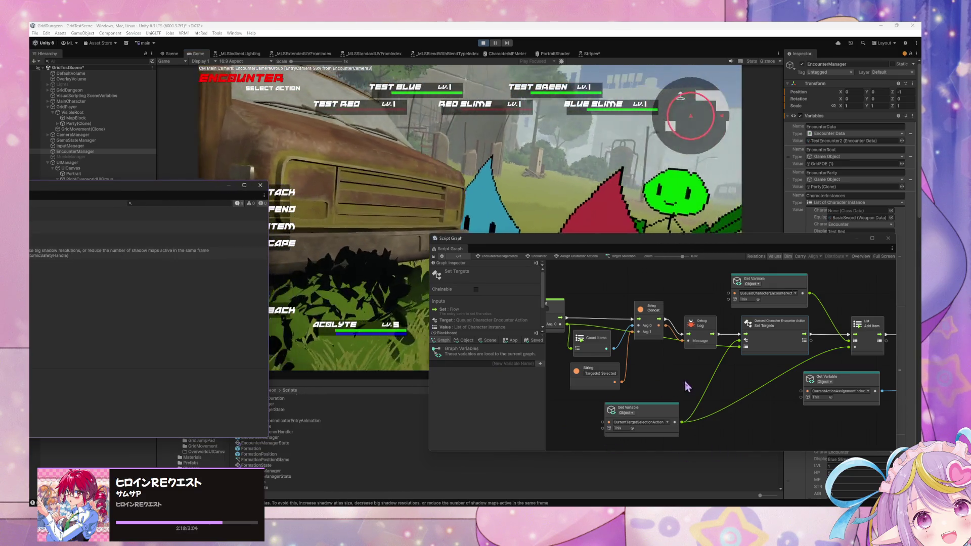
Step: Pan the Set Targets script graph and show its object variables, bringing the leftmost nodes into view
left_click_drag(689, 385, 613, 385)
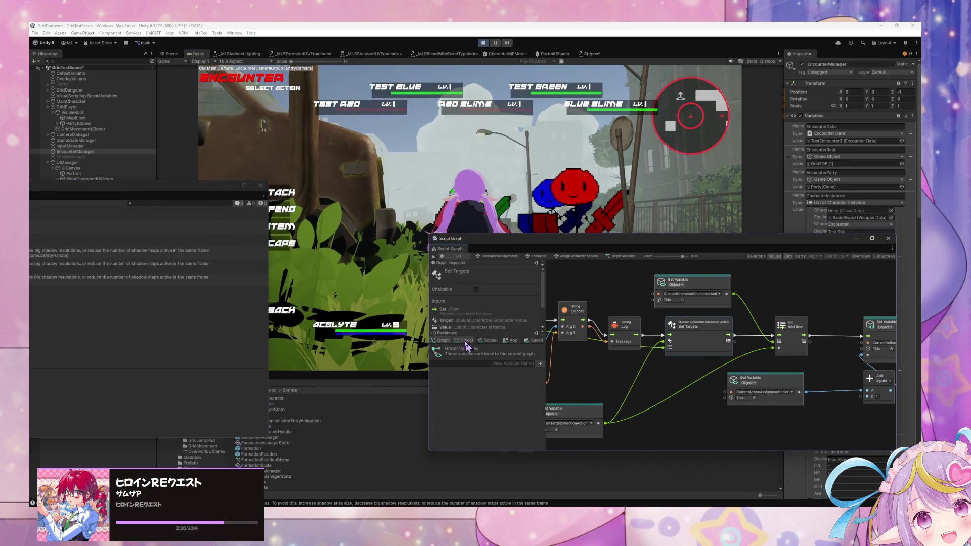
left_click(461, 341)
scroll(541, 382, "down", 3)
mouse_move(543, 365)
left_mouse_down()
mouse_move(548, 436)
mouse_move(553, 417)
left_mouse_up()
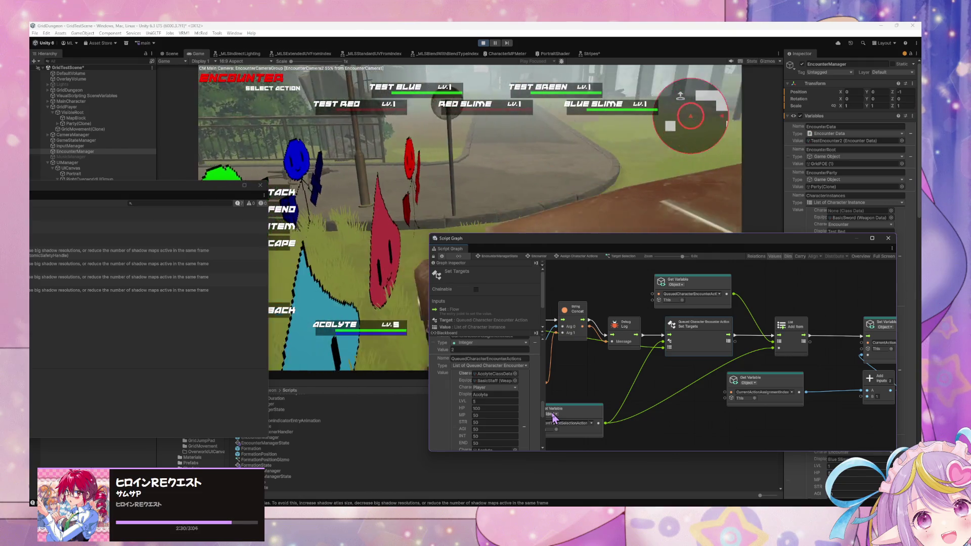
scroll(607, 404, "right", 3)
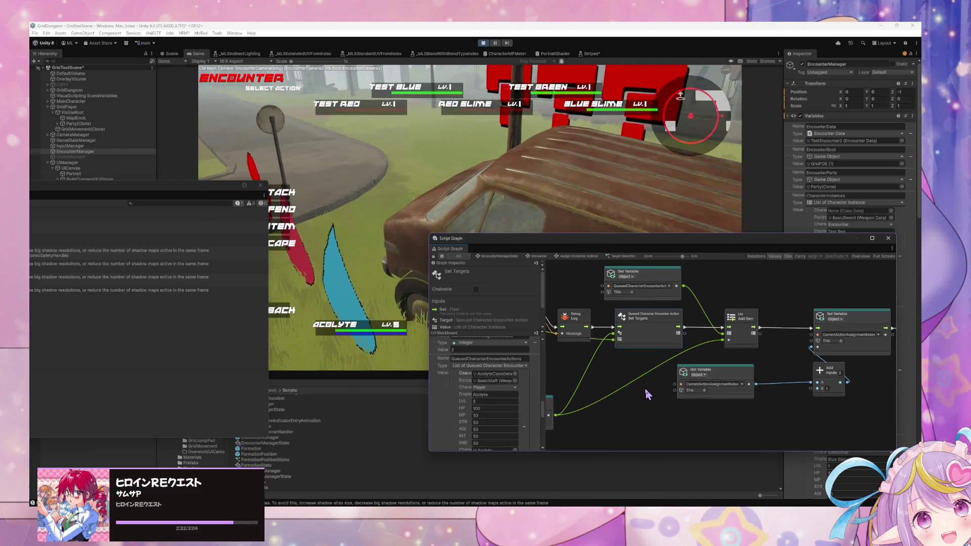
scroll(632, 393, "left", 1)
mouse_move(627, 393)
left_mouse_down()
mouse_move(721, 387)
mouse_move(567, 376)
left_mouse_up()
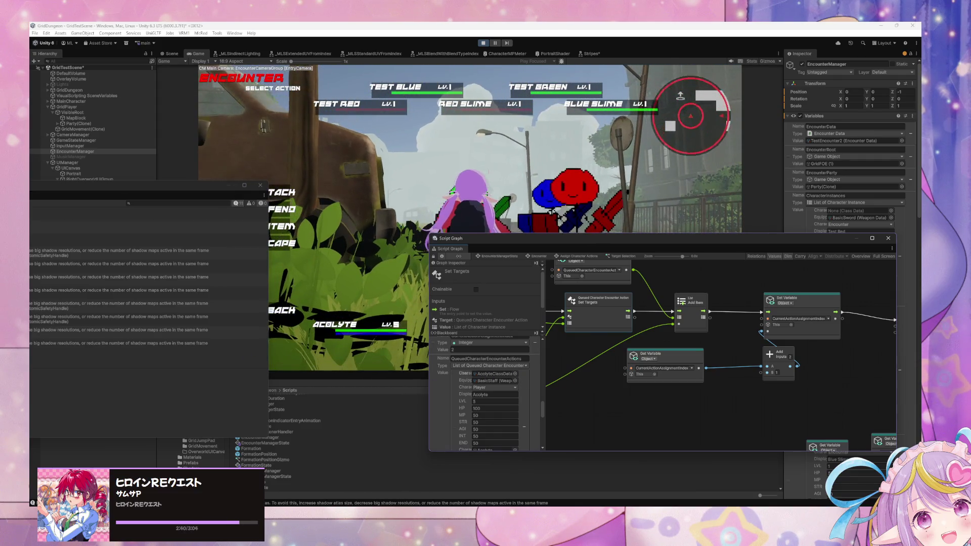
Step: Clear the shadow warnings from the floating Console and move it out of the way
left_click(40, 203)
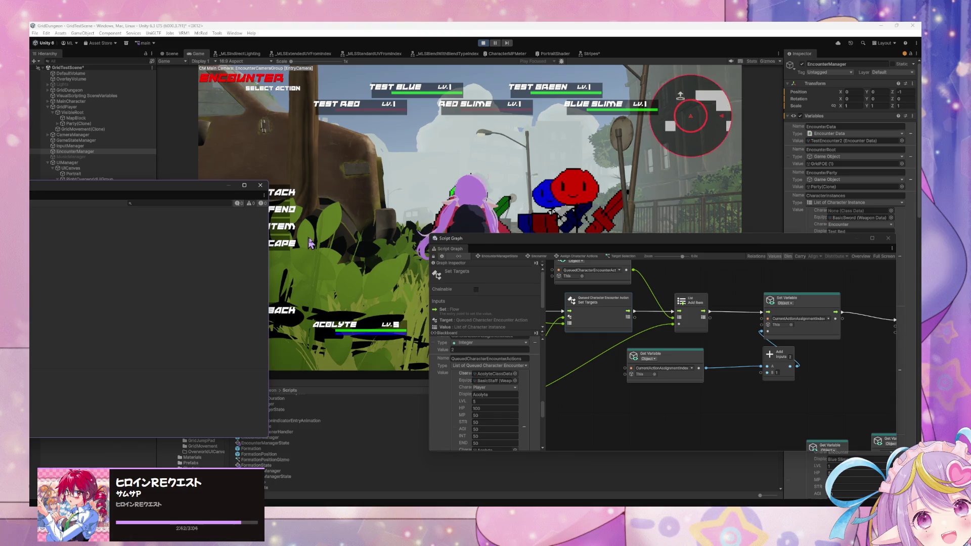
left_click(291, 216)
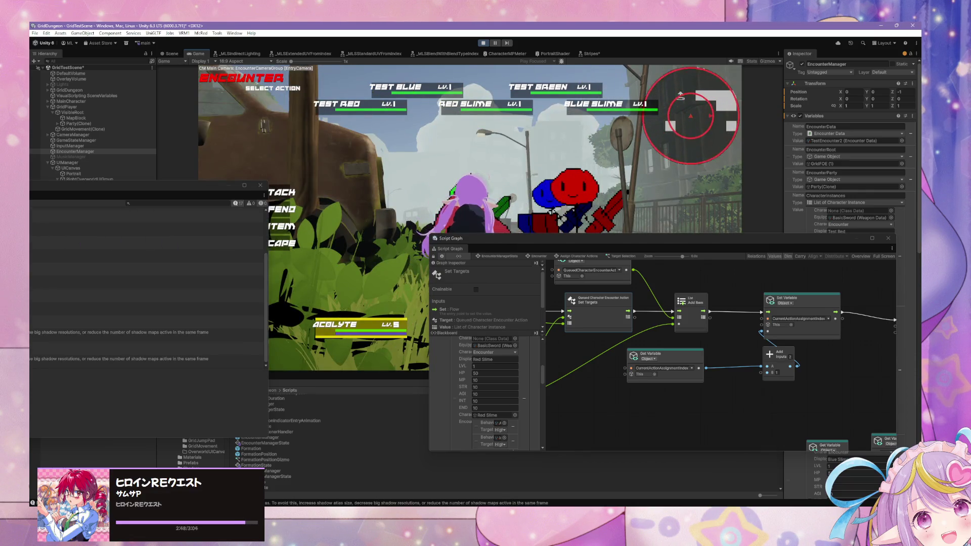
left_click(40, 203)
left_click_drag(185, 192, 0, 192)
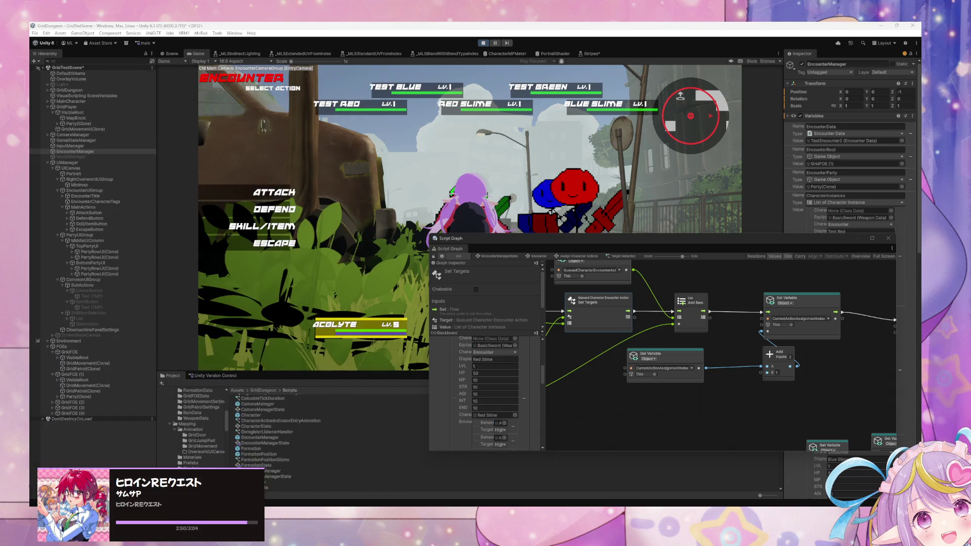
Step: In the running encounter, open the Skill/Item list and go Back to action selection
left_click(257, 212)
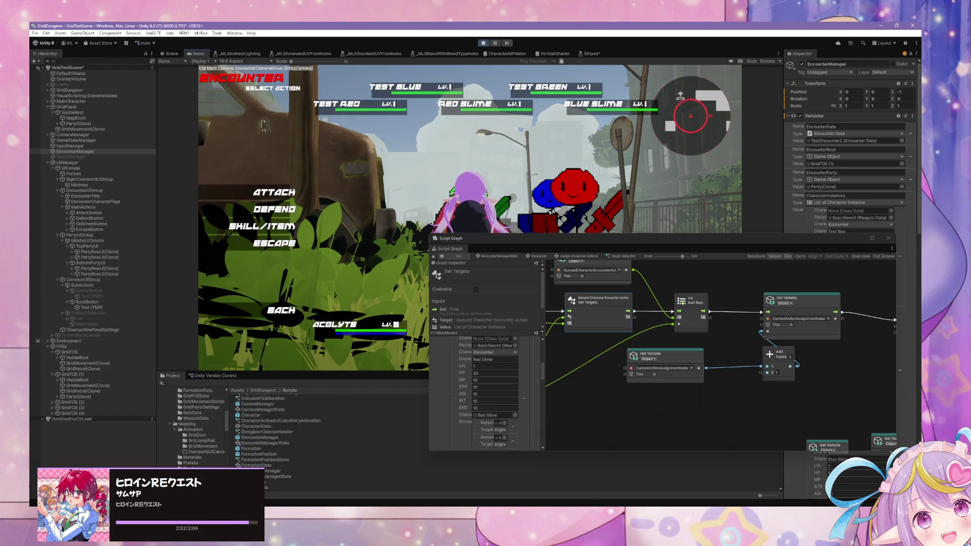
left_click(273, 226)
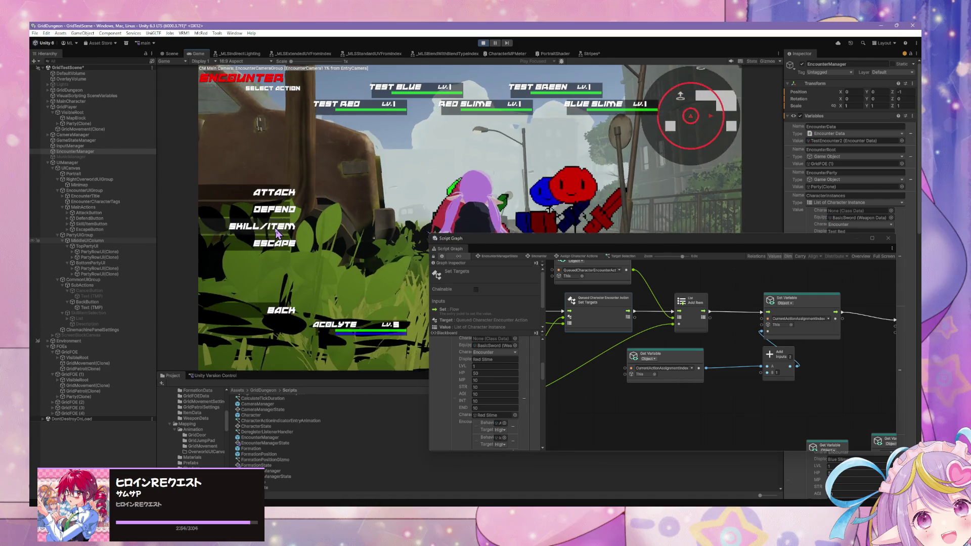
left_click(401, 177)
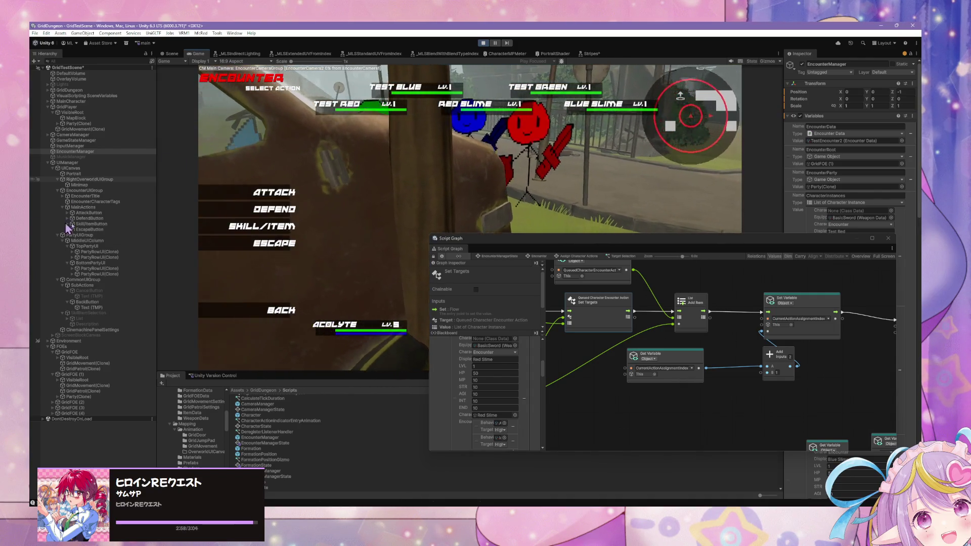
Step: Pan the graph across the String Concat, Debug Log, Custom Event, Count Items and Set Targets nodes, then return to VS Code
left_click_drag(645, 330, 741, 325)
left_click_drag(556, 324, 718, 324)
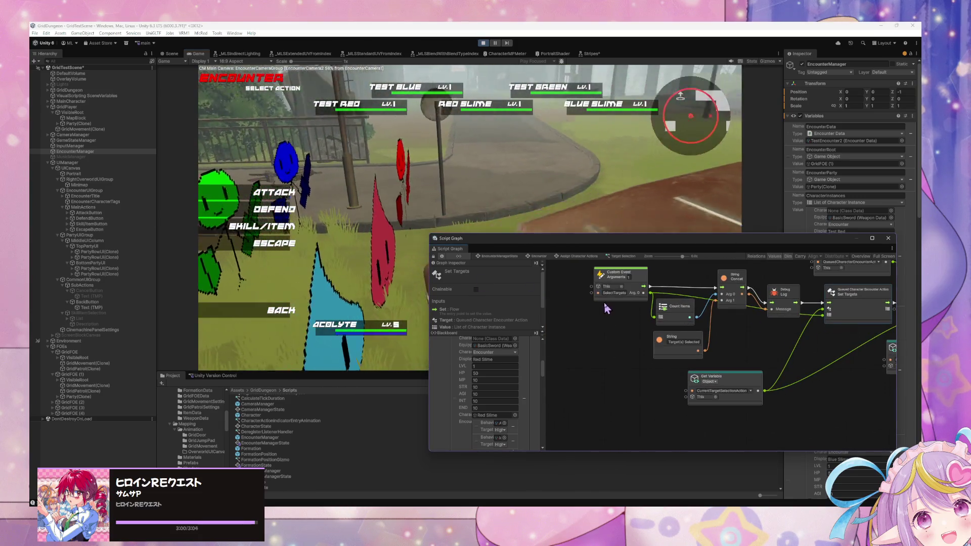
mouse_move(857, 334)
left_mouse_down()
mouse_move(667, 333)
mouse_move(620, 345)
left_mouse_up()
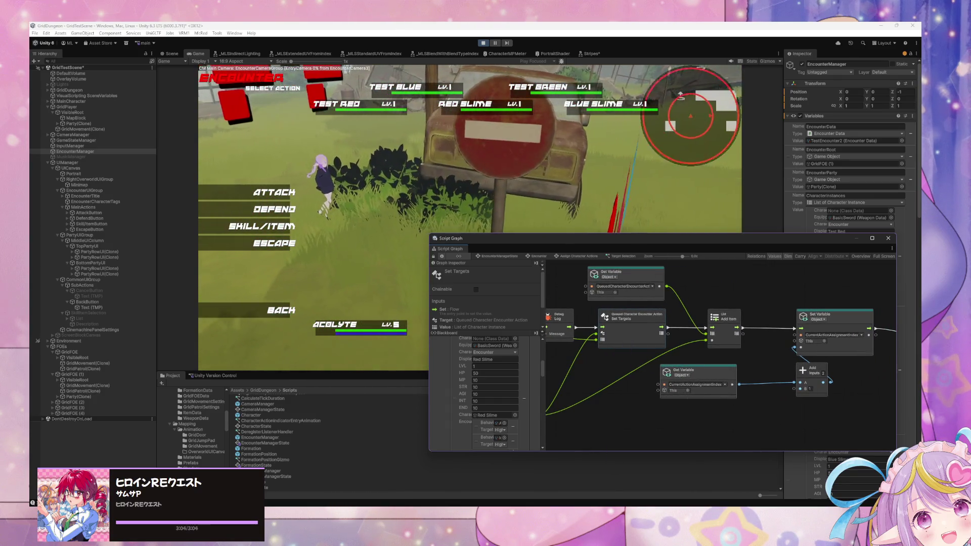
key("alt+Tab")
scroll(567, 359, "up", 3)
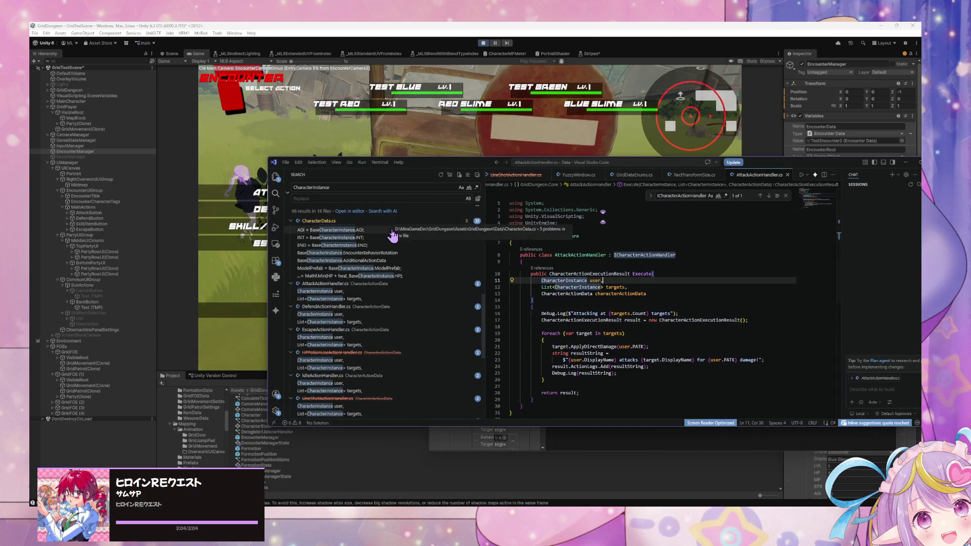
Step: Search the command palette for 'queue', then clear the search text
left_click(663, 243)
key("ctrl+shift+p")
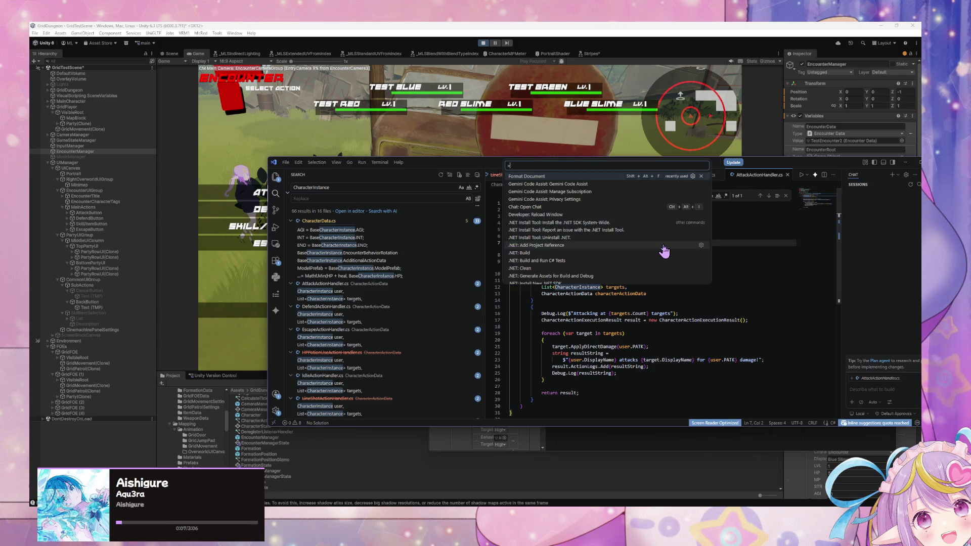
key("BackSpace")
type("queu")
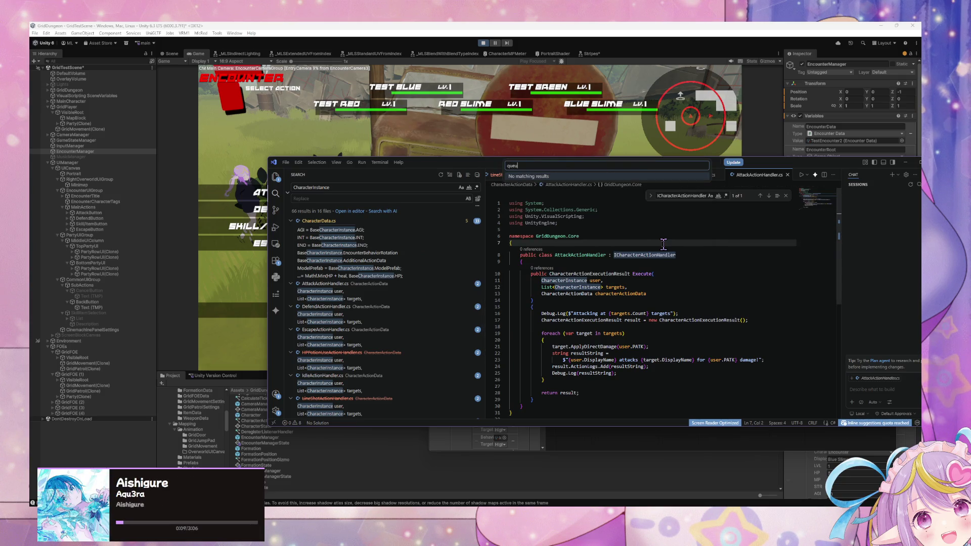
key("Home")
type(">")
key("End")
type("e")
key("ctrl+a")
key("BackSpace")
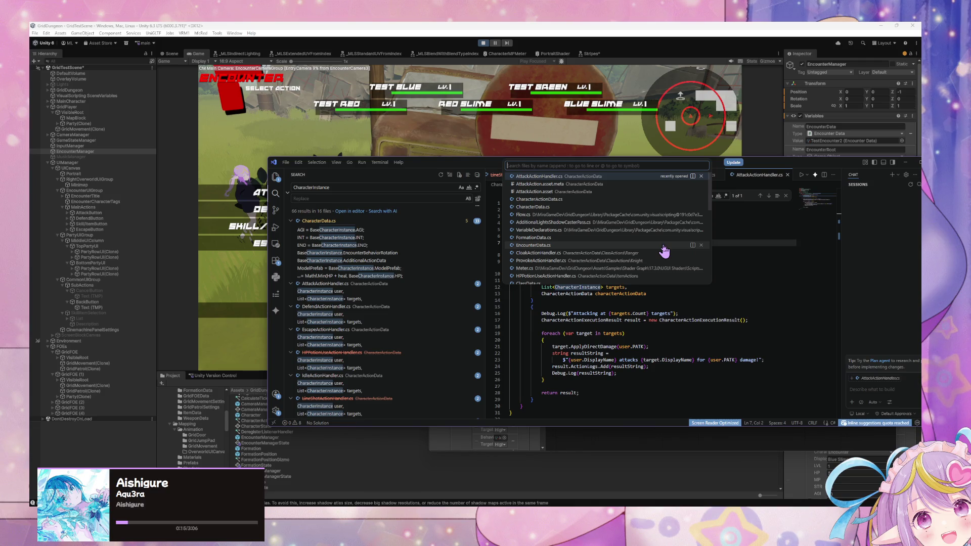
Step: Search files for 'charact' and open CharacterActionData.cs from the results
type("charact")
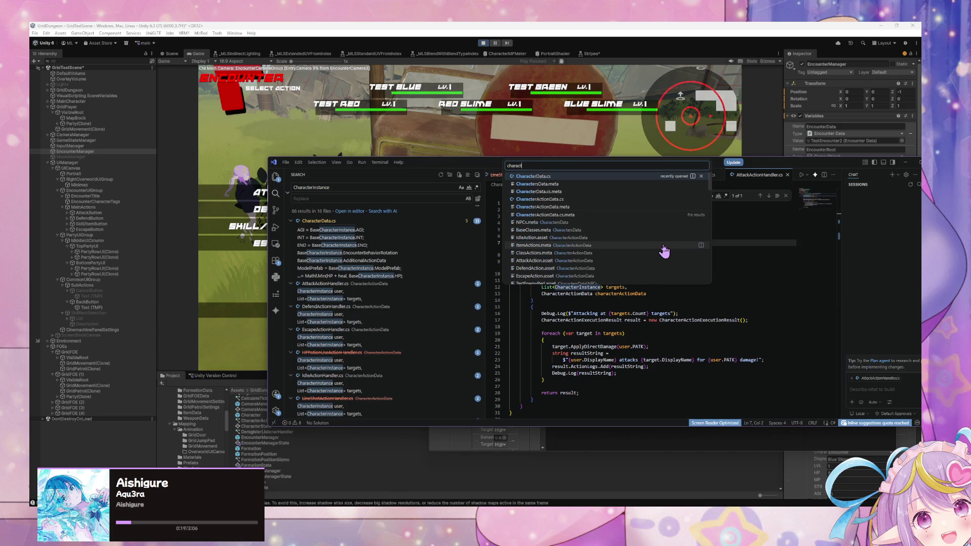
key("Down")
key("Down")
key("Return")
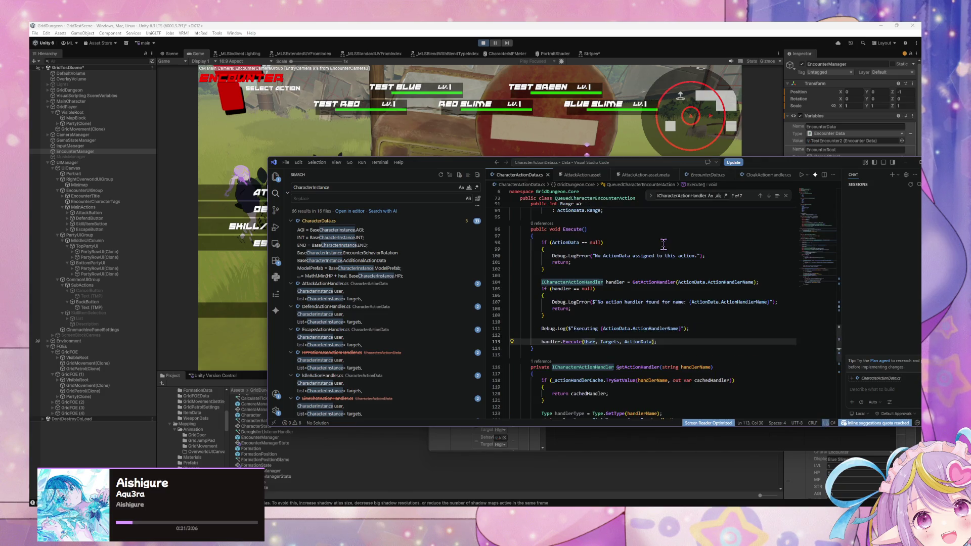
scroll(637, 261, "up", 6)
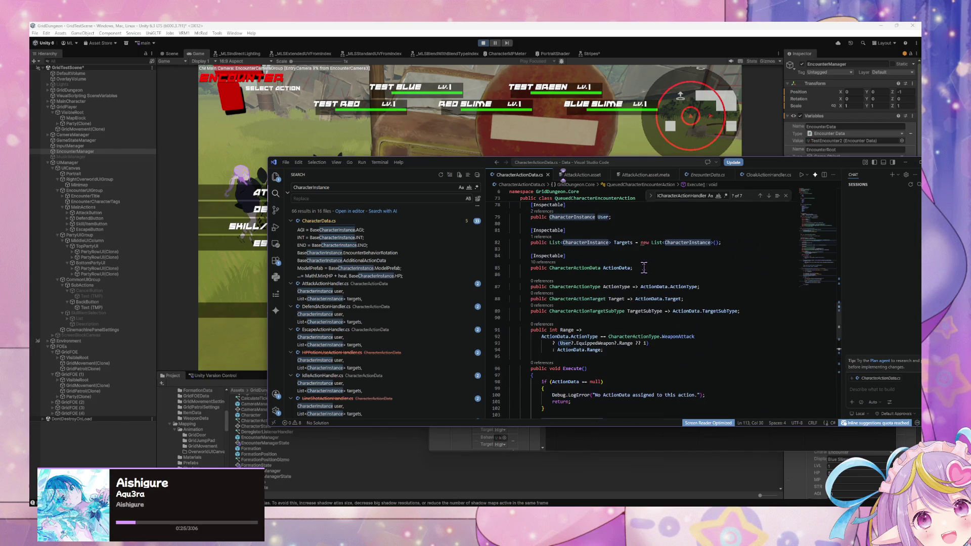
scroll(643, 268, "up", 1)
left_click(607, 284)
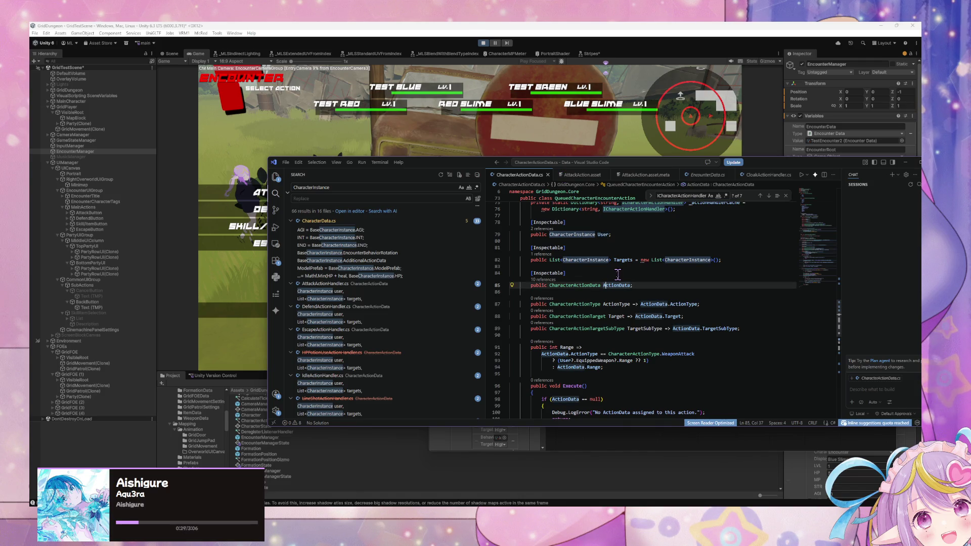
left_click(583, 267)
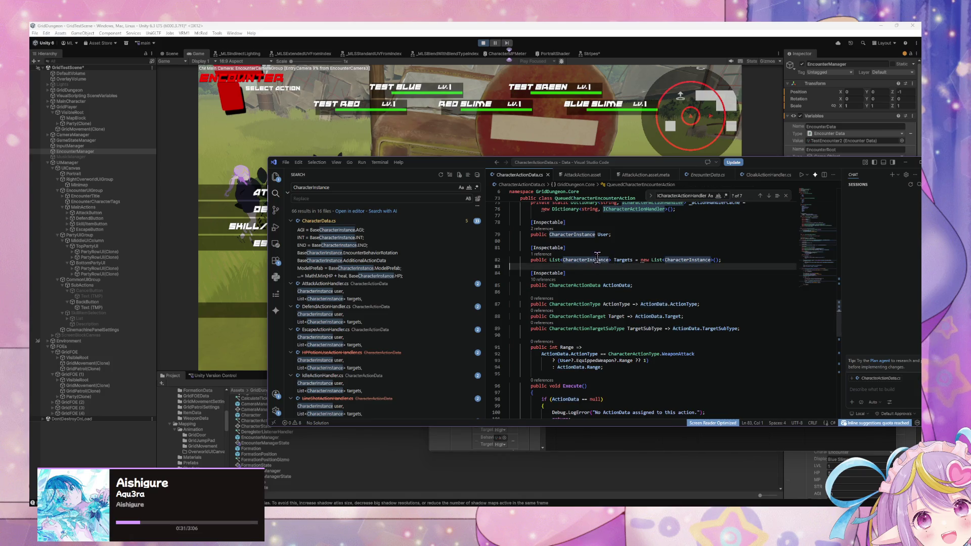
scroll(597, 257, "up", 1)
scroll(598, 256, "down", 2)
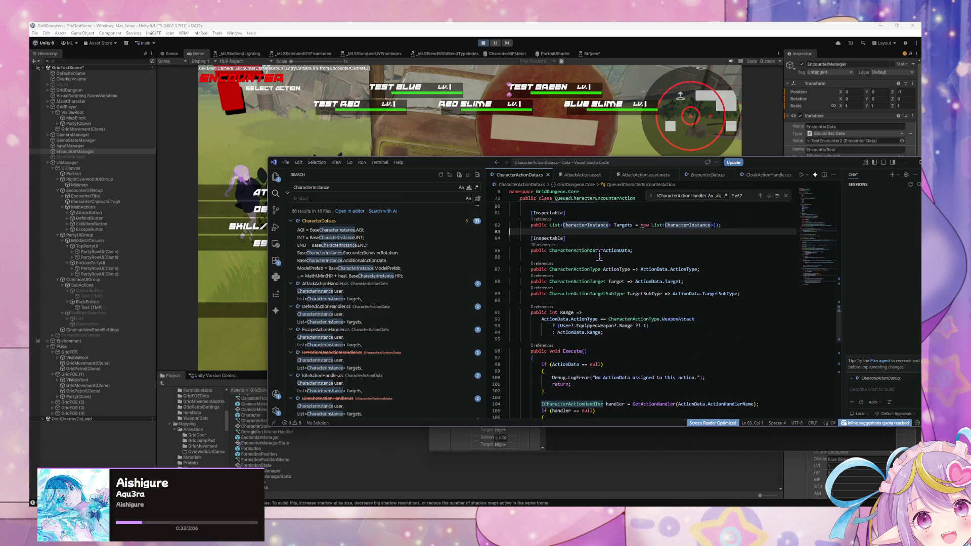
scroll(599, 255, "down", 2)
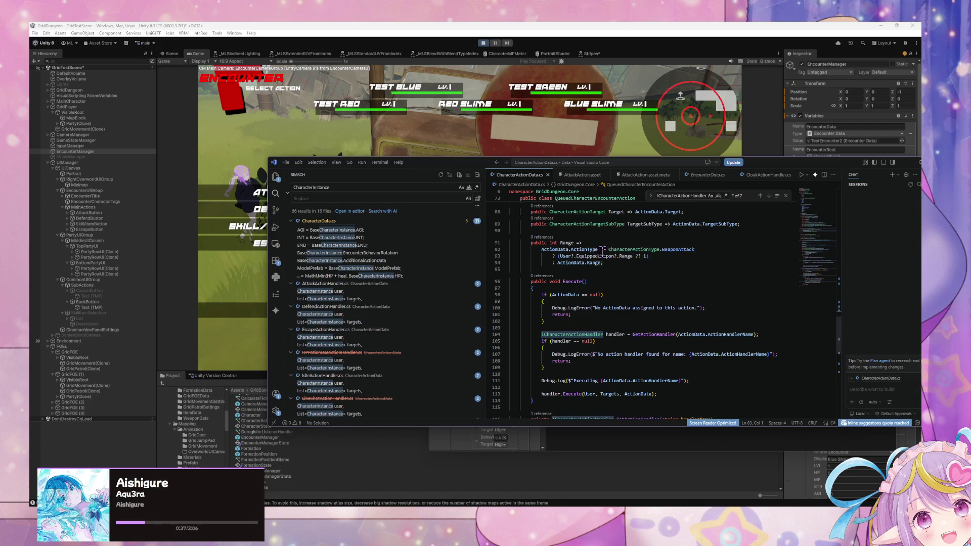
scroll(601, 253, "down", 4)
scroll(602, 252, "down", 3)
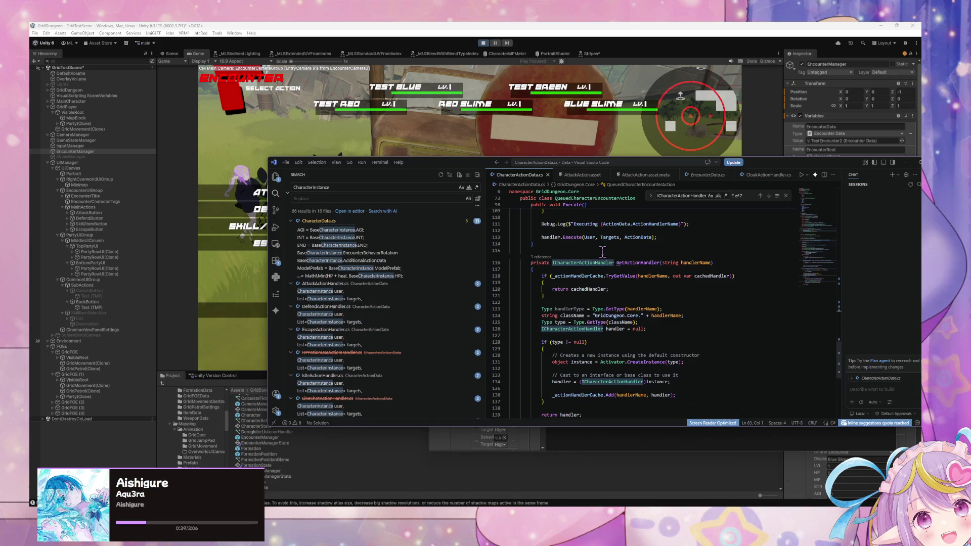
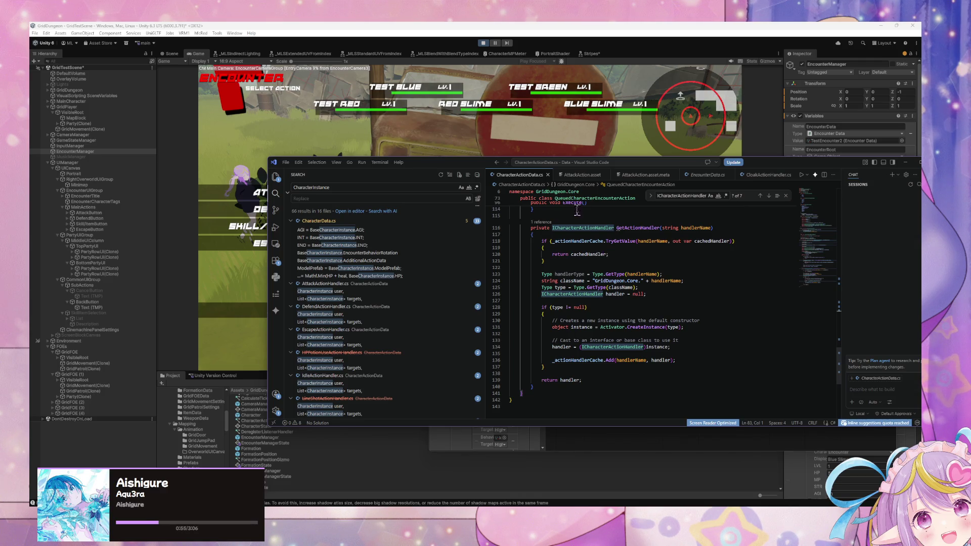
Step: Review AttackAction.asset's saved settings, then close the AttackAction .asset and .meta tabs
left_click(580, 176)
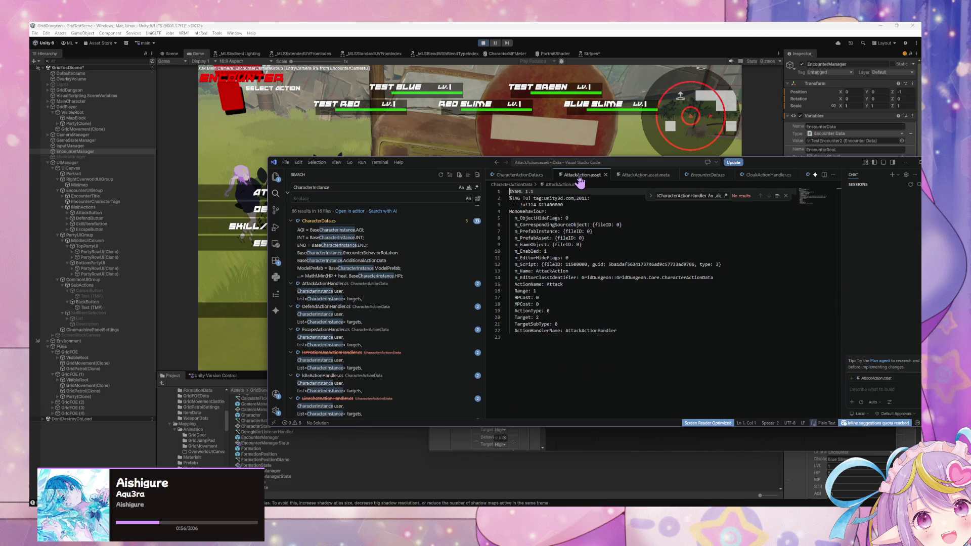
left_click(606, 175)
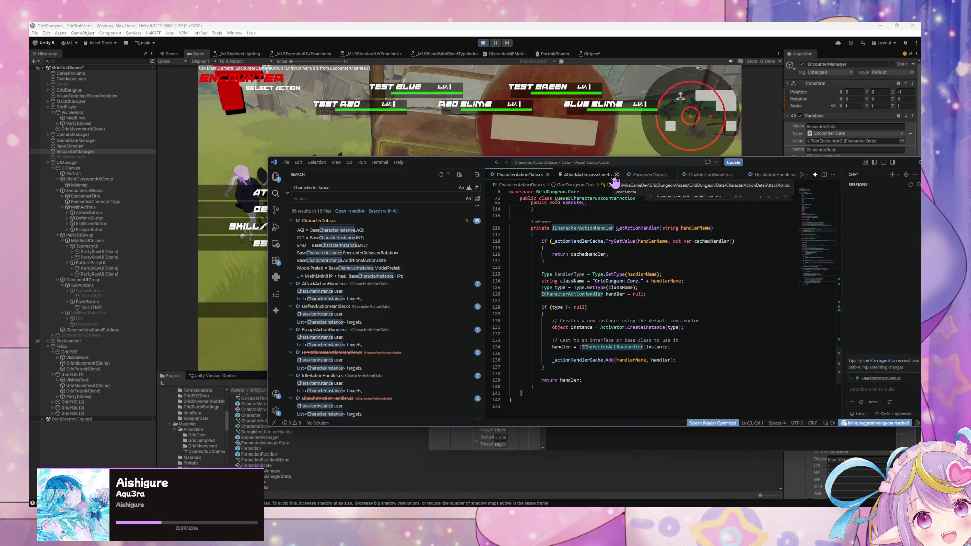
left_click(616, 175)
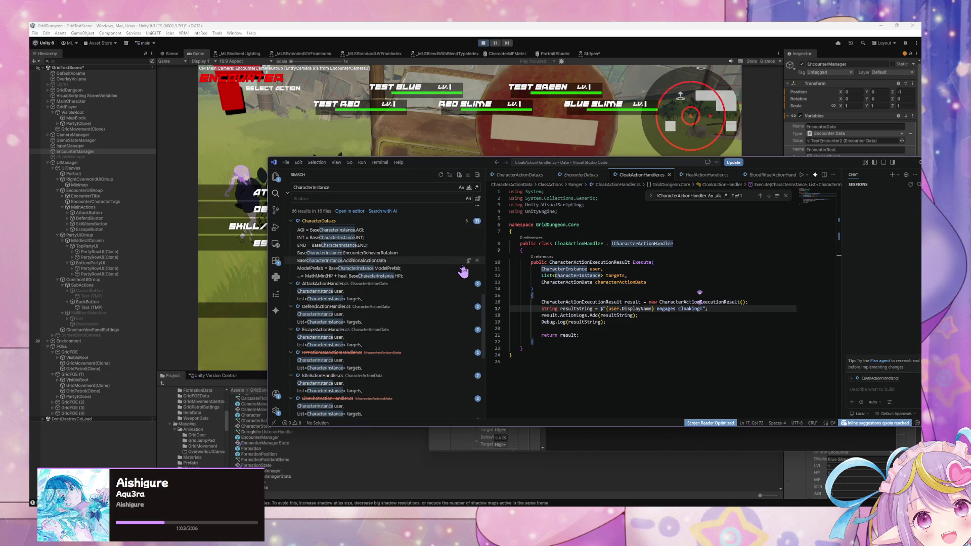
Step: Find and open AttackActionHandler.cs by searching 'attack', then review its Execute method
key("ctrl+shift+p")
key("BackSpace")
key("BackSpace")
type("attack")
key("Return")
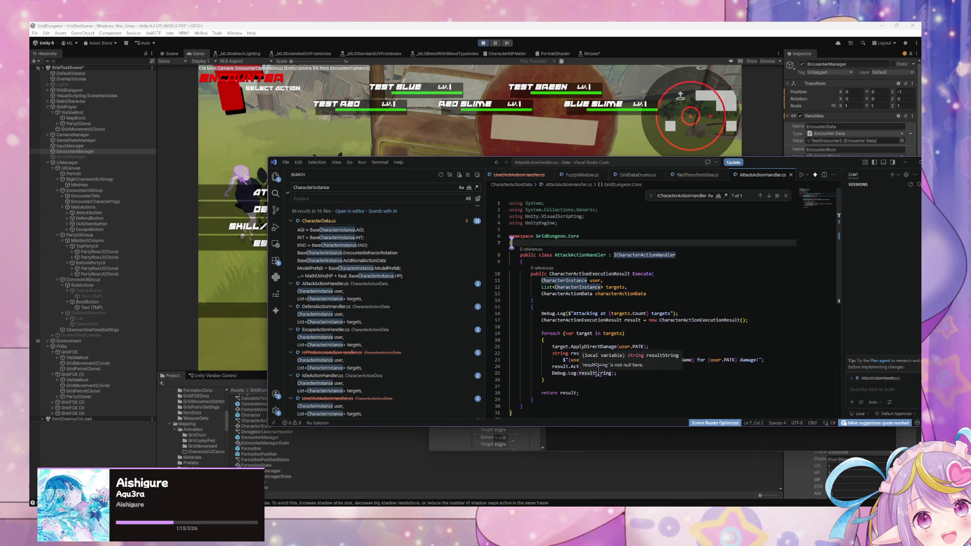
left_click(550, 326)
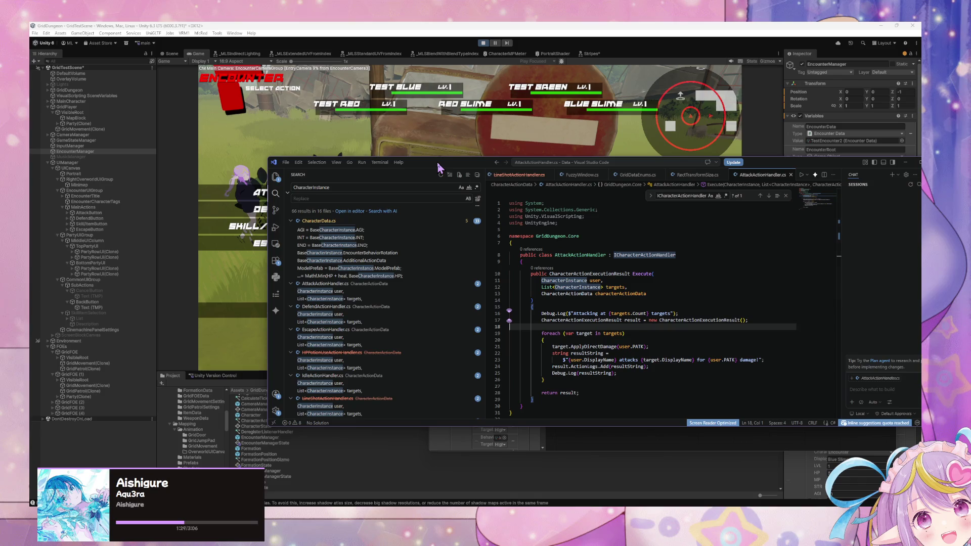
mouse_move(439, 167)
left_mouse_down()
mouse_move(565, 291)
mouse_move(560, 306)
left_mouse_up()
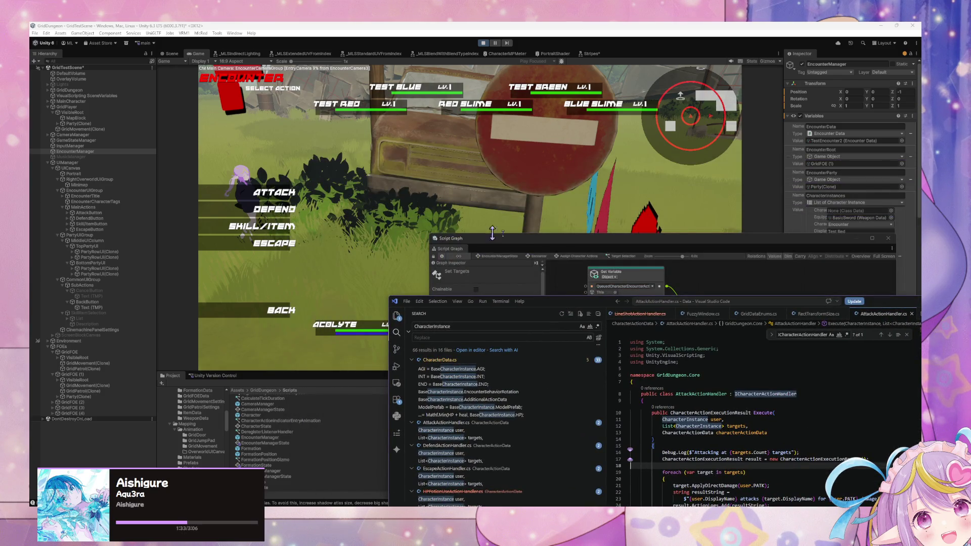
Step: Raise the Script Graph and go from the state graph through Assign Character Actions into Target Selection
left_click_drag(558, 240, 492, 210)
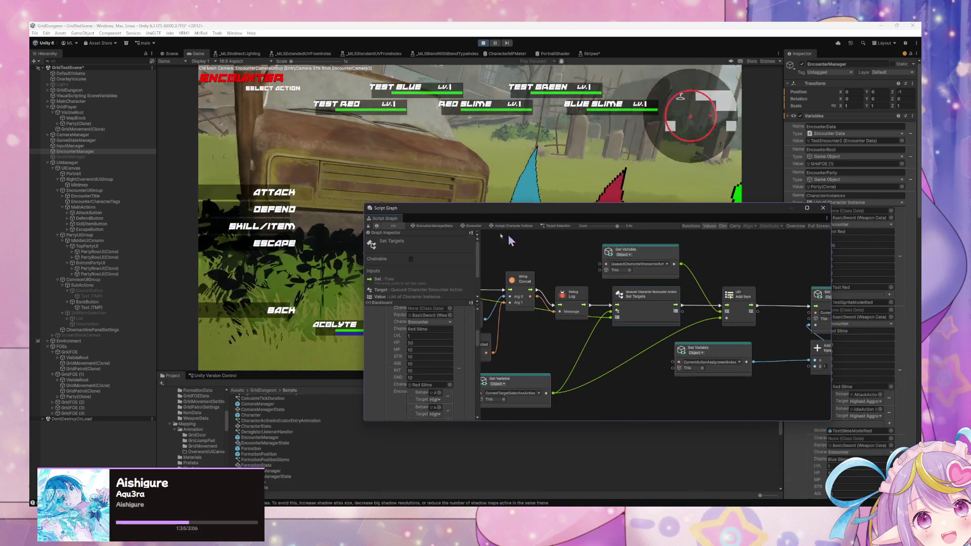
left_click(513, 225)
left_click(473, 226)
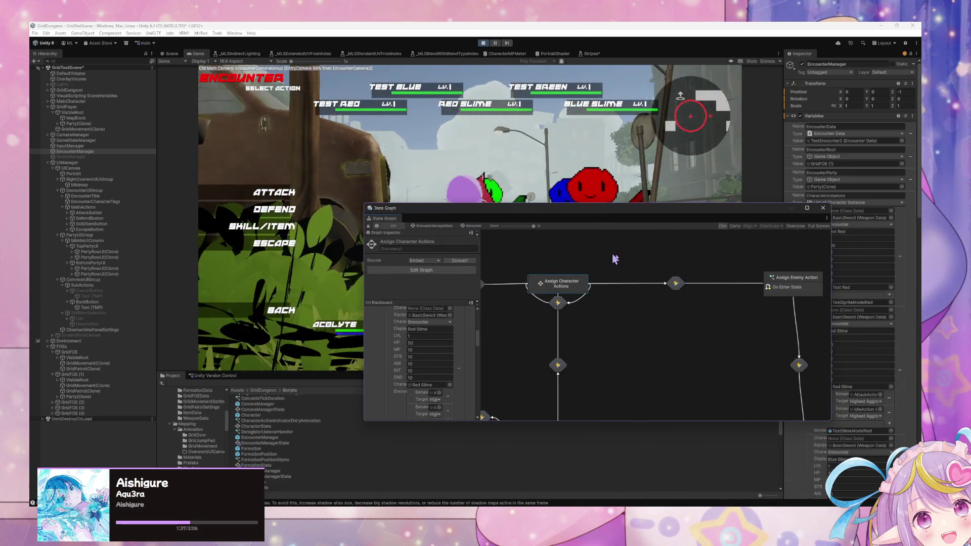
scroll(694, 282, "down", 2)
scroll(716, 347, "up", 2)
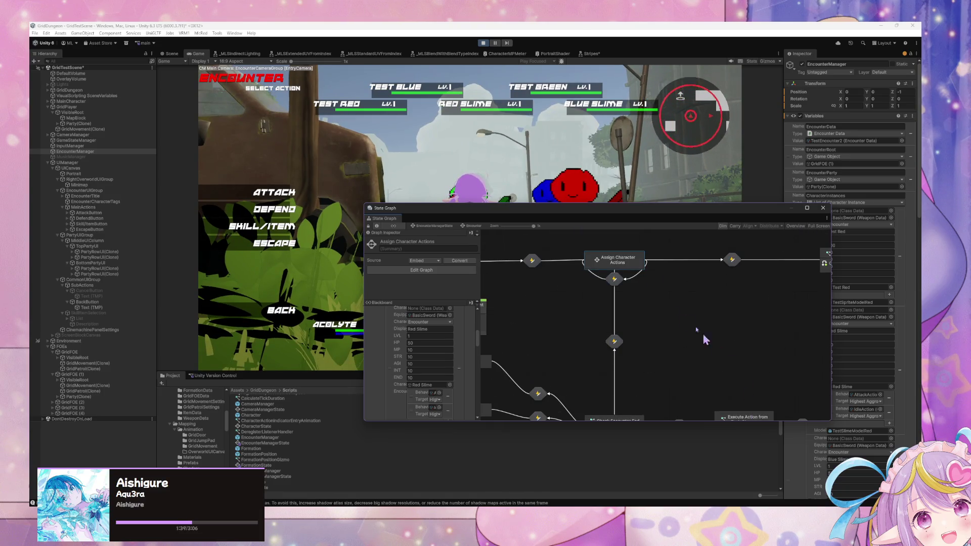
double_click(621, 261)
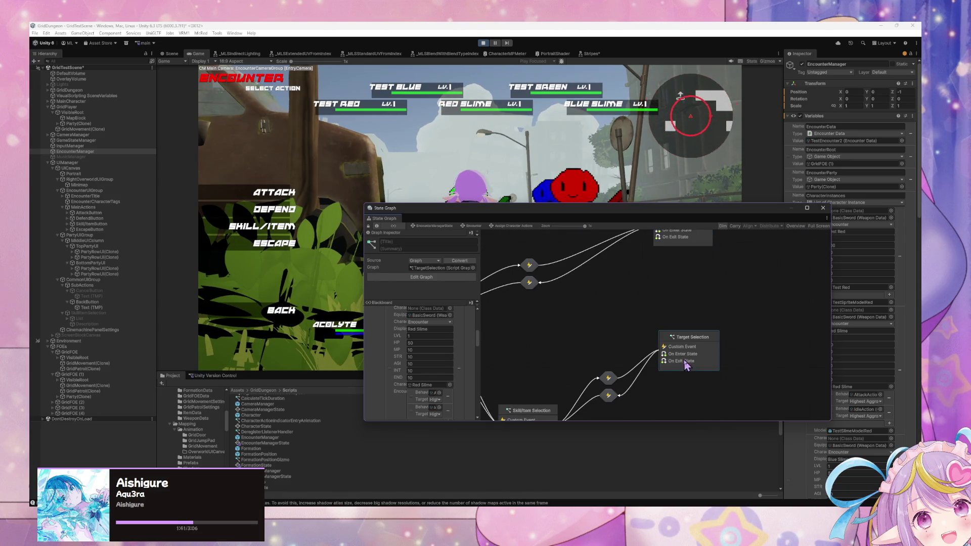
double_click(689, 360)
scroll(570, 274, "down", 3)
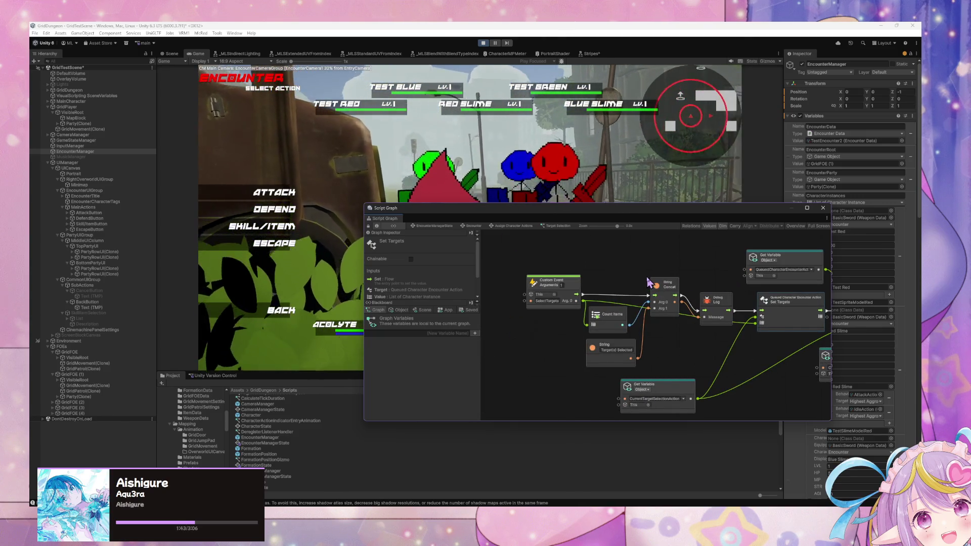
scroll(649, 284, "down", 2)
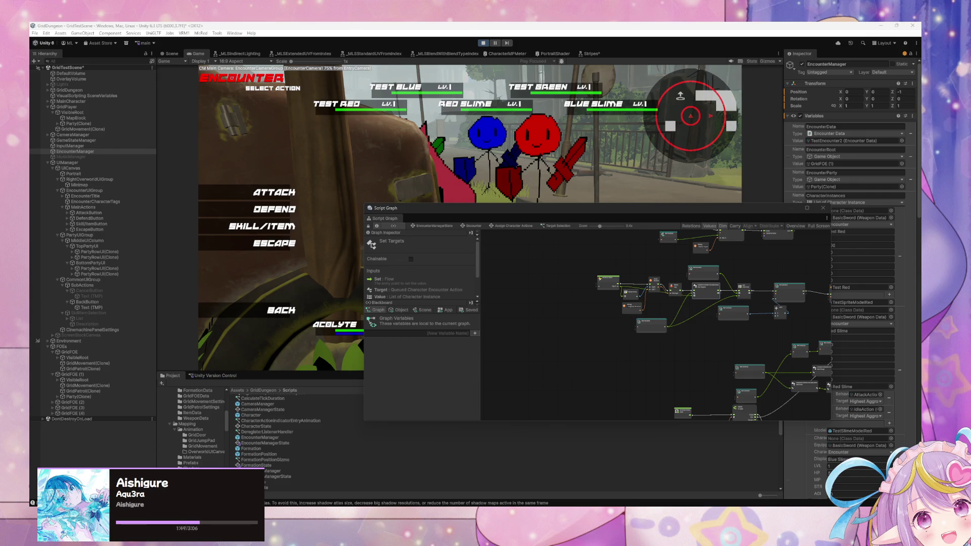
Step: Try the skill list and Attack target selection in the running encounter, backing out of each
left_click(268, 226)
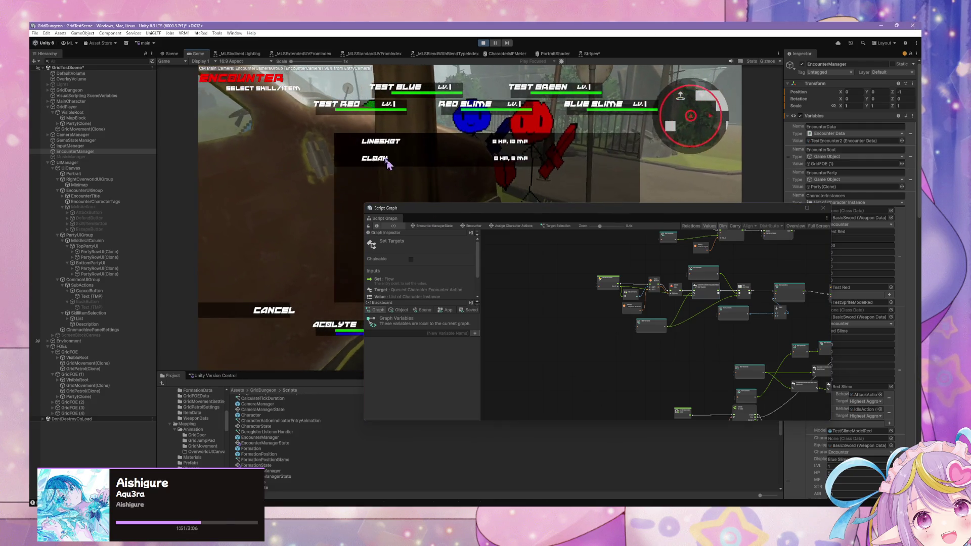
left_click(274, 310)
left_click(274, 192)
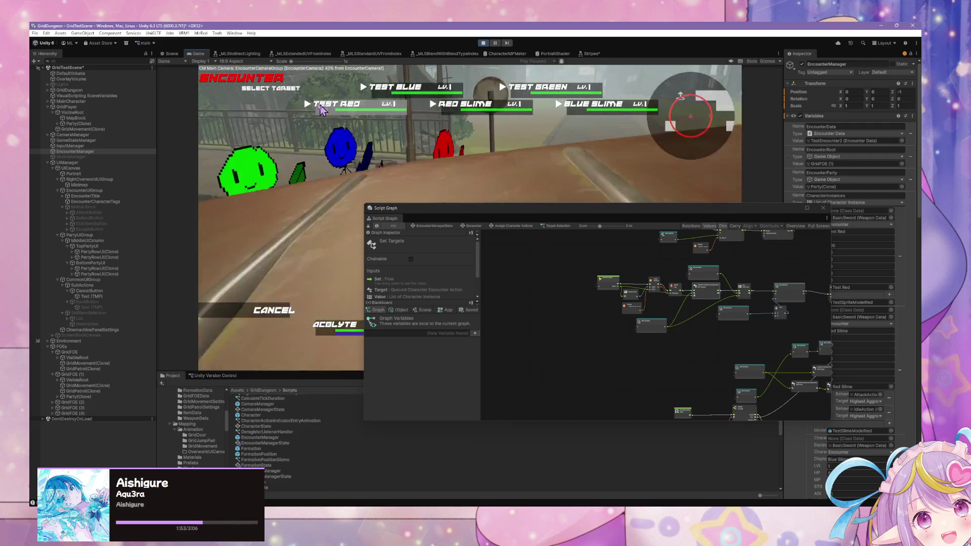
left_click(317, 111)
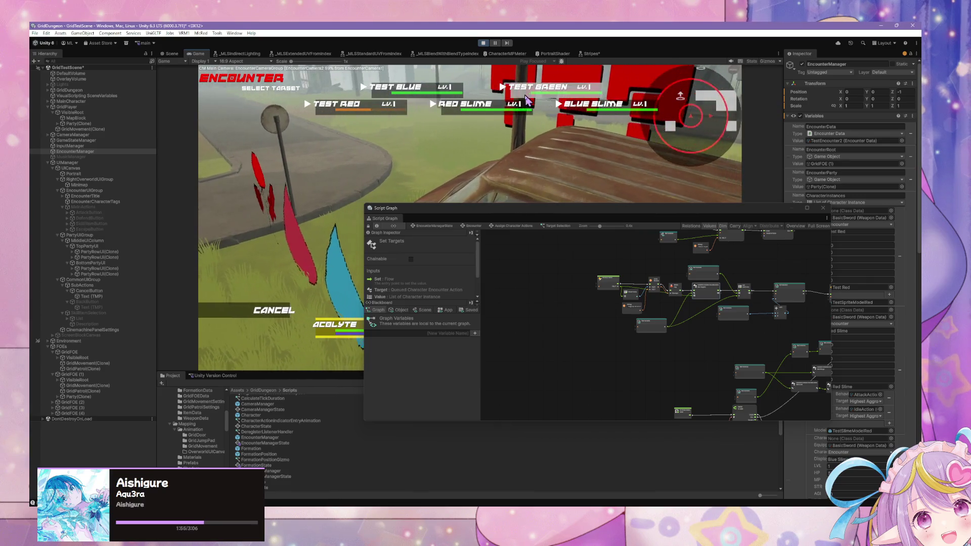
left_click(274, 192)
left_click(274, 308)
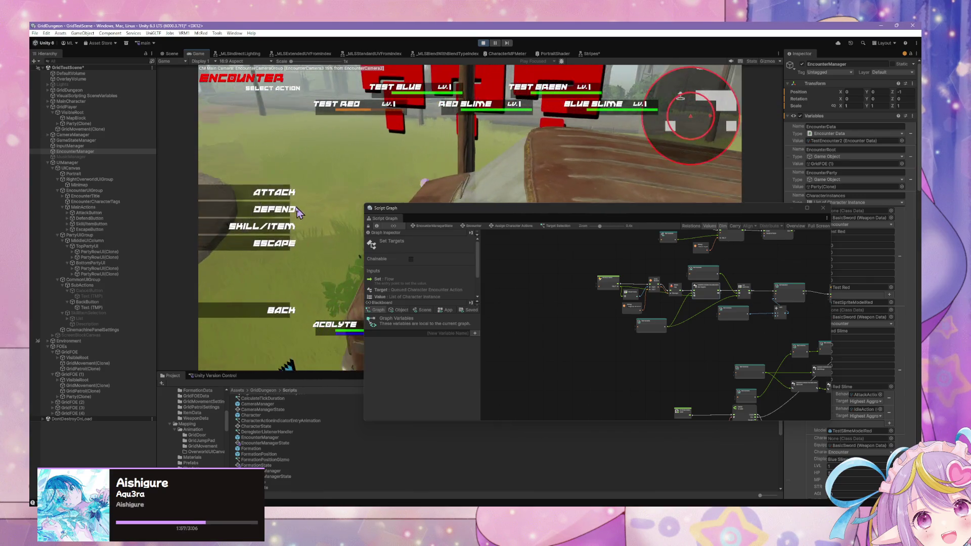
Step: Use the Lineshot skill on a target enemy
left_click(277, 224)
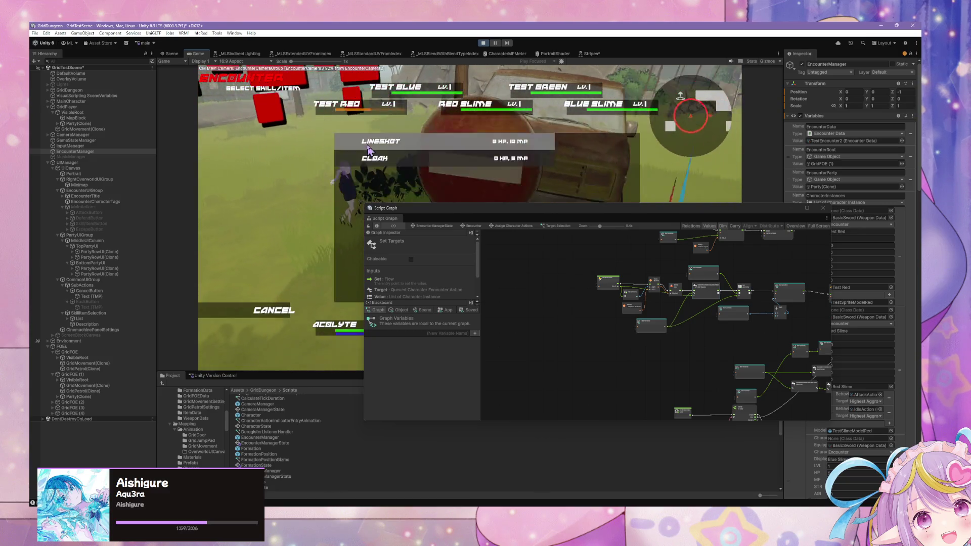
left_click(387, 147)
left_click(384, 97)
mouse_move(512, 216)
left_mouse_down()
mouse_move(587, 259)
mouse_move(388, 226)
left_mouse_up()
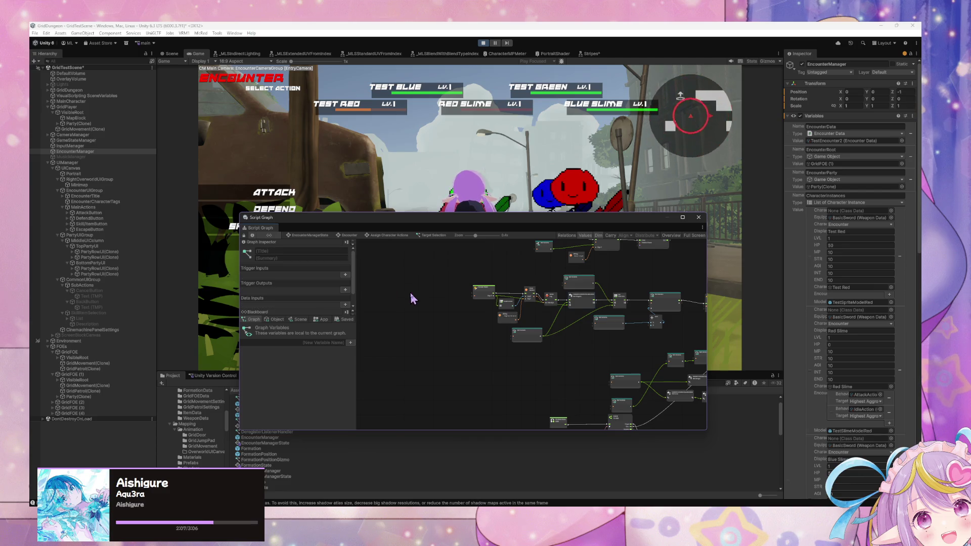
Step: Go up to the root state graph, enter Encounter, and open Execute Action from Each Characters
left_click_drag(403, 224, 577, 226)
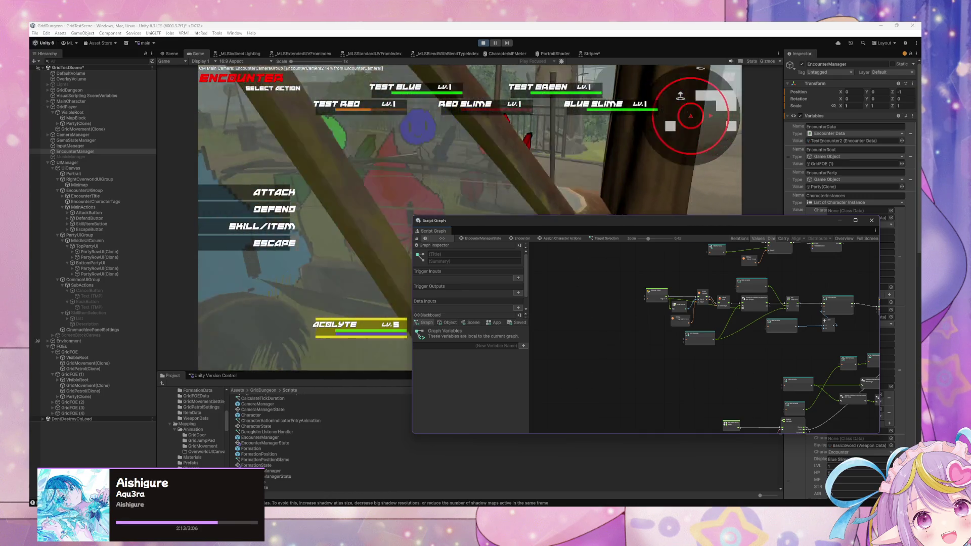
scroll(752, 340, "up", 3)
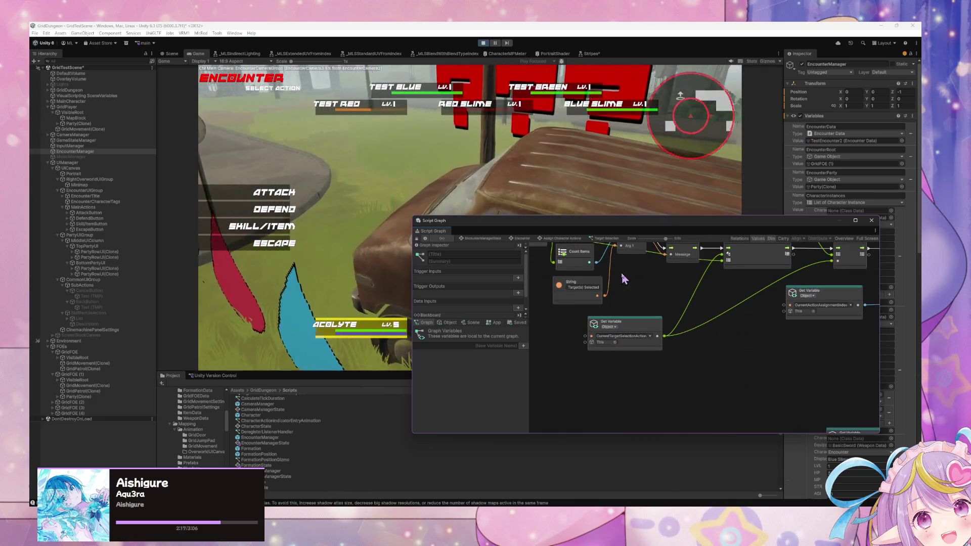
scroll(652, 360, "up", 1)
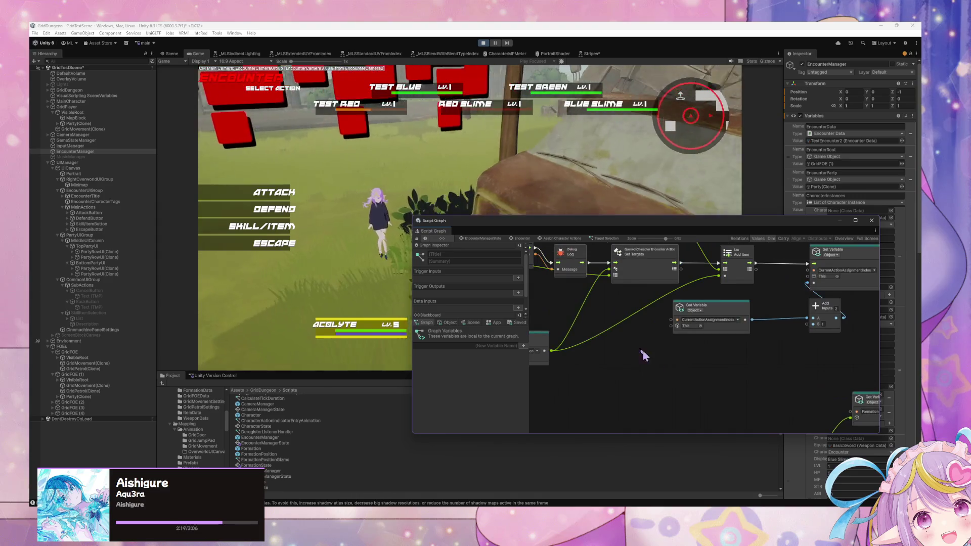
left_click(475, 239)
scroll(746, 362, "down", 3)
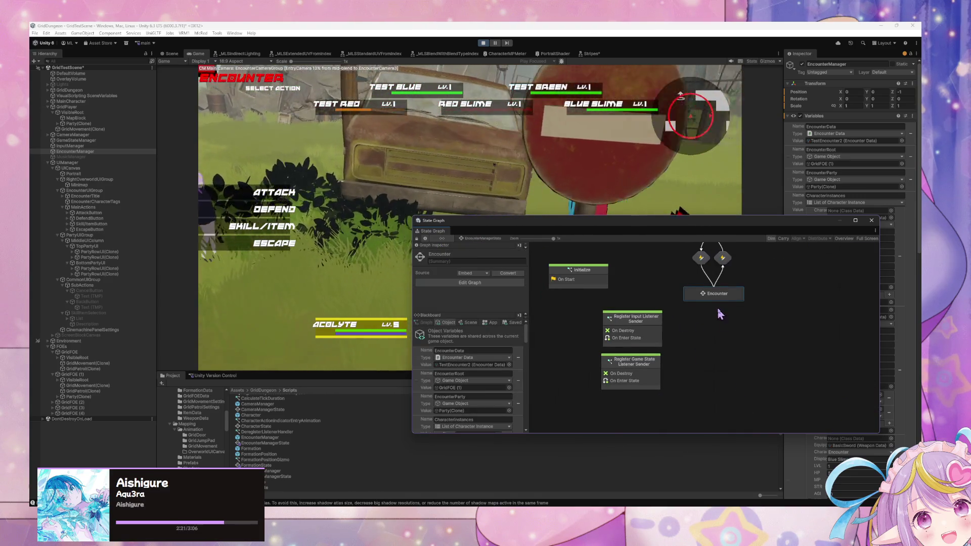
double_click(716, 294)
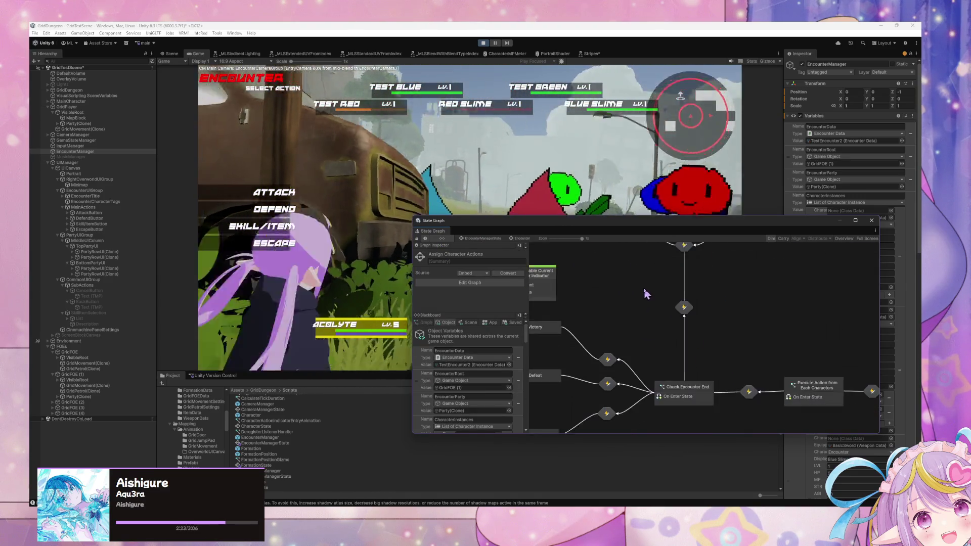
double_click(674, 389)
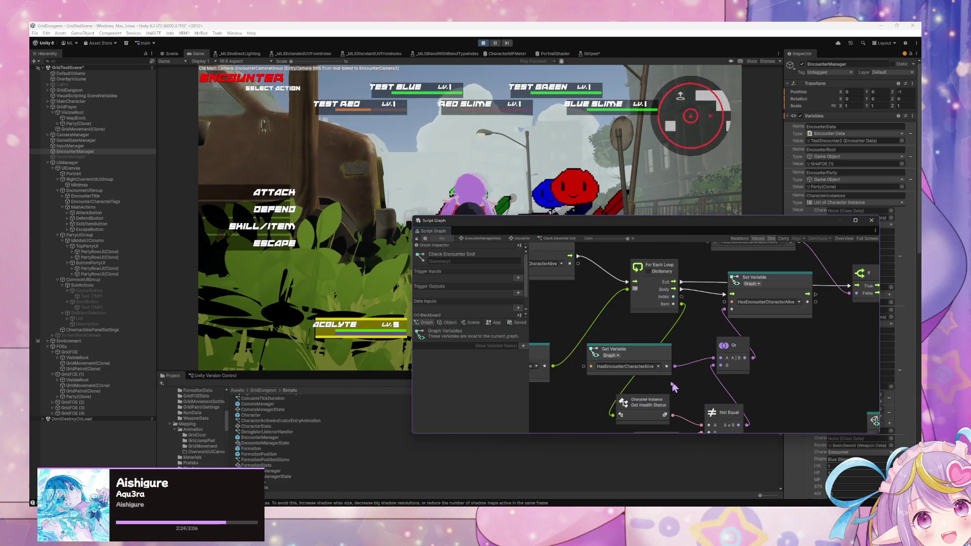
left_click(484, 238)
double_click(726, 297)
double_click(650, 332)
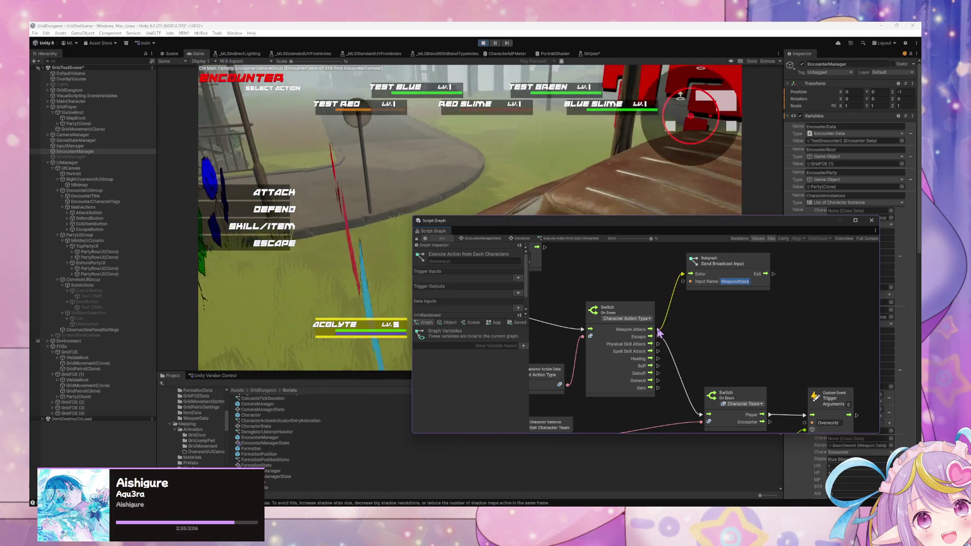
Step: Cancel the in-game Attack target selection and delete the Send Broadcast Input subgraph node
left_click(707, 288)
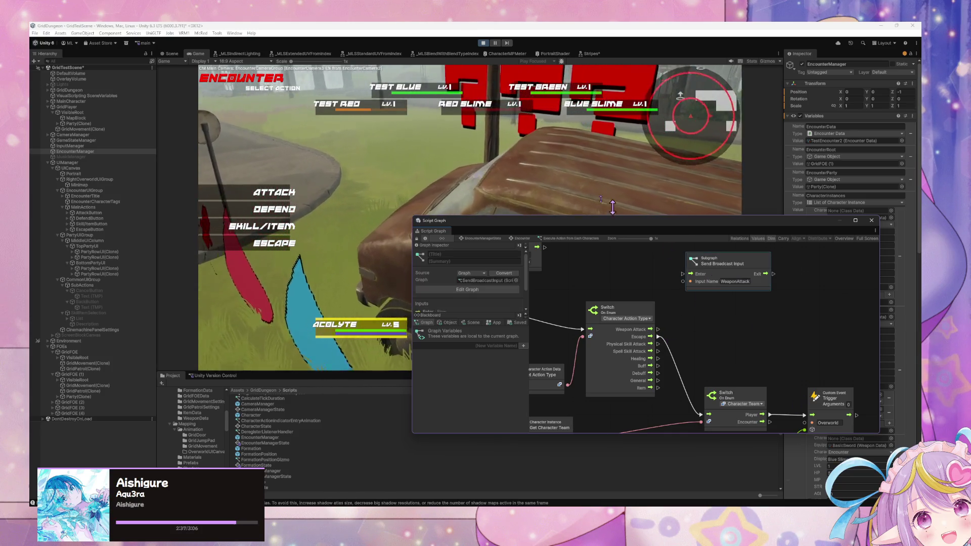
left_click(308, 189)
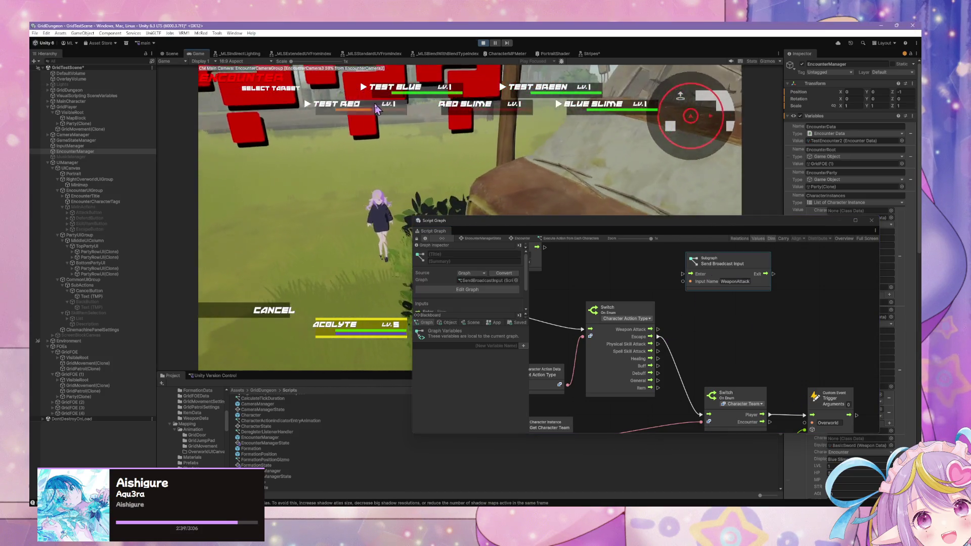
left_click(376, 109)
key("Escape")
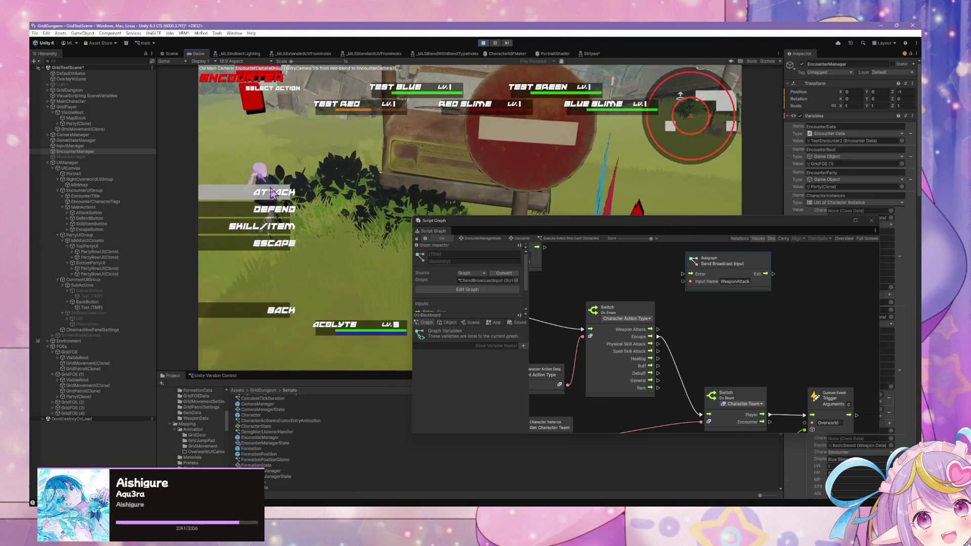
left_click(273, 192)
key("Escape")
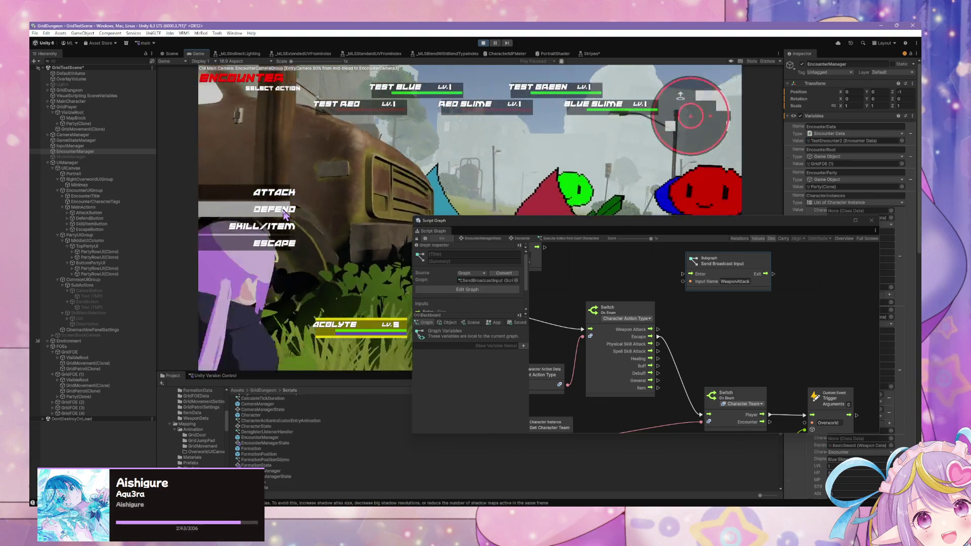
key("Delete")
Step: Pan the graph and nudge the queued action's Execute node slightly down
scroll(729, 262, "down", 3)
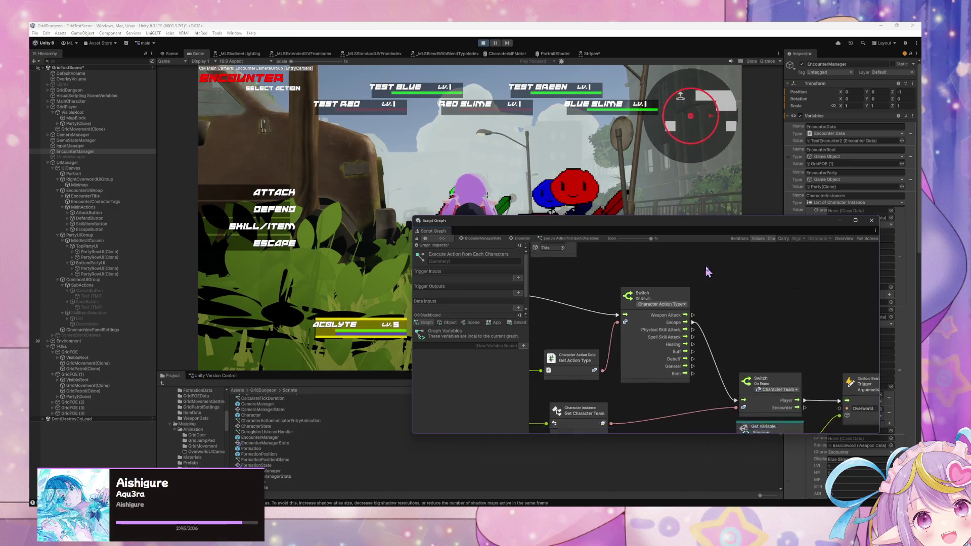
scroll(712, 298, "left", 5)
scroll(711, 299, "up", 2)
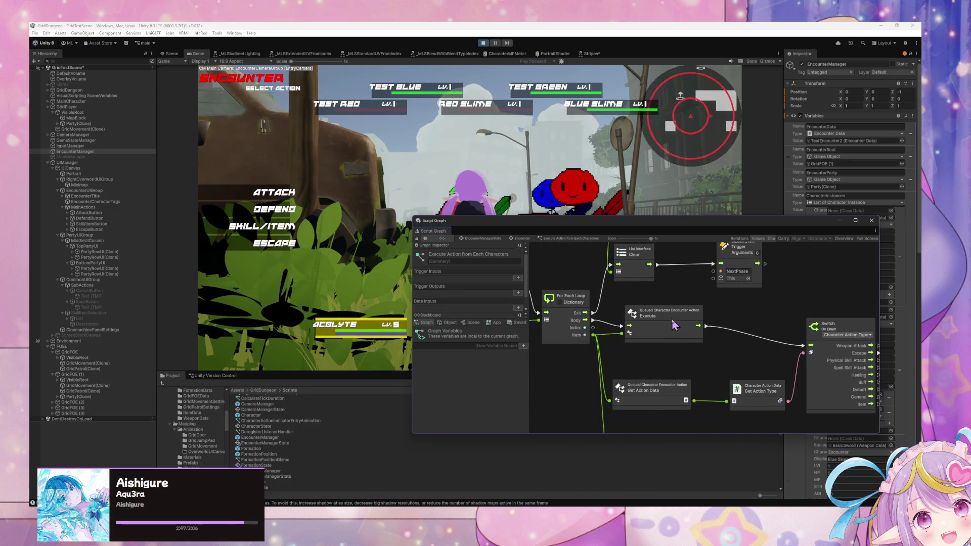
left_click(669, 327)
left_click_drag(670, 338, 671, 341)
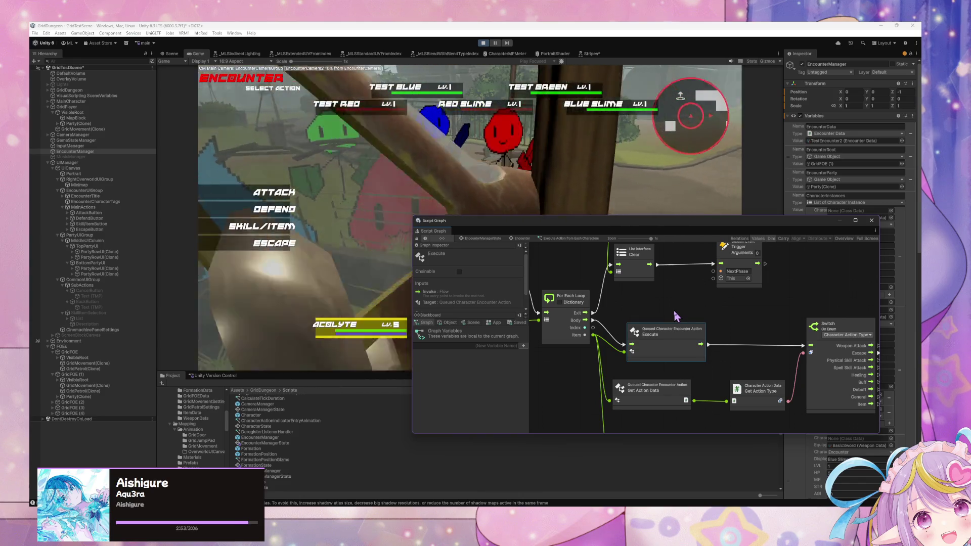
scroll(741, 321, "right", 4)
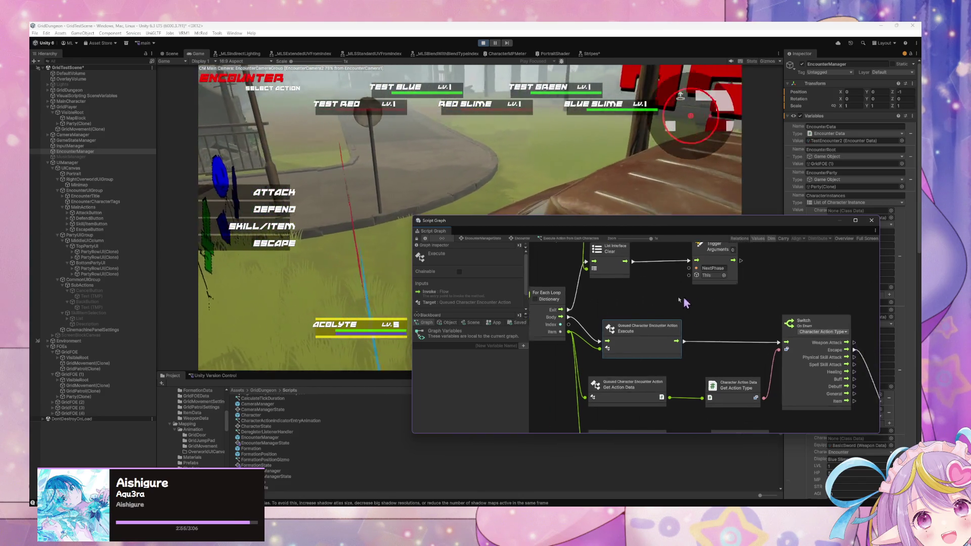
scroll(697, 309, "down", 1)
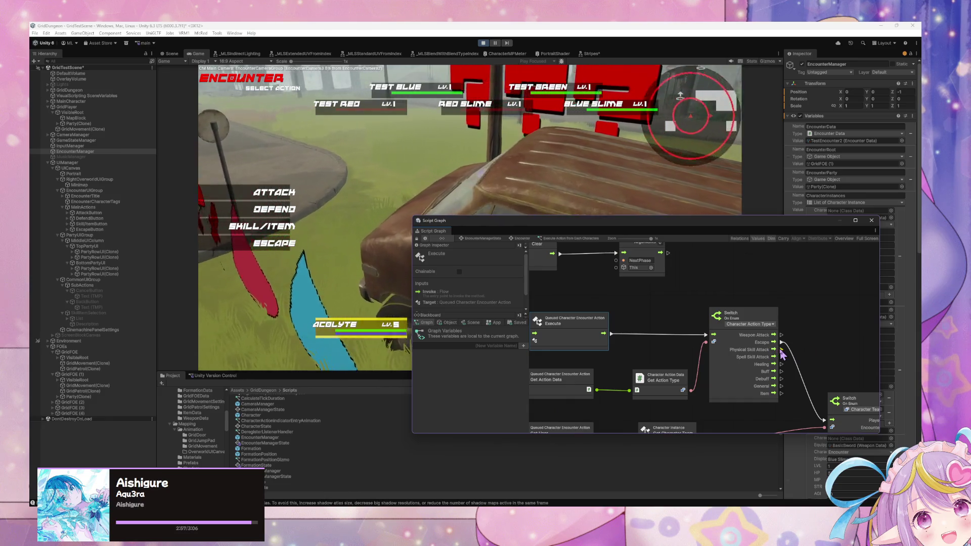
scroll(733, 329, "left", 5)
scroll(710, 316, "down", 2)
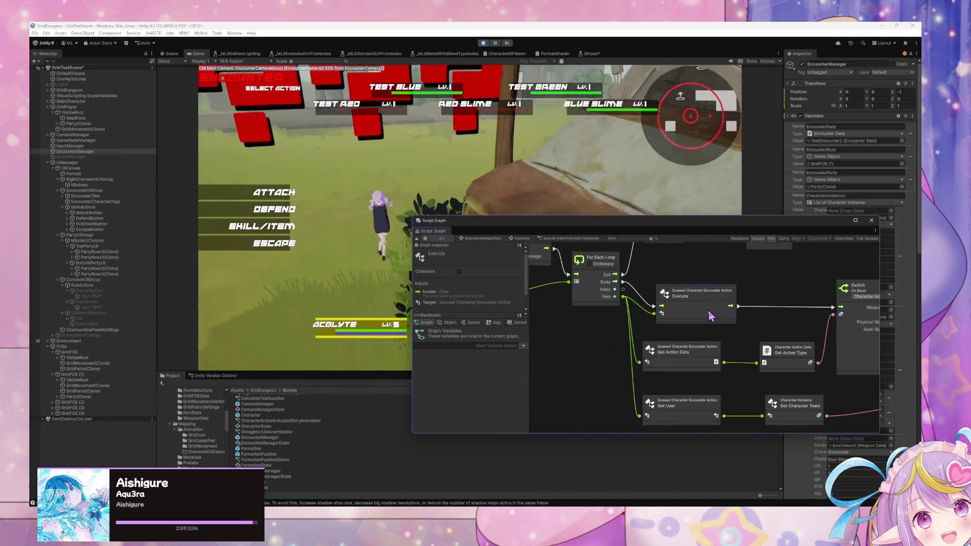
scroll(710, 316, "up", 5)
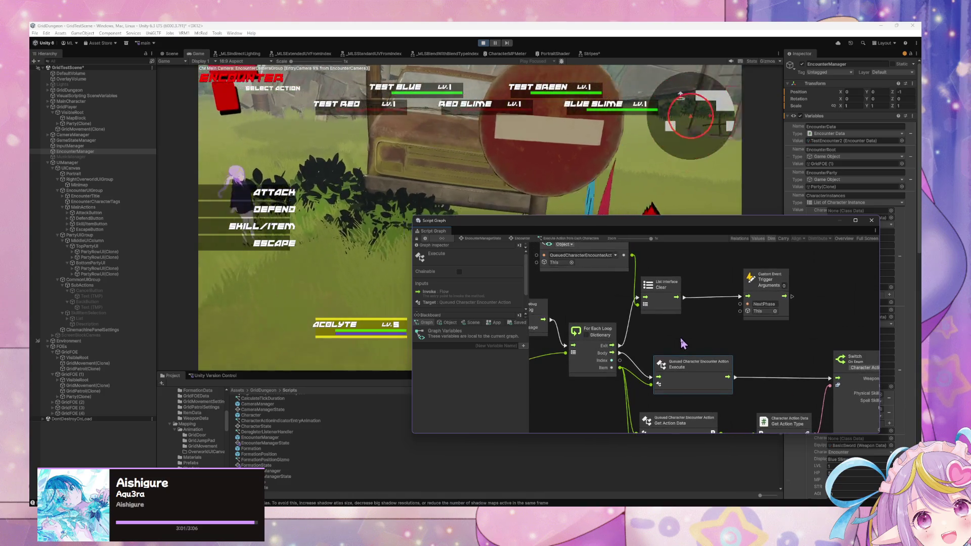
Step: Inspect the String Concat, Debug Log, Clear, Switch, Get Action Type and For Each Loop nodes
left_click_drag(686, 345, 772, 352)
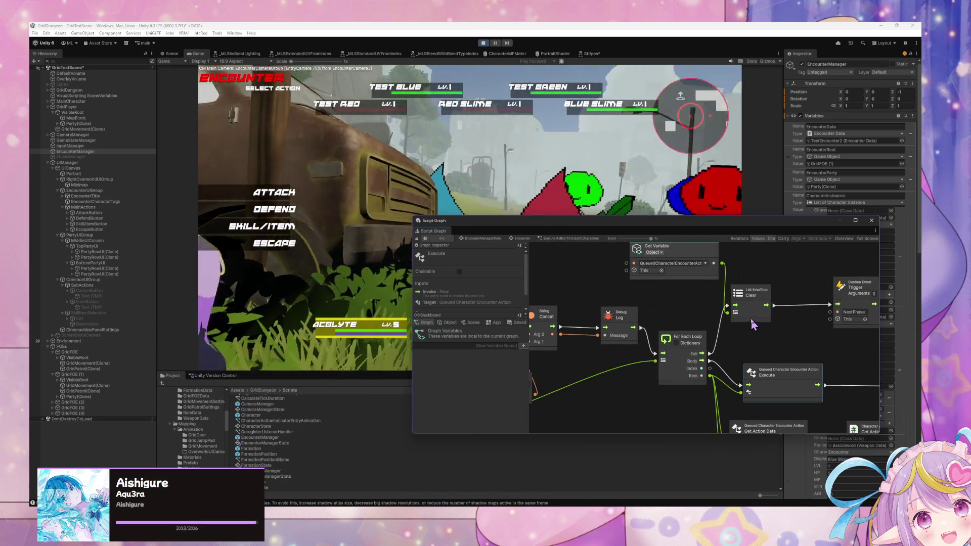
left_click(752, 322)
scroll(784, 344, "down", 2)
left_click(809, 361)
mouse_move(836, 341)
left_mouse_down()
mouse_move(640, 311)
mouse_move(618, 281)
left_mouse_up()
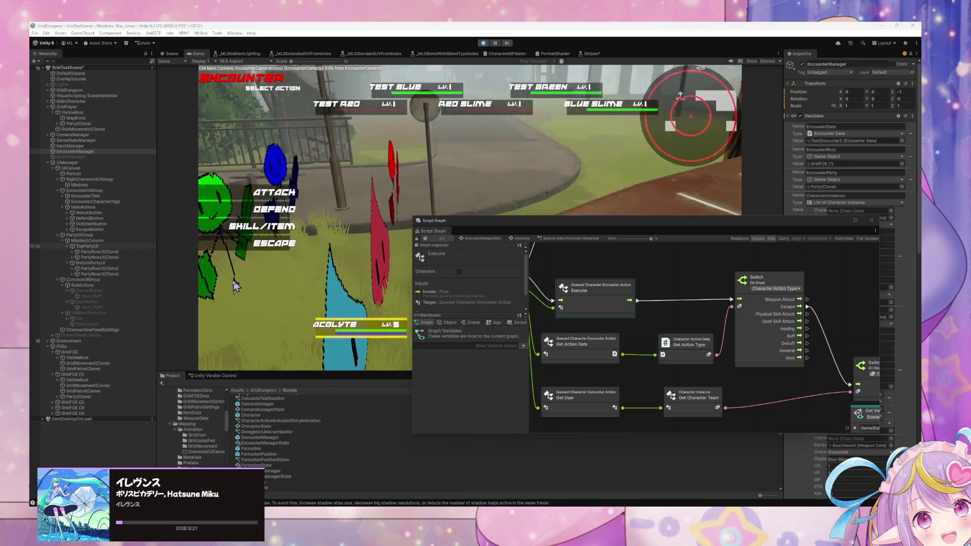
left_click_drag(648, 329, 699, 370)
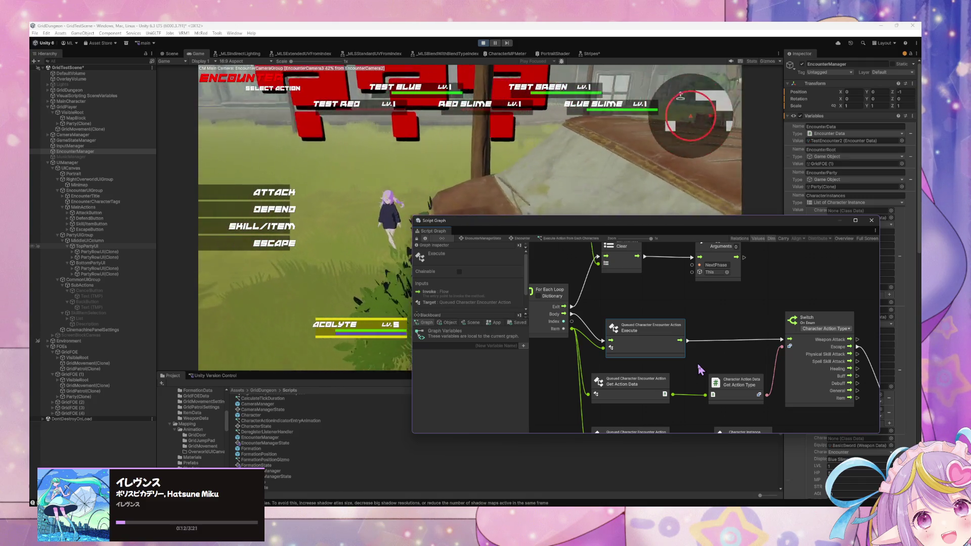
Step: Add a Debug Log node and wire Execute's flow output into it
right_click(742, 314)
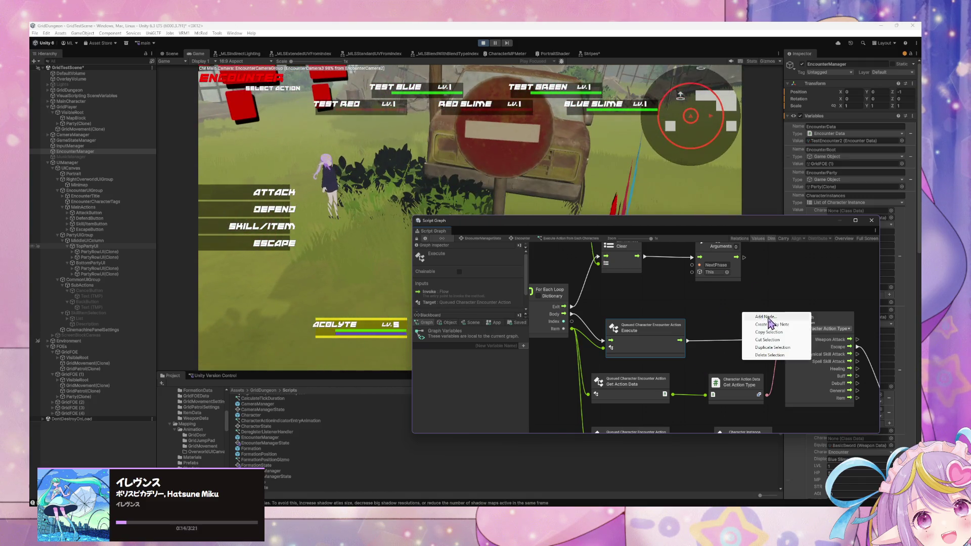
left_click(769, 319)
type("debug log")
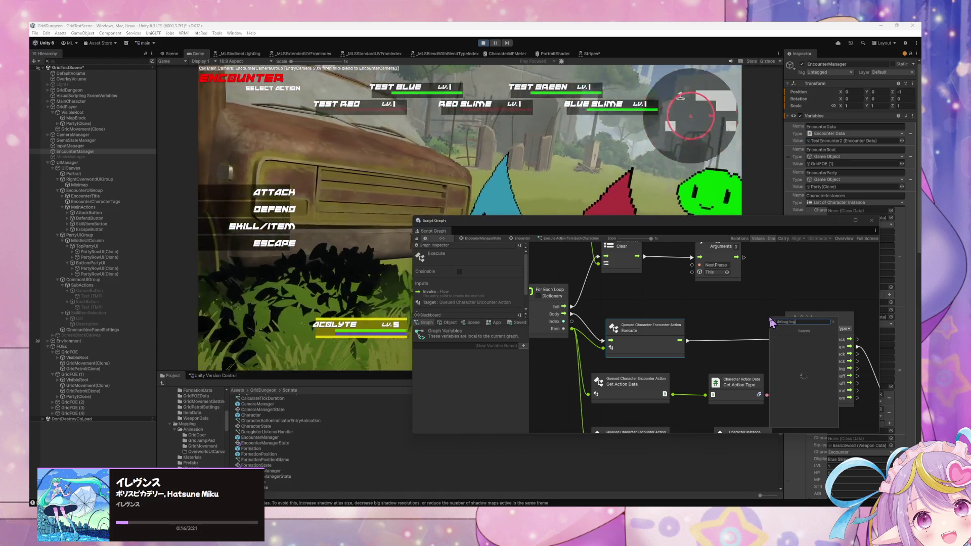
key("Return")
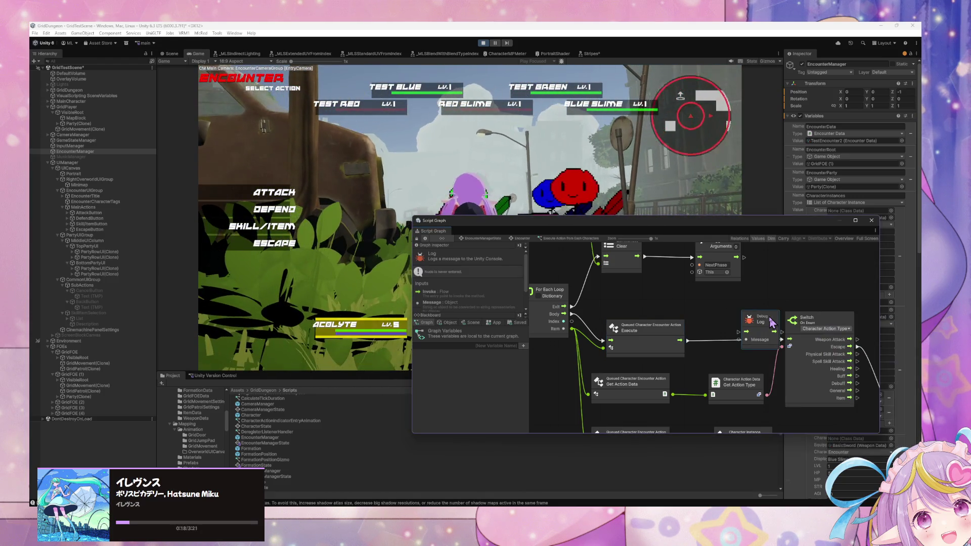
mouse_move(688, 340)
left_mouse_down()
mouse_move(789, 339)
mouse_move(815, 323)
left_mouse_up()
left_click(661, 334)
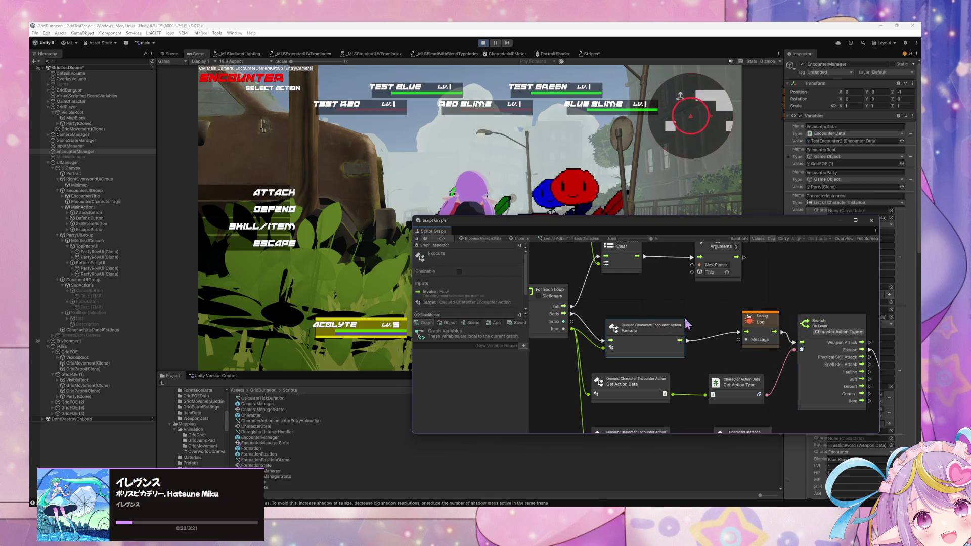
Step: Add a Queued Character Encounter Action Get Targets node fed by the loop Item, outputting to Debug Log's Message
right_click(688, 307)
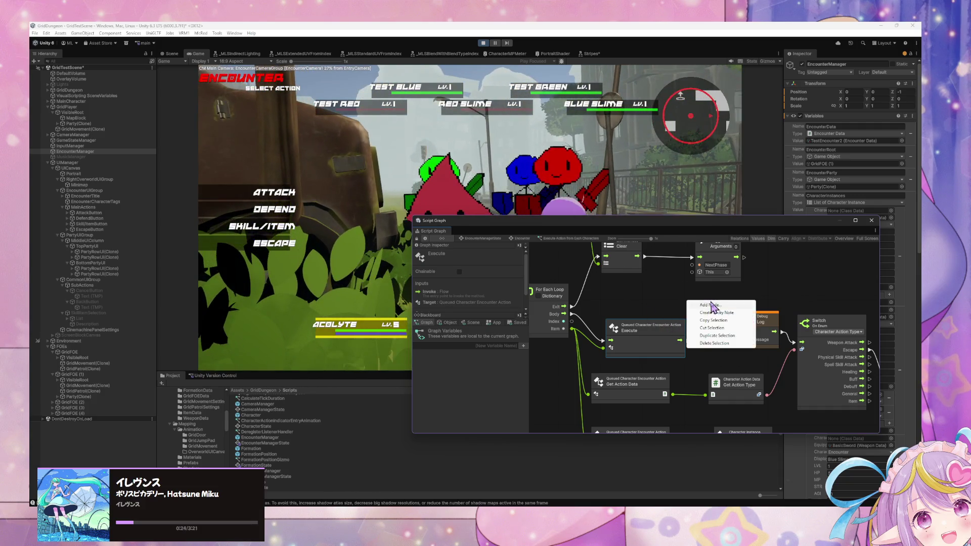
left_click(701, 310)
left_click(738, 333)
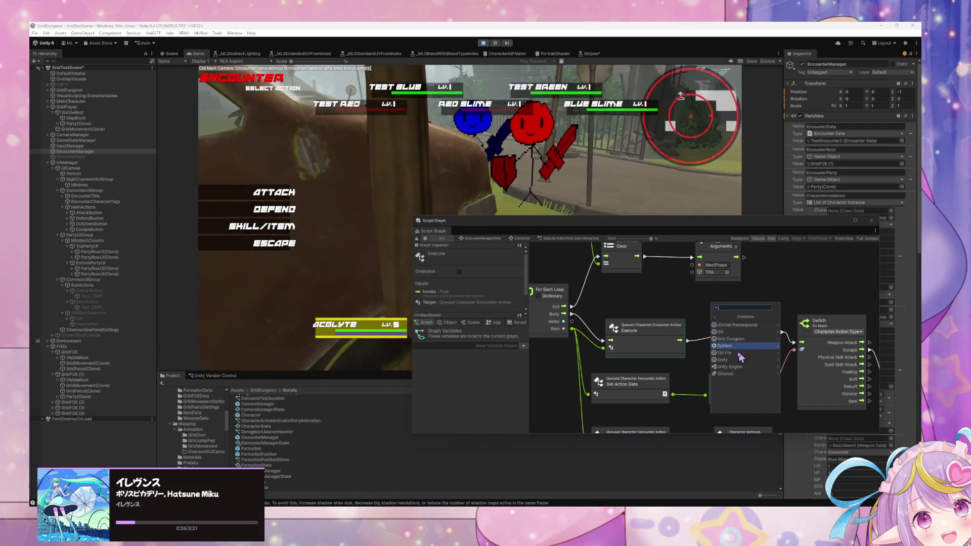
left_click(738, 333)
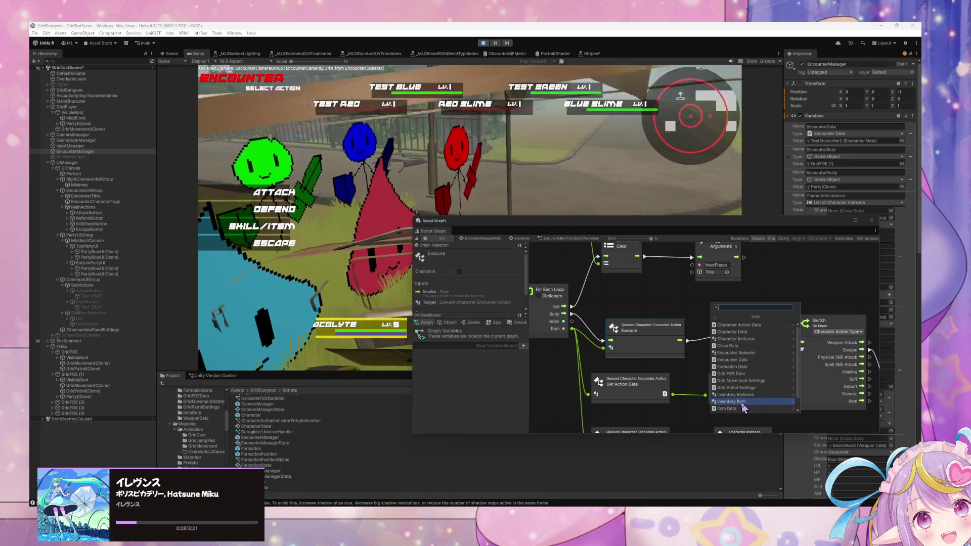
scroll(754, 384, "down", 2)
left_click(758, 395)
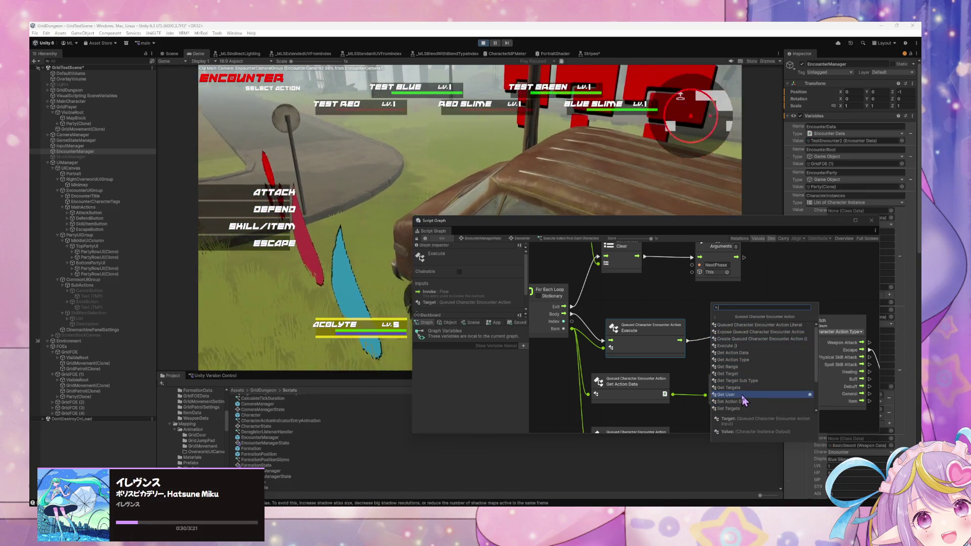
scroll(756, 389, "down", 3)
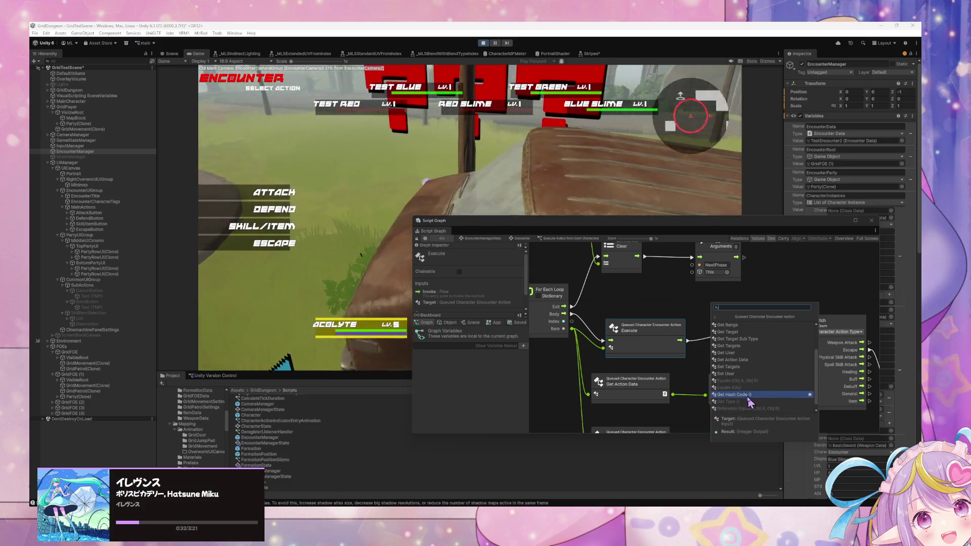
scroll(743, 363, "up", 3)
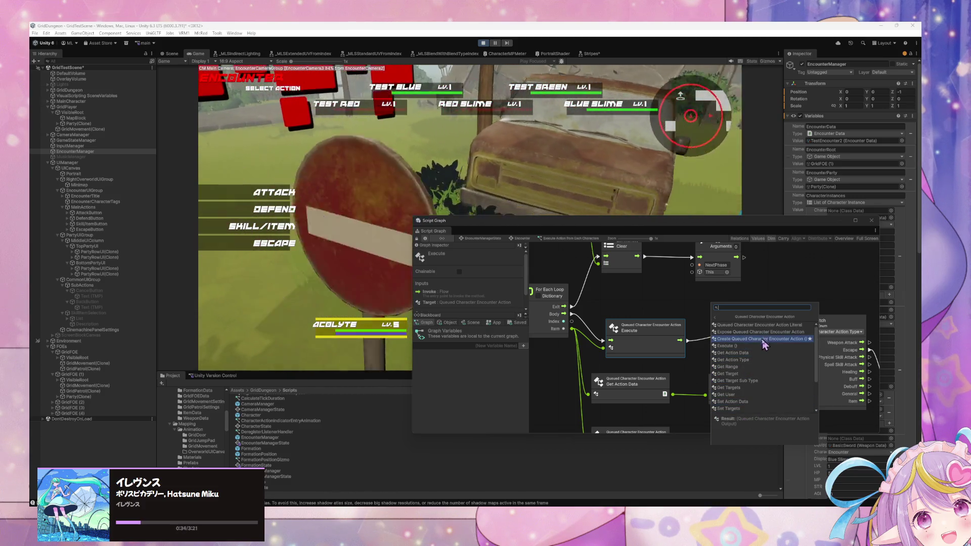
left_click(748, 391)
left_click_drag(738, 324, 652, 306)
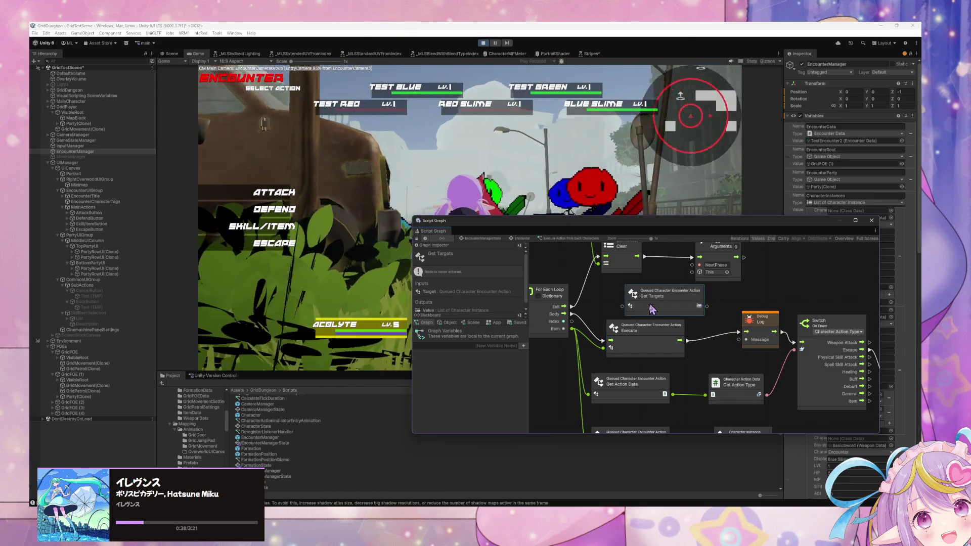
left_click_drag(596, 326, 646, 303)
mouse_move(730, 303)
left_mouse_down()
mouse_move(756, 341)
mouse_move(777, 336)
left_mouse_up()
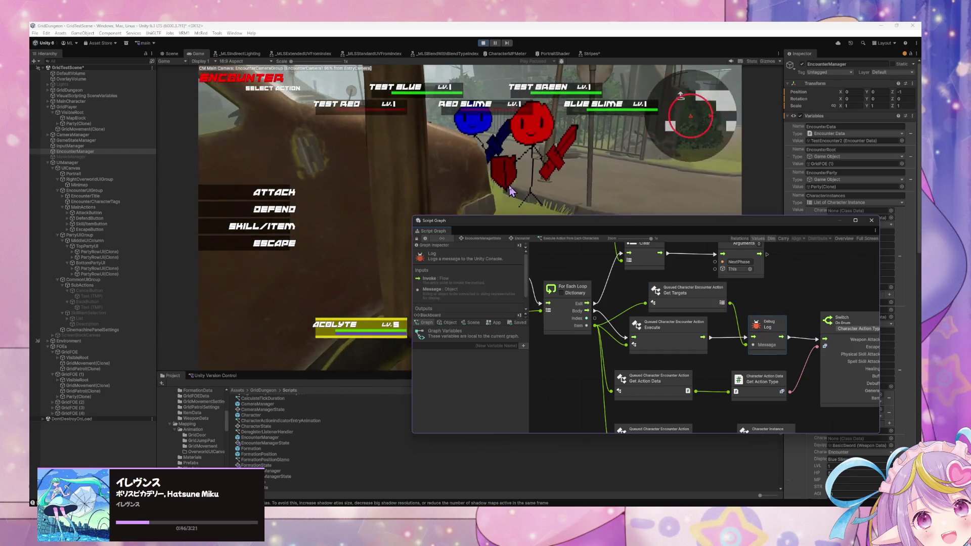
left_click(262, 226)
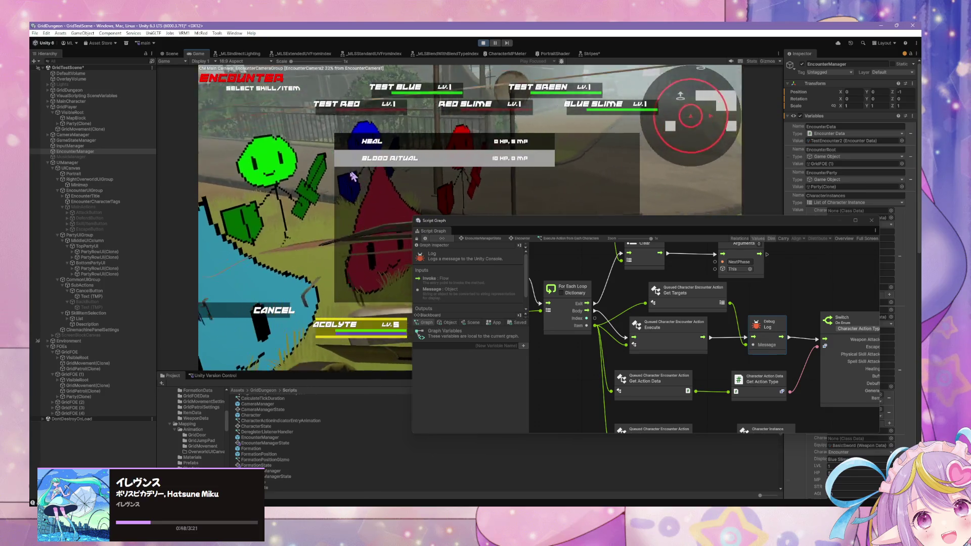
Step: Cancel to the action menu and escape the encounter back to the overworld
left_click(268, 306)
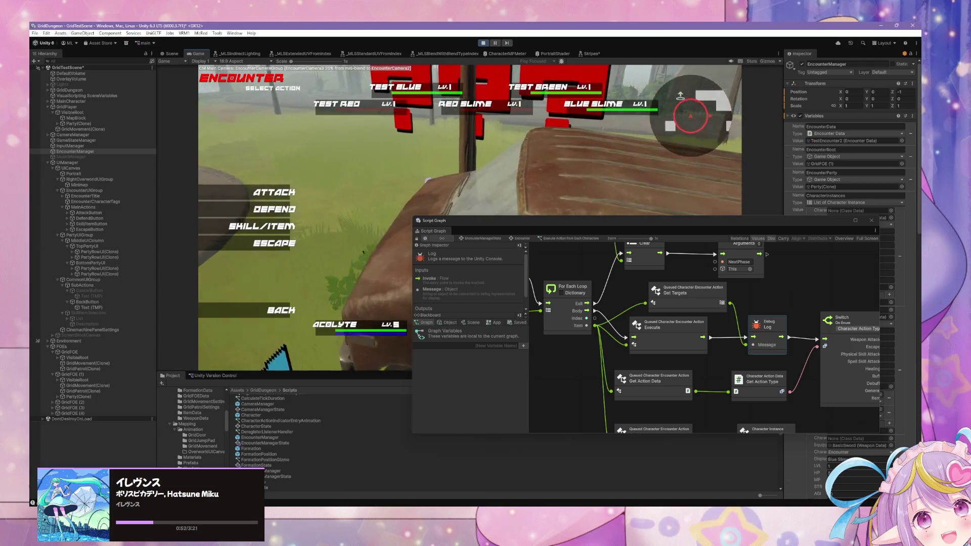
left_click(264, 210)
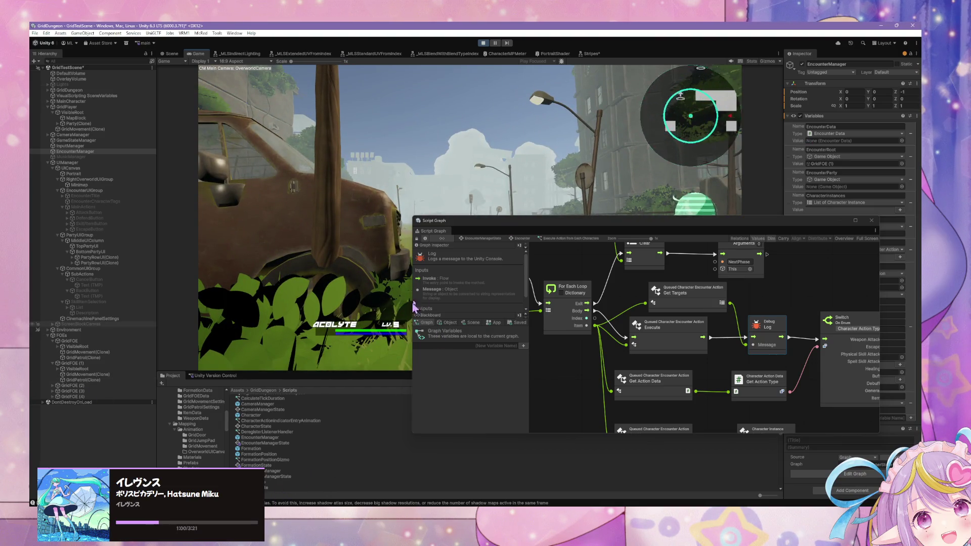
mouse_move(546, 230)
left_mouse_down()
mouse_move(739, 288)
mouse_move(674, 264)
left_mouse_up()
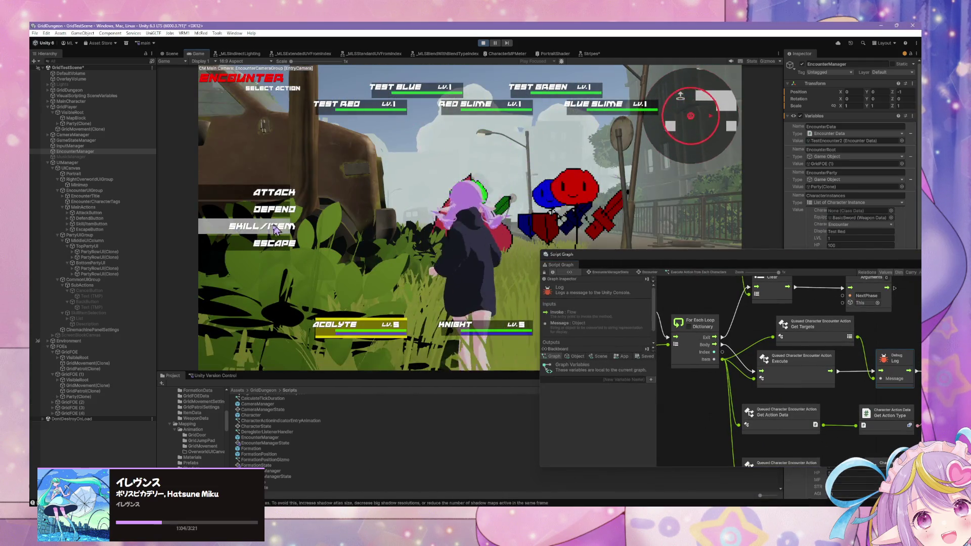
Step: In a new encounter, use the Knight's Line Sweep on a target, then return to Select Action
left_click(282, 240)
left_click(274, 310)
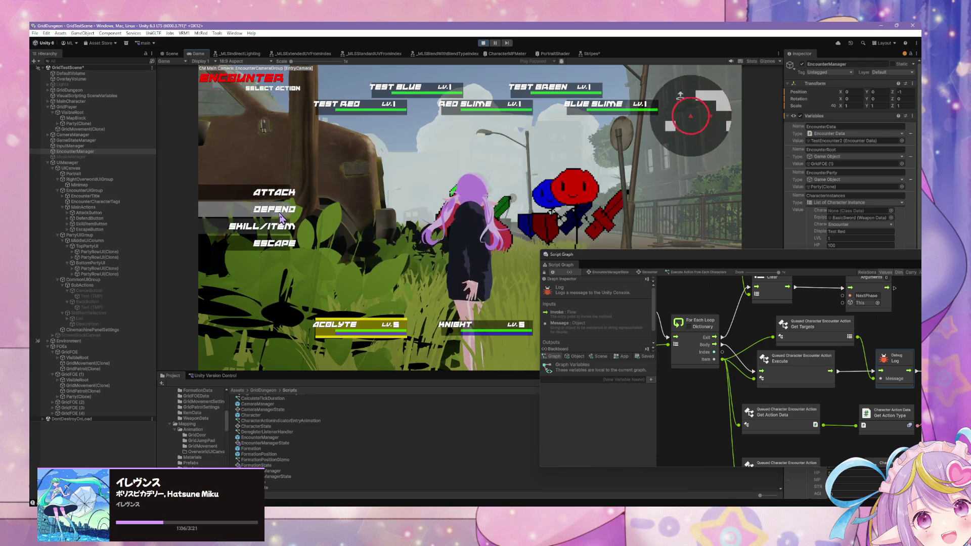
left_click(266, 236)
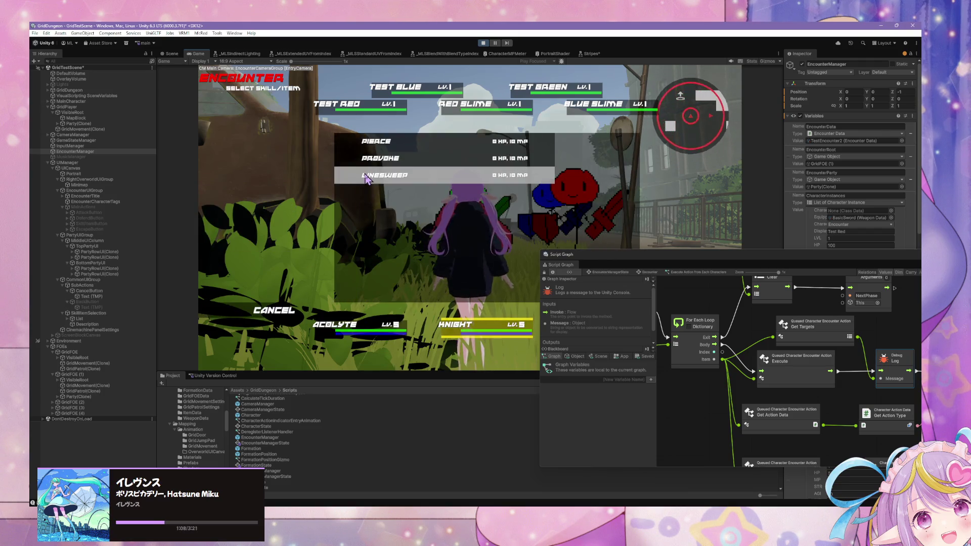
left_click(366, 177)
left_click(307, 115)
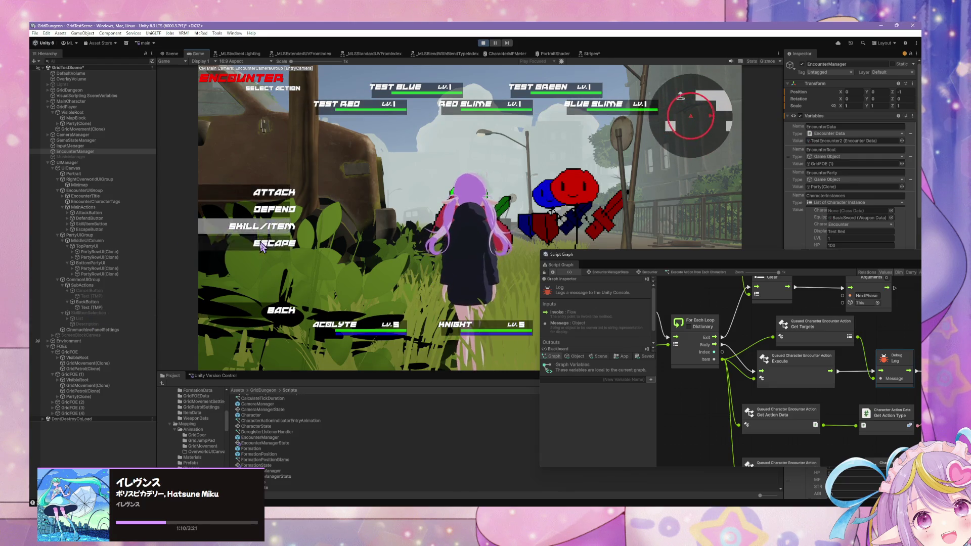
left_click(263, 226)
left_click(412, 158)
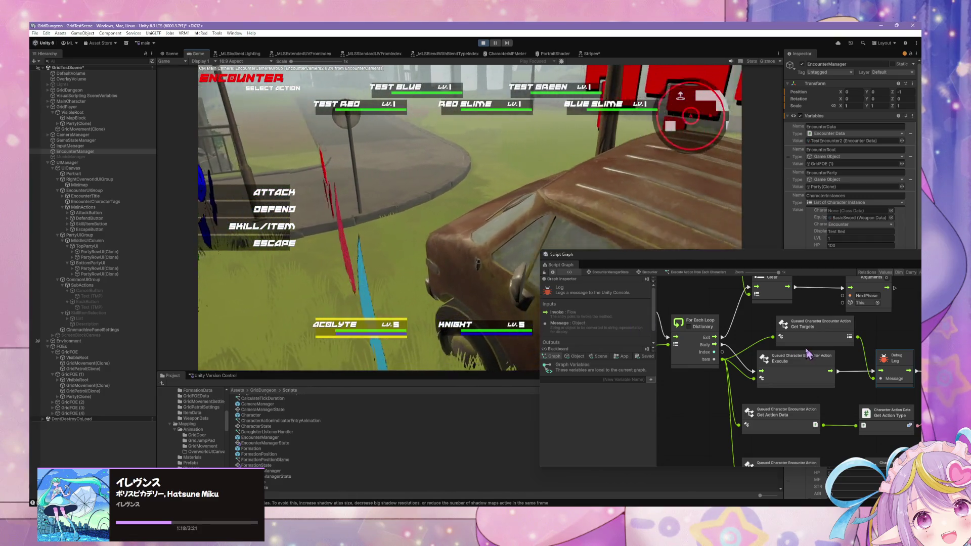
mouse_move(818, 336)
left_mouse_down()
mouse_move(792, 325)
mouse_move(796, 335)
left_mouse_up()
Step: Move the Get Targets and Execute nodes down and wire the loop's Item into Debug Log's Message
scroll(794, 334, "right", 3)
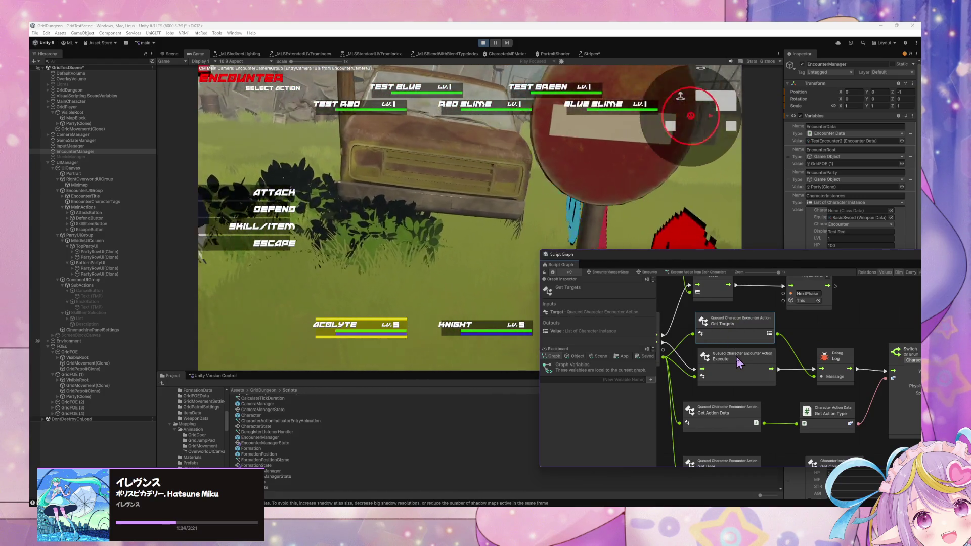
left_click_drag(741, 363, 742, 375)
left_click_drag(753, 335, 751, 344)
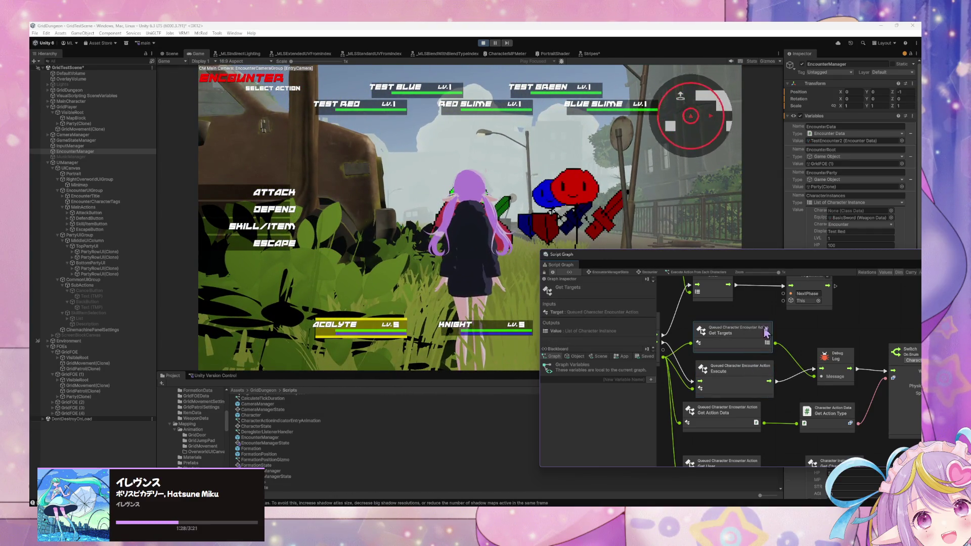
scroll(733, 333, "right", 3)
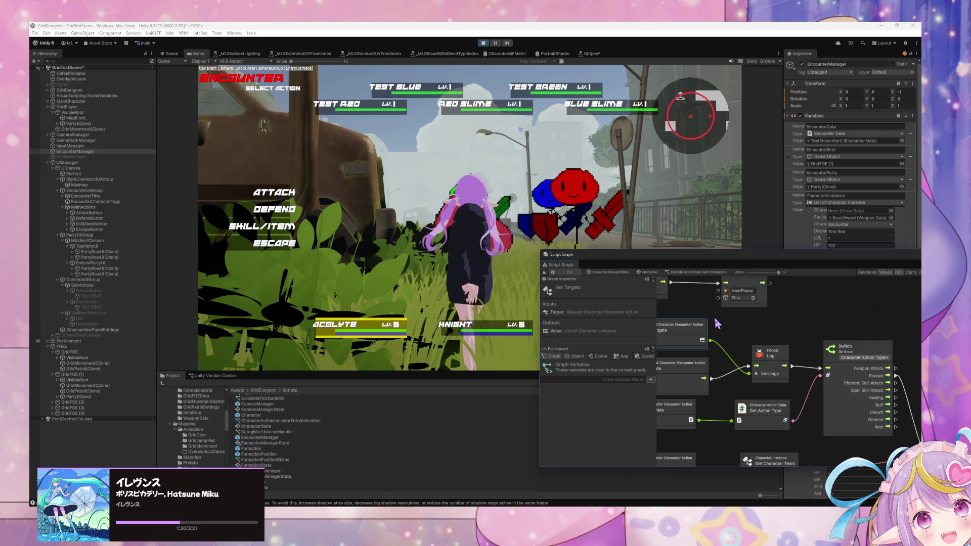
left_click_drag(717, 324, 706, 322)
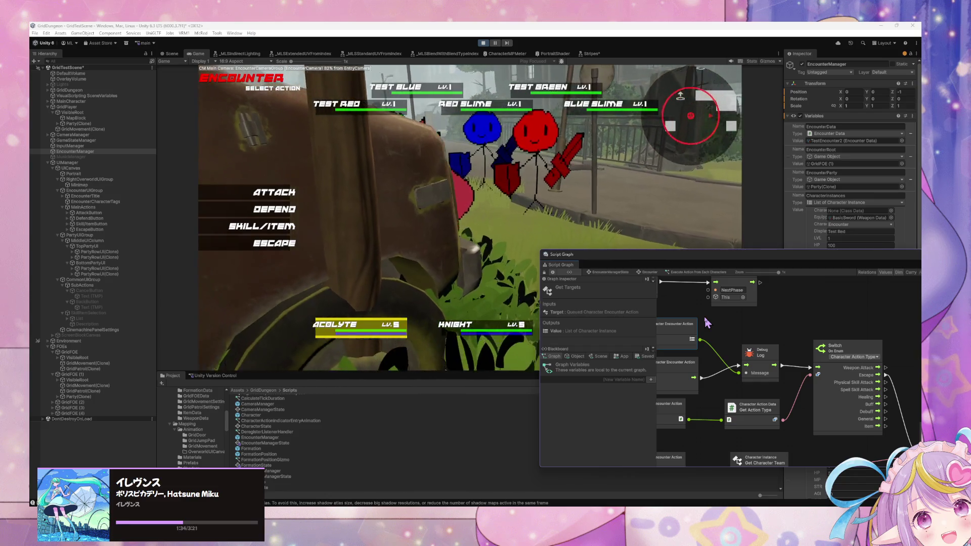
mouse_move(706, 322)
left_mouse_down()
mouse_move(782, 321)
mouse_move(773, 326)
left_mouse_up()
left_click_drag(684, 359, 845, 376)
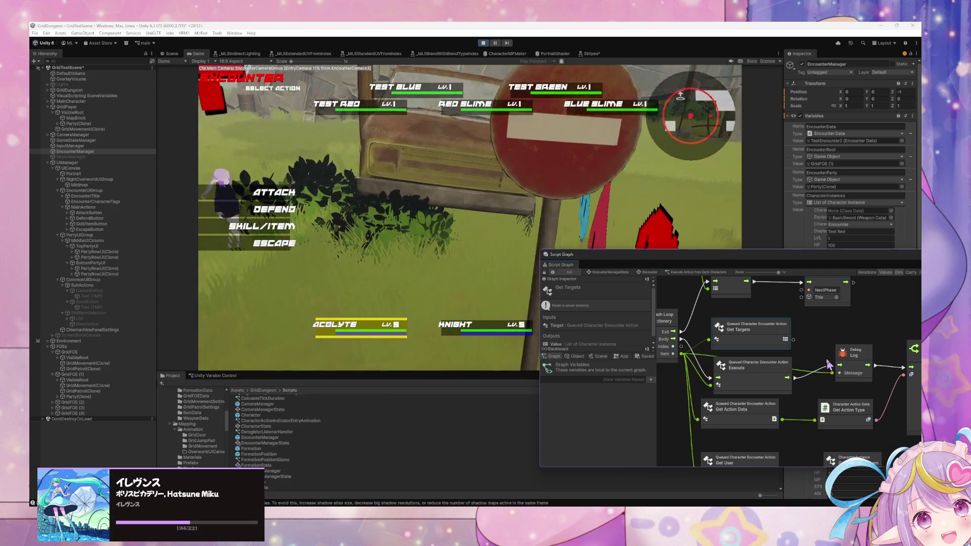
double_click(841, 327)
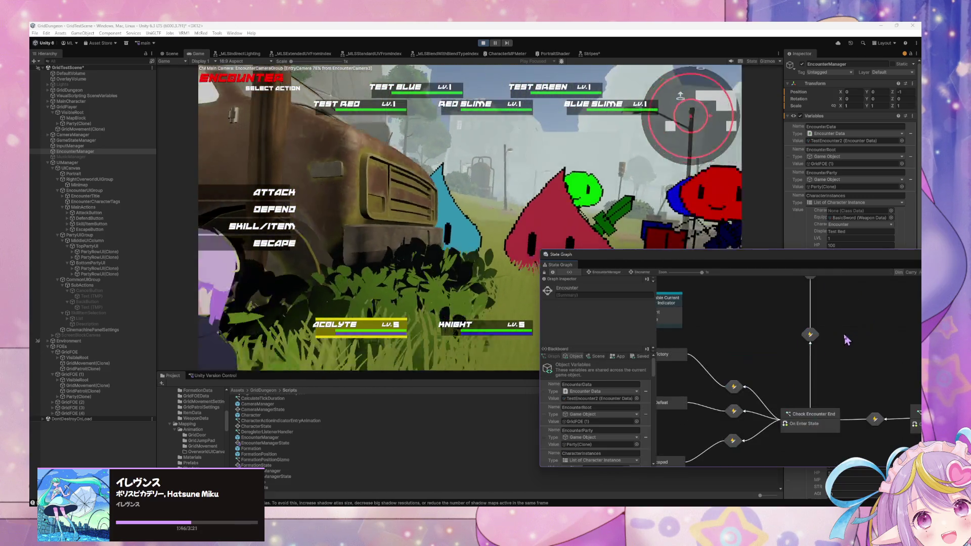
Step: Navigate through the Encounter state into the Execute Action from Each Characters graph
double_click(758, 326)
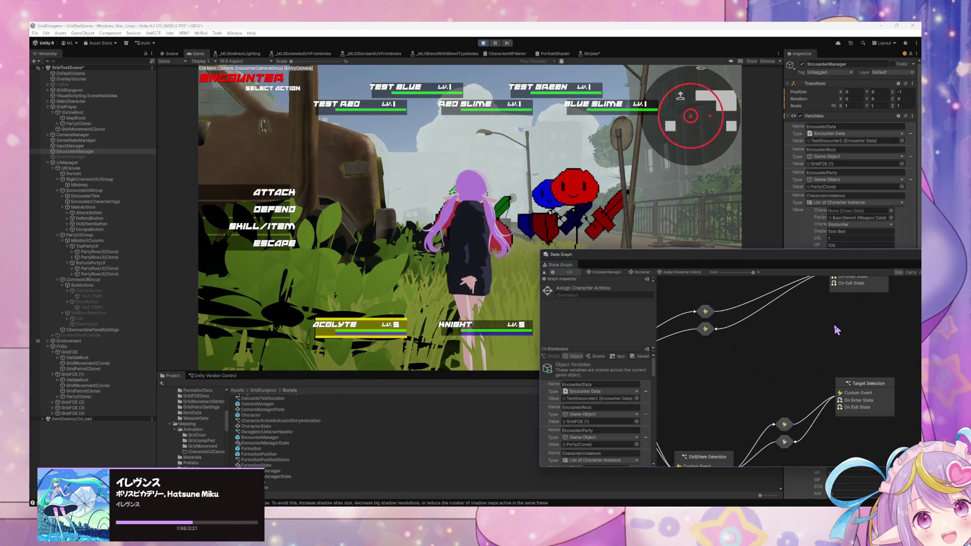
left_click_drag(726, 347, 809, 425)
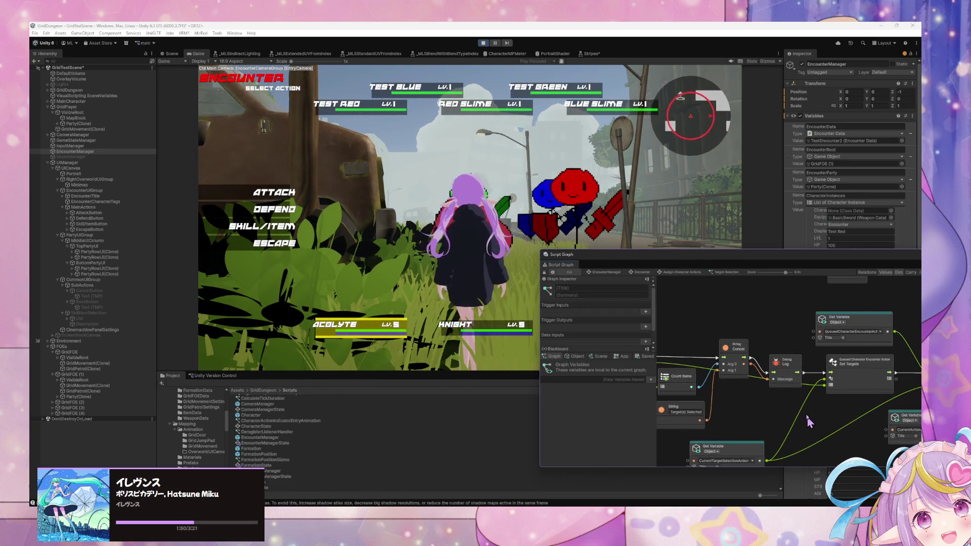
left_click(638, 272)
scroll(807, 349, "down", 5)
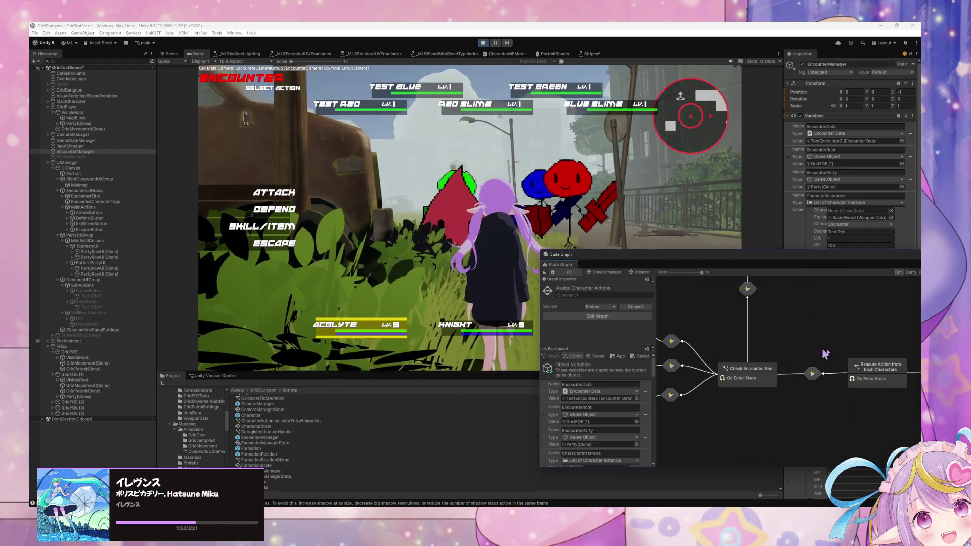
double_click(877, 374)
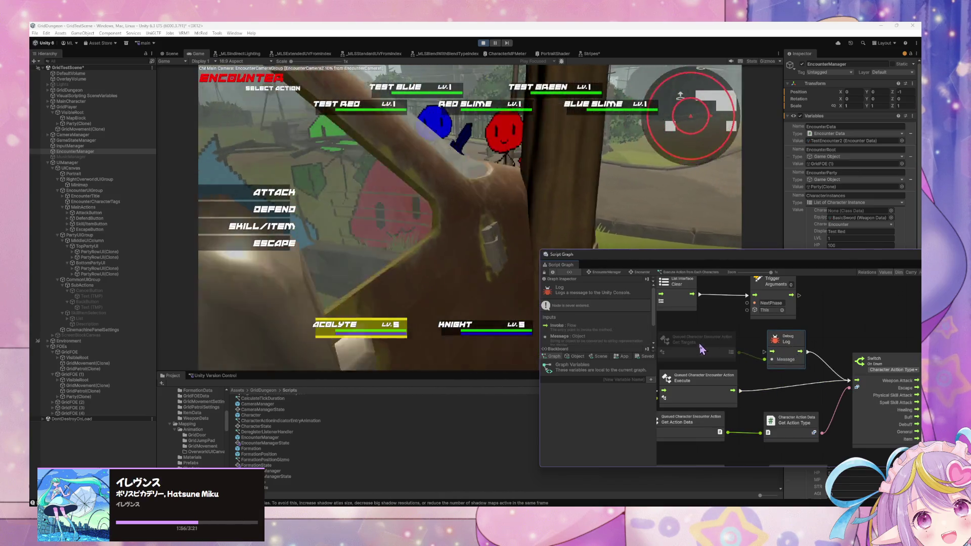
Step: Delete the old Debug Log and Get Targets nodes, leaving Execute feeding the Switch
left_click_drag(800, 364, 828, 329)
left_click(729, 339)
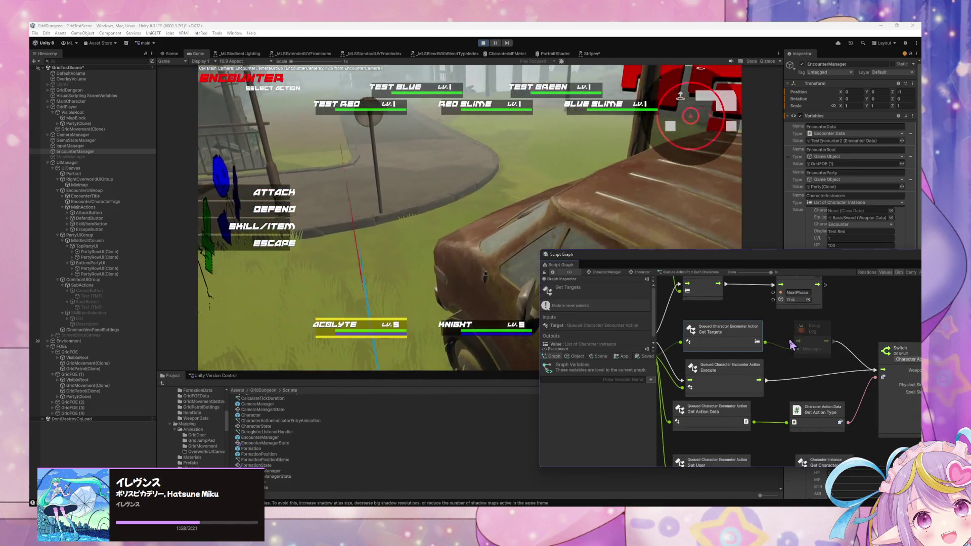
left_click(793, 334)
key("Delete")
mouse_move(802, 353)
left_mouse_down()
mouse_move(705, 326)
mouse_move(779, 332)
left_mouse_up()
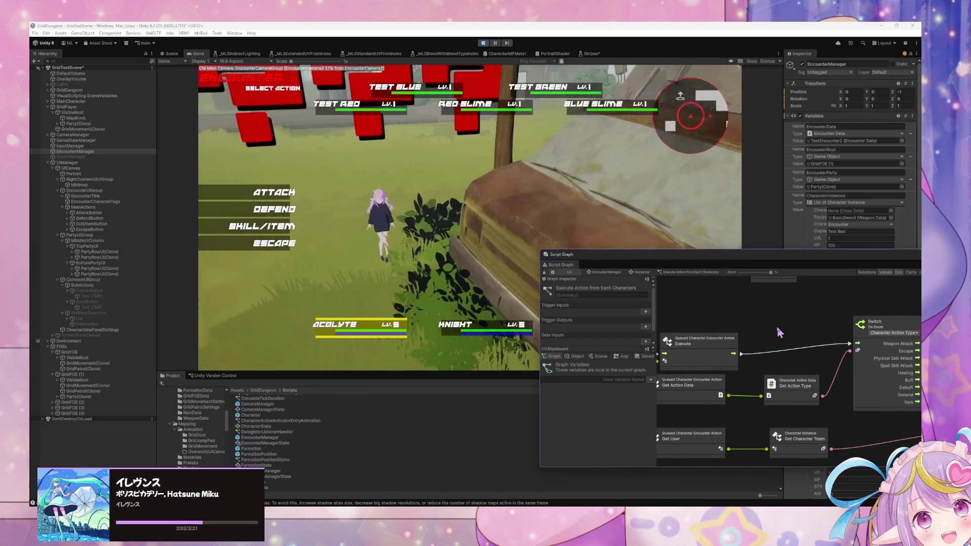
left_click_drag(701, 319, 772, 324)
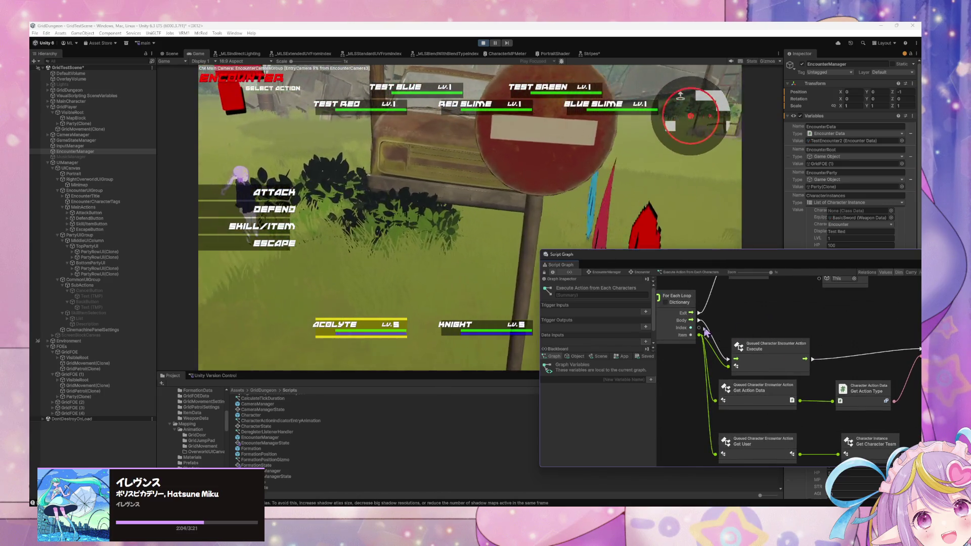
Step: Add a Grid Dungeon Core Get Targets node fed by the For Each Item, then drag a wire from Execute
right_click(744, 322)
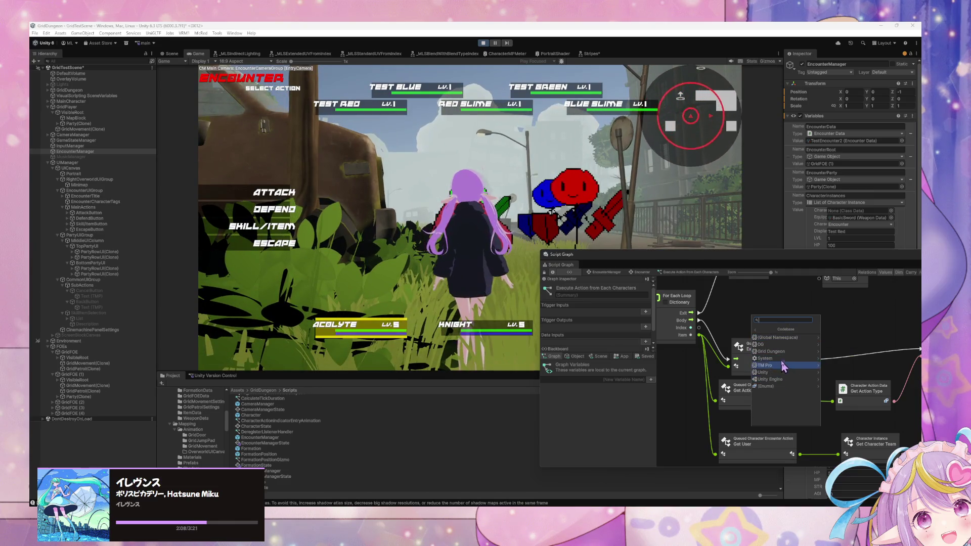
left_click(776, 352)
left_click(782, 339)
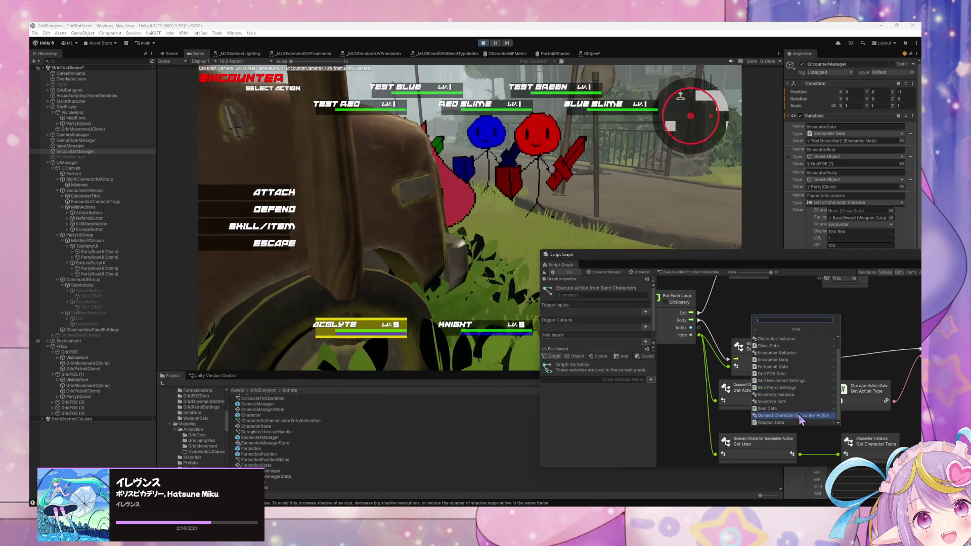
left_click(794, 415)
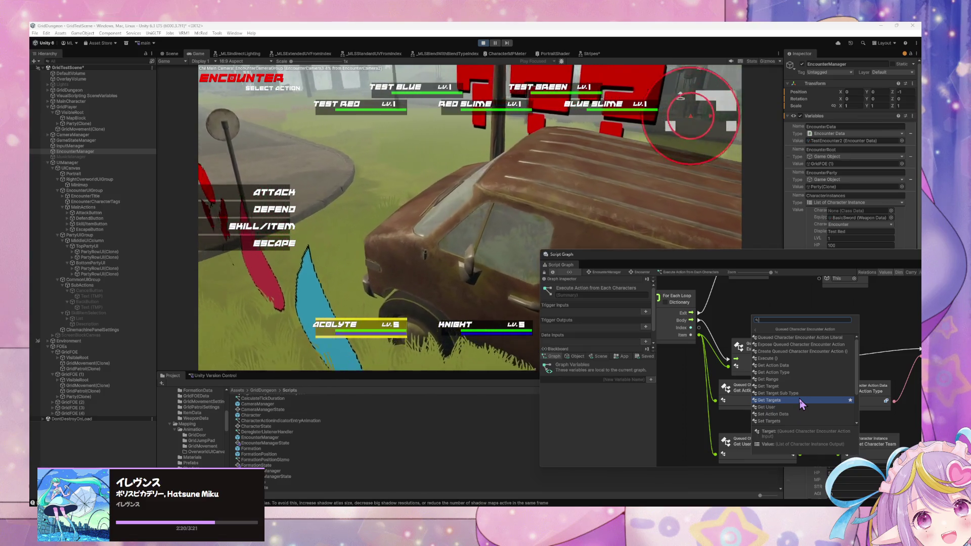
left_click(799, 400)
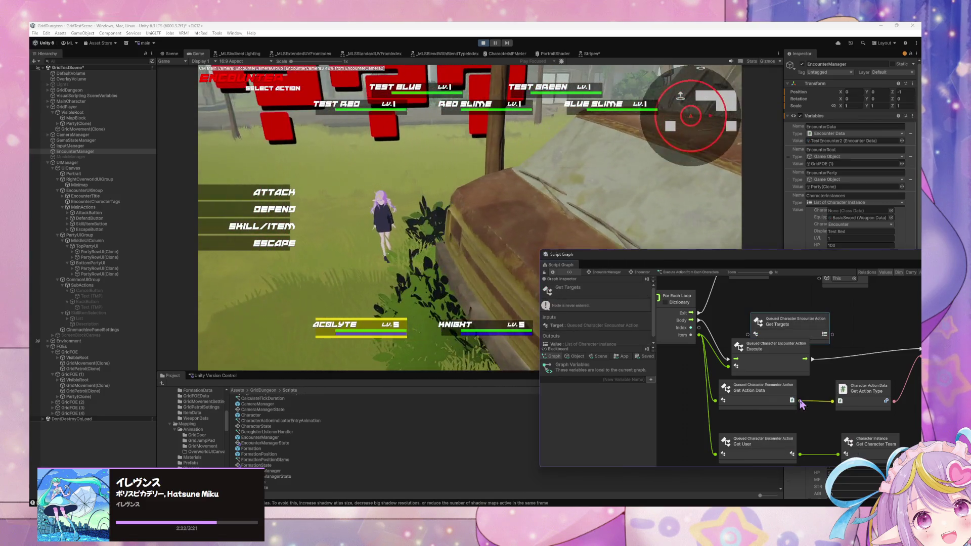
left_click_drag(699, 334, 741, 322)
left_click_drag(804, 359, 782, 349)
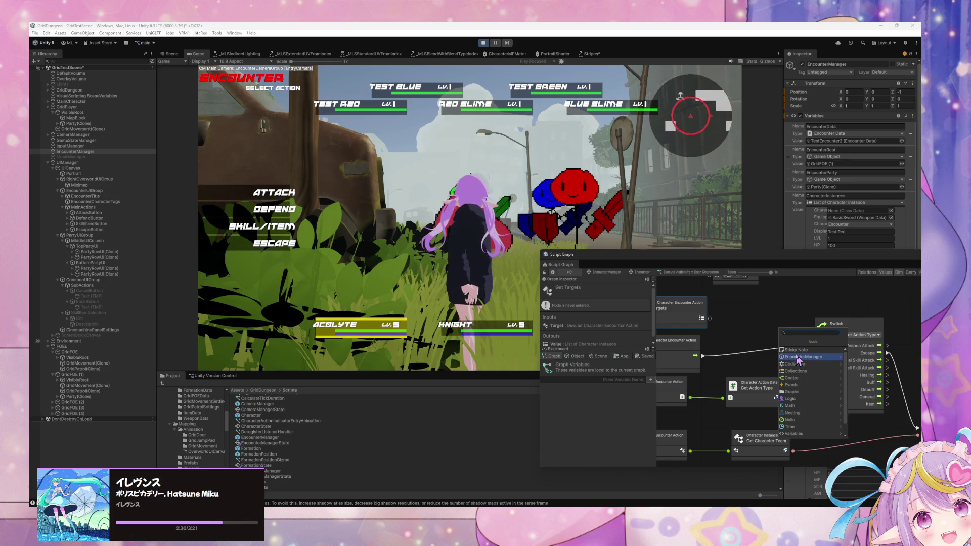
Step: Add a Count Items node from the Collections category and place it up and left
left_click(801, 371)
left_click(811, 364)
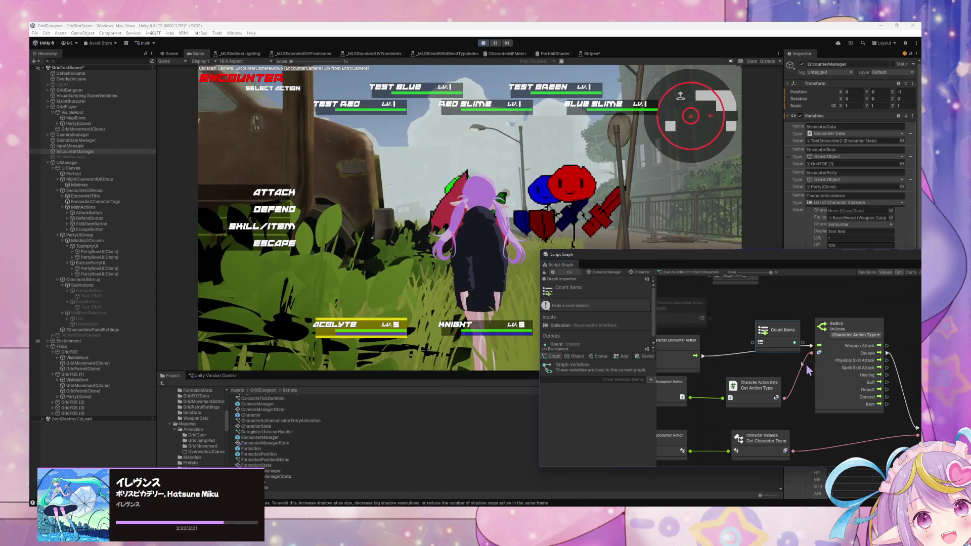
left_click_drag(774, 330, 750, 310)
Step: Add a Debug Log node and route Execute's flow through it into the Switch
right_click(811, 310)
left_click(832, 314)
type("debug")
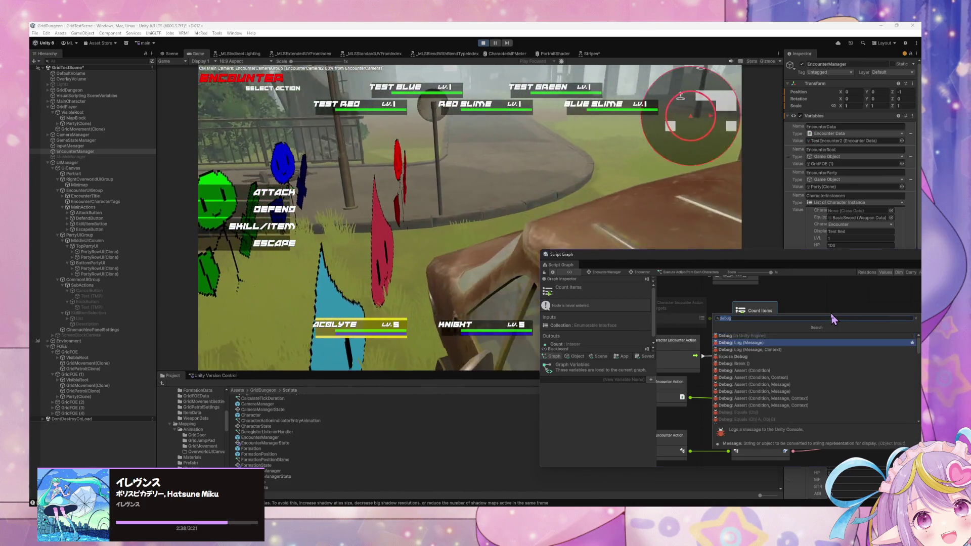
key("Down")
key("Return")
left_click_drag(704, 357, 789, 316)
mouse_move(852, 326)
left_mouse_down()
mouse_move(870, 334)
mouse_move(831, 319)
mouse_move(839, 350)
left_mouse_up()
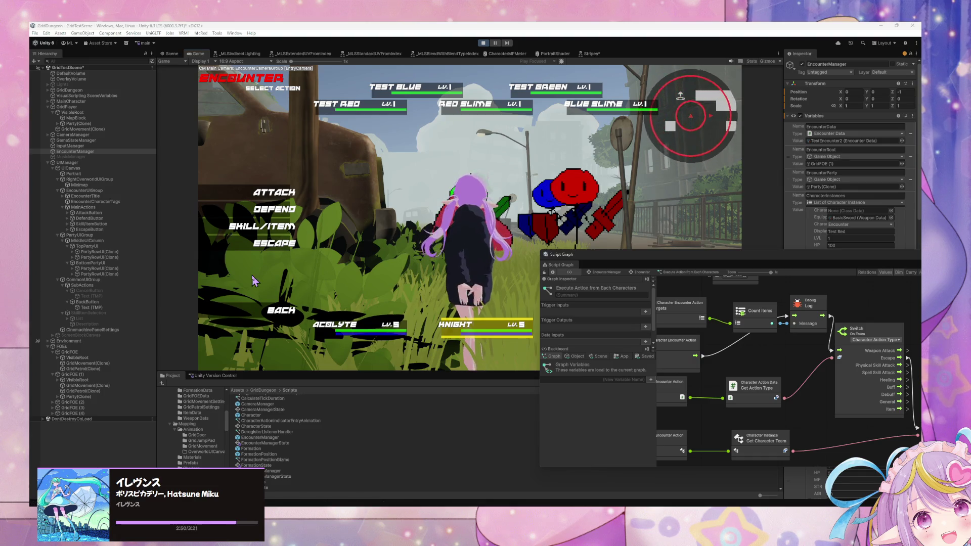
Step: Play a turn: pick a skill, target Test Red, and choose Defend for the next character
left_click(303, 225)
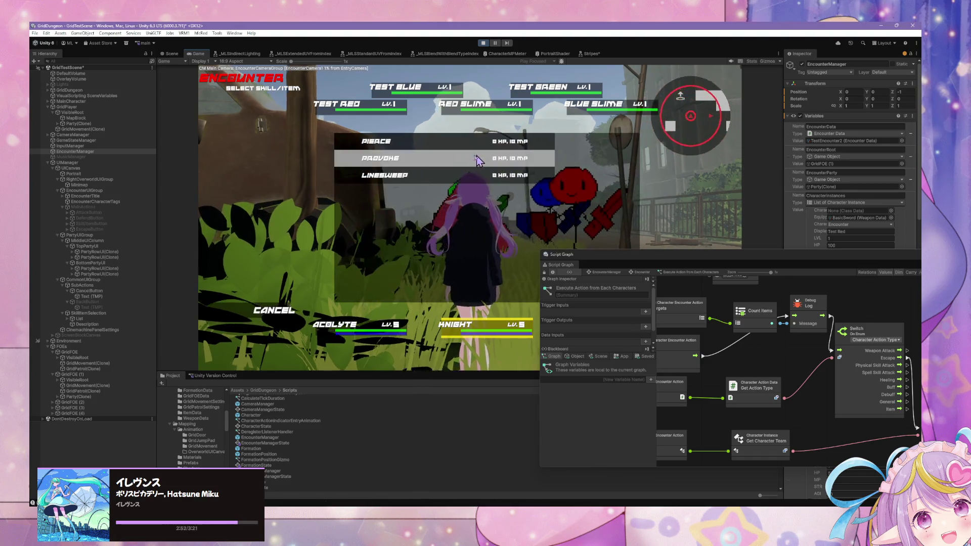
left_click(306, 142)
left_click(308, 110)
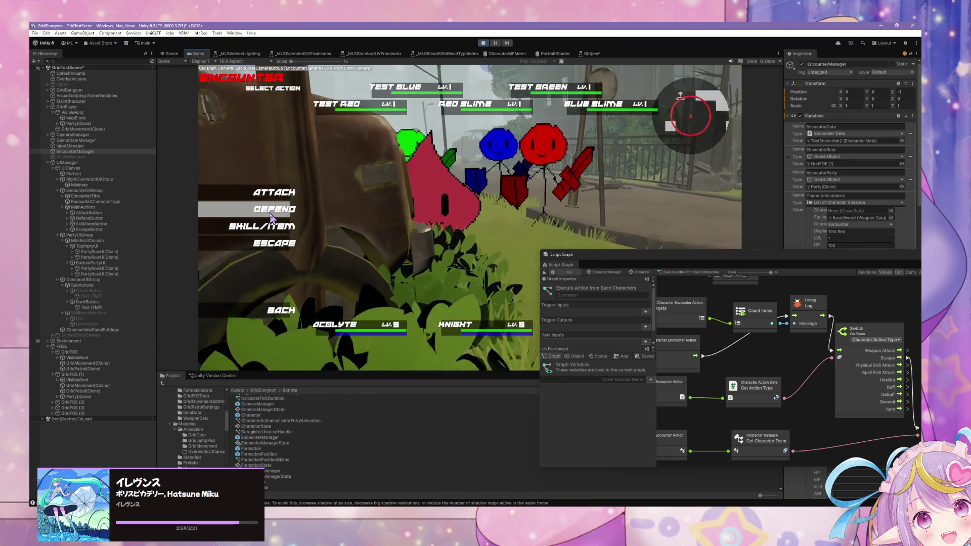
left_click(273, 212)
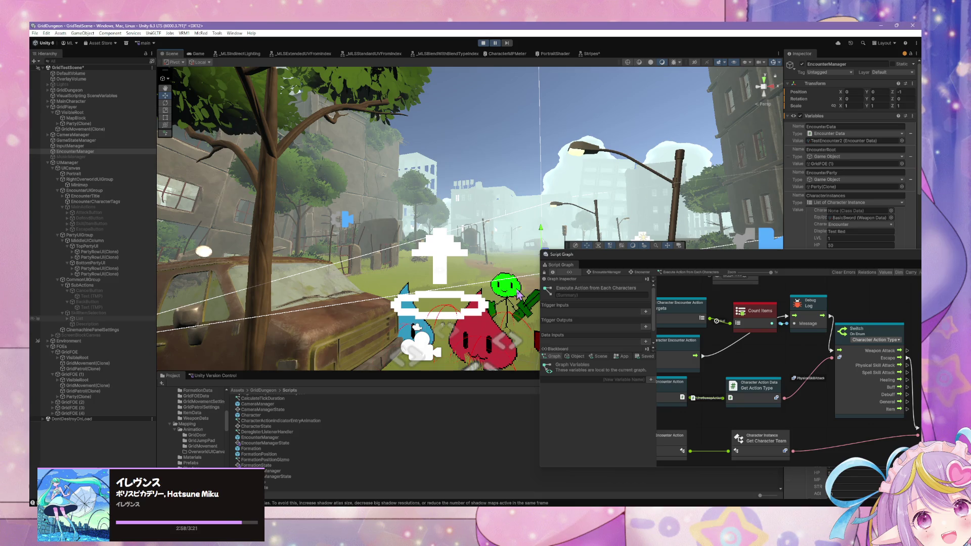
Step: Inspect the Count Items and Get Targets nodes behind the null-argument error
mouse_move(703, 330)
left_mouse_down()
mouse_move(806, 346)
mouse_move(850, 334)
left_mouse_up()
left_click(843, 326)
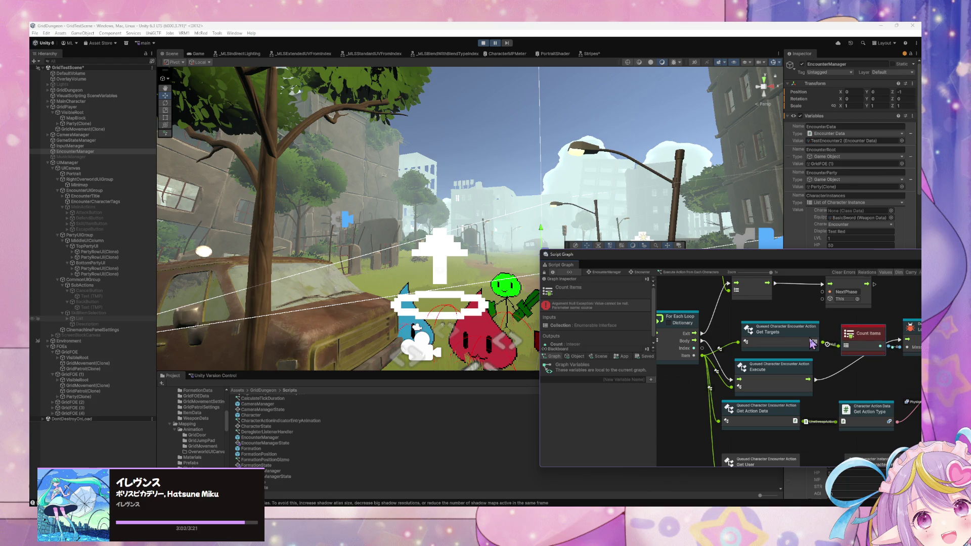
left_click(805, 340)
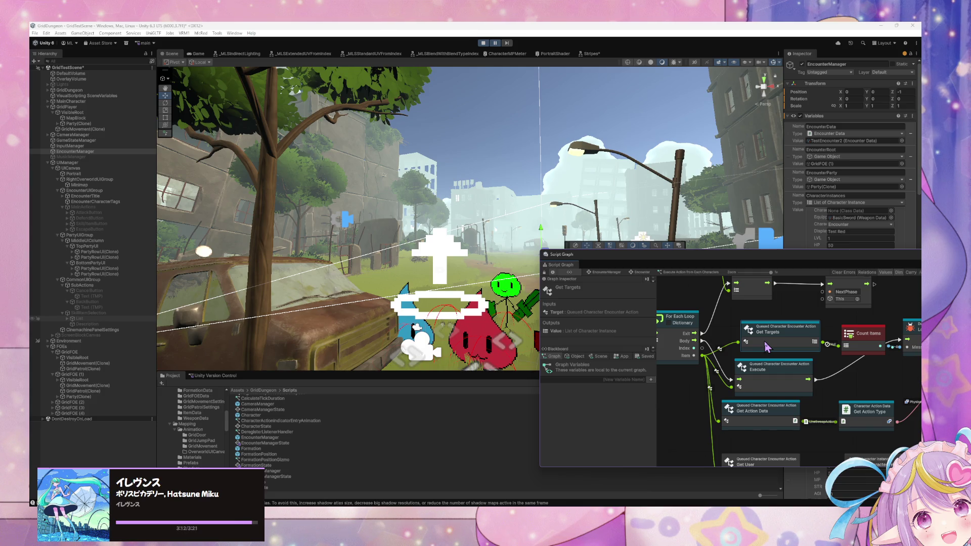
key("alt+Tab")
Step: Enlarge VS Code, review the CharacterInstance search results, then move the window aside to refocus Unity
scroll(648, 375, "down", 2)
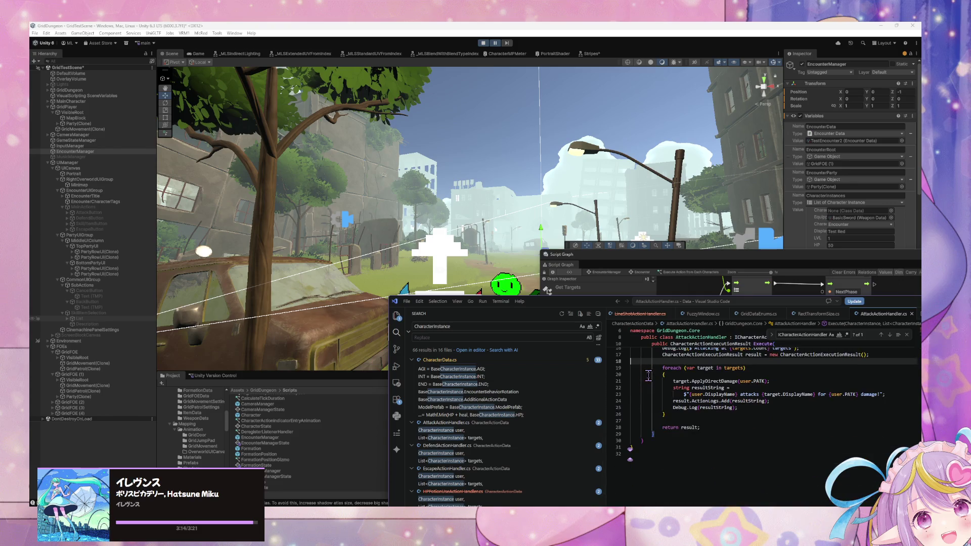
scroll(649, 375, "up", 5)
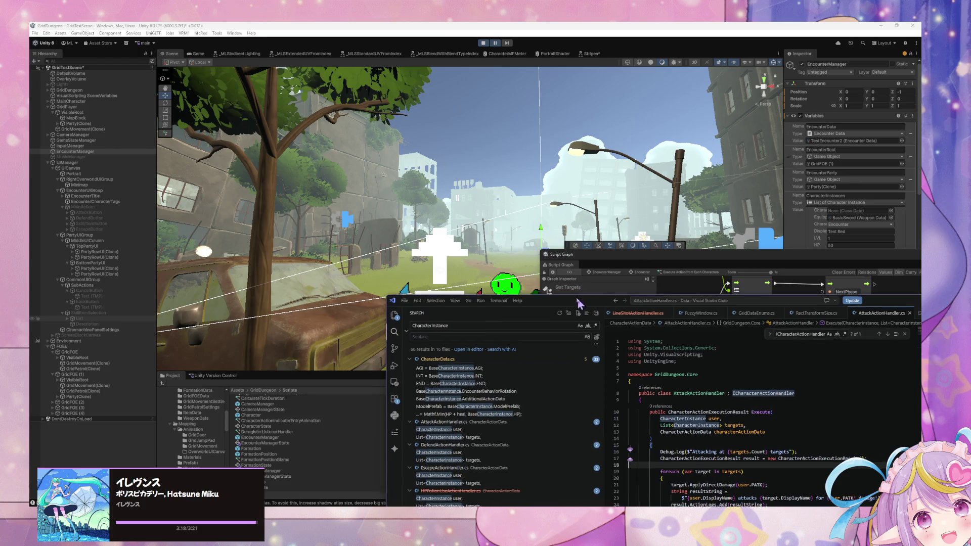
key("ctrl+alt+i")
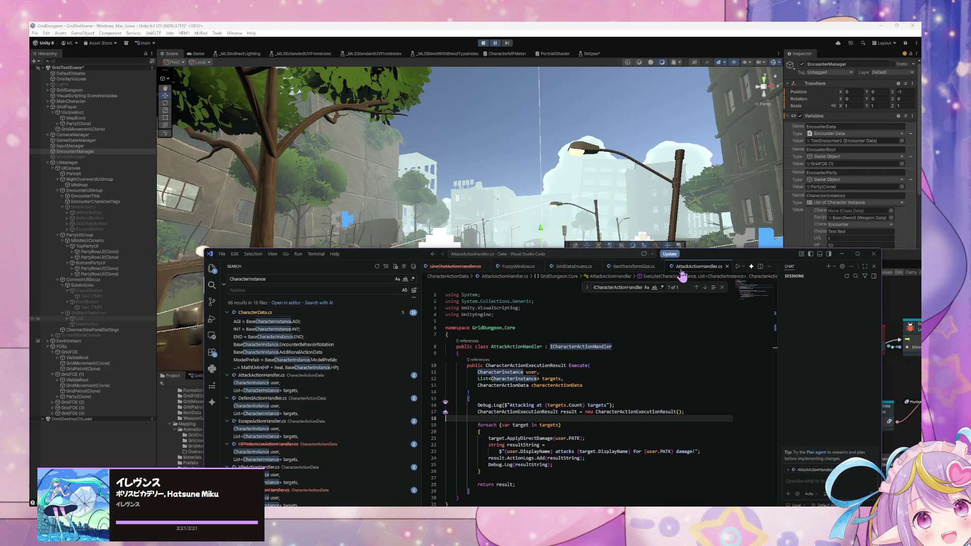
scroll(531, 270, "up", 5)
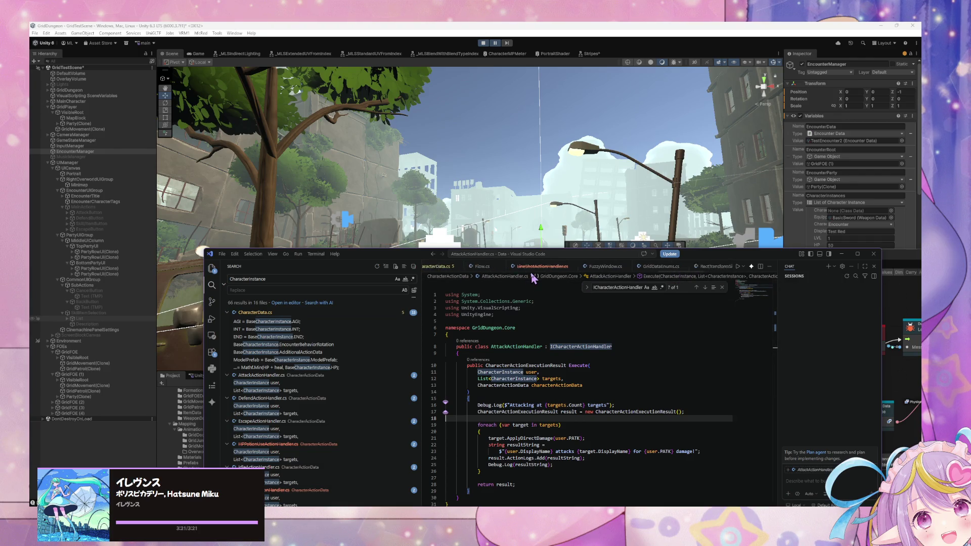
scroll(335, 320, "up", 2)
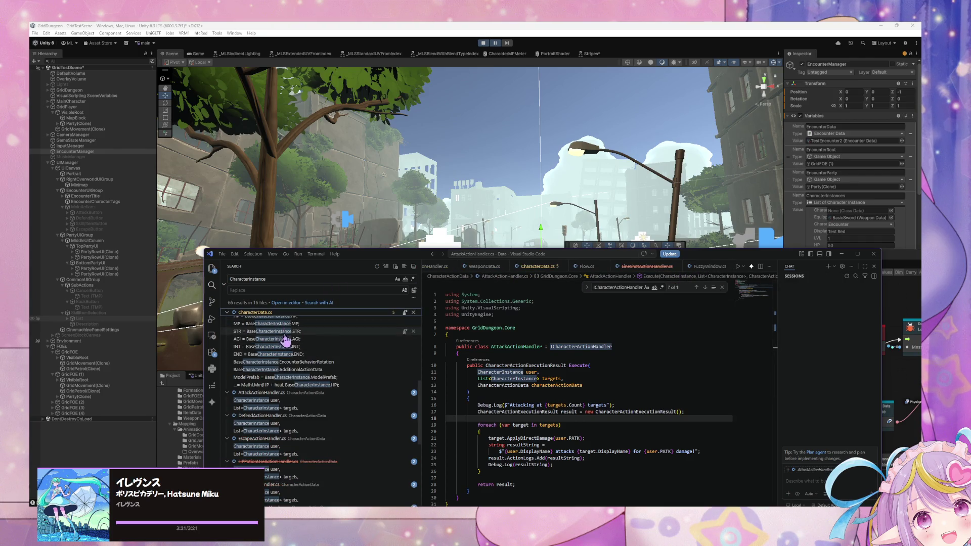
double_click(300, 278)
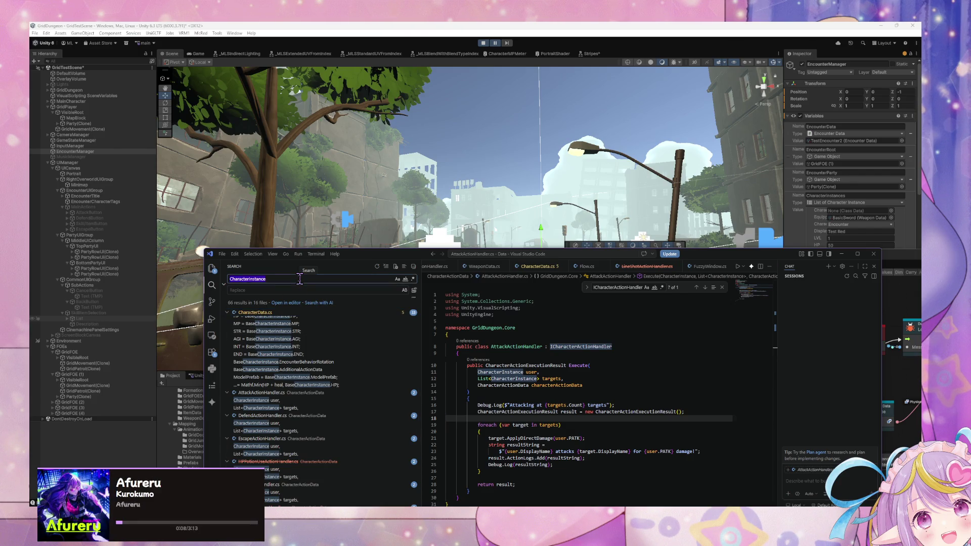
mouse_move(352, 260)
left_mouse_down()
mouse_move(183, 180)
mouse_move(168, 185)
mouse_move(141, 229)
left_mouse_up()
left_click(708, 257)
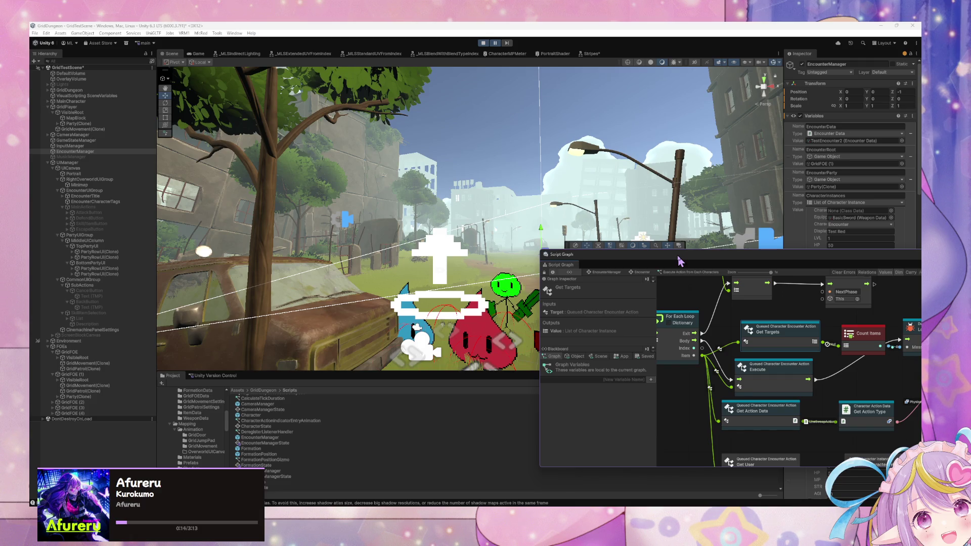
Step: Go up to the Encounter graph and open the nested Assign Character Actions state graph
left_click(641, 273)
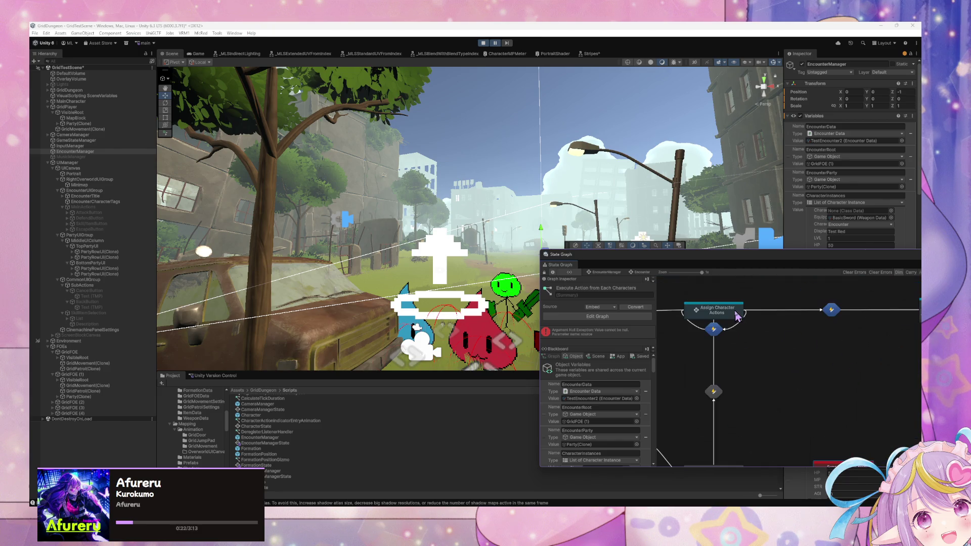
double_click(734, 316)
left_click_drag(756, 258, 494, 183)
scroll(499, 323, "left", 3)
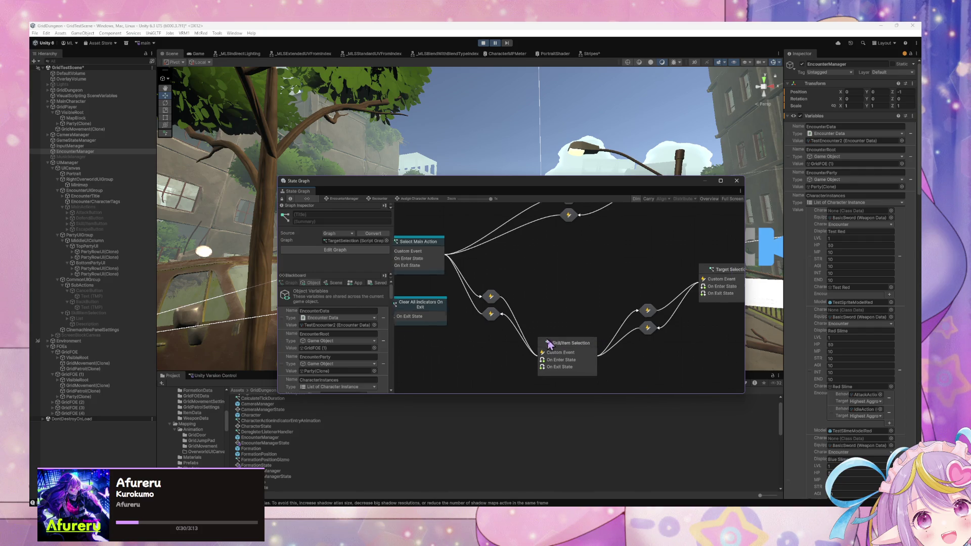
Step: Open the Skill/Item Selection state's script graph
scroll(566, 346, "right", 3)
double_click(497, 360)
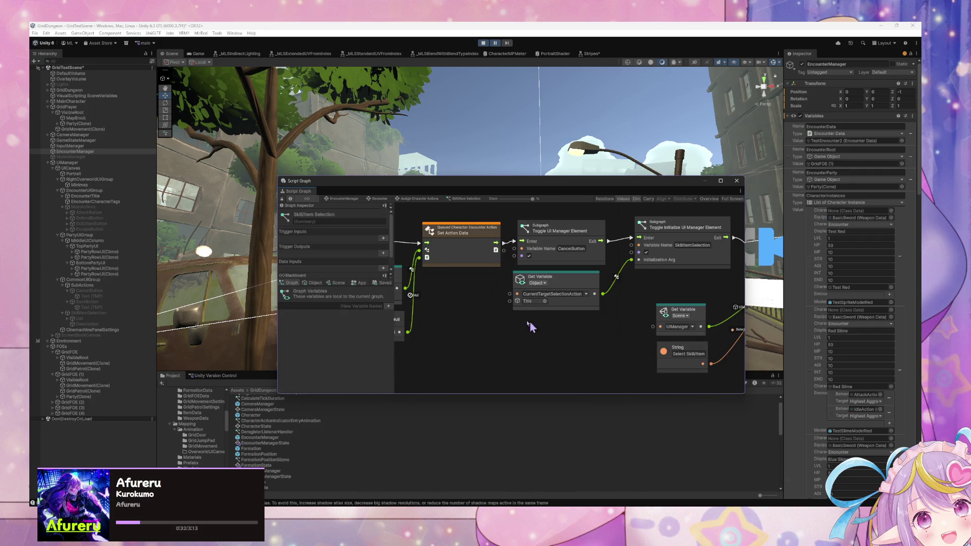
scroll(545, 330, "left", 5)
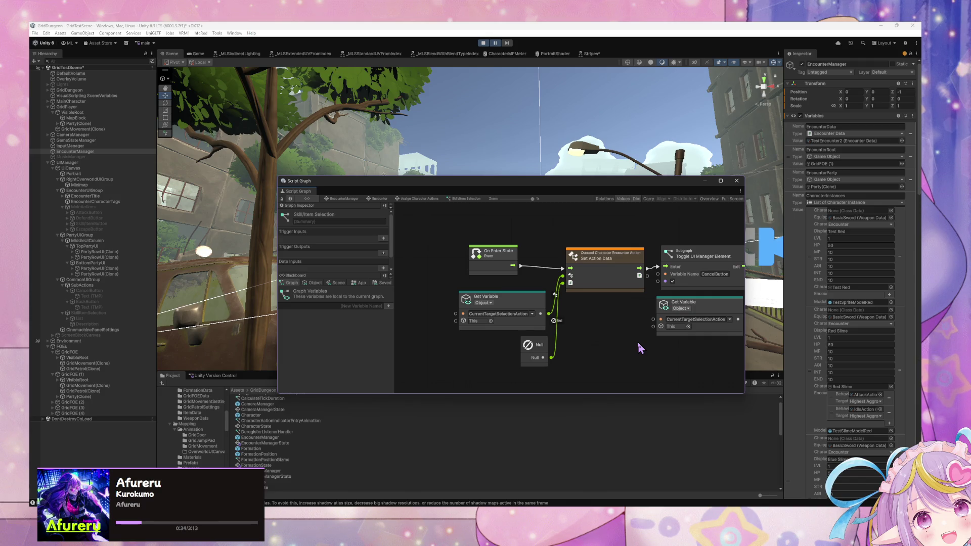
Step: Rearrange the Get Variable, Null, Set Action Data and CurrentTargetSelectionAction Get Variable nodes
left_click_drag(534, 304, 511, 296)
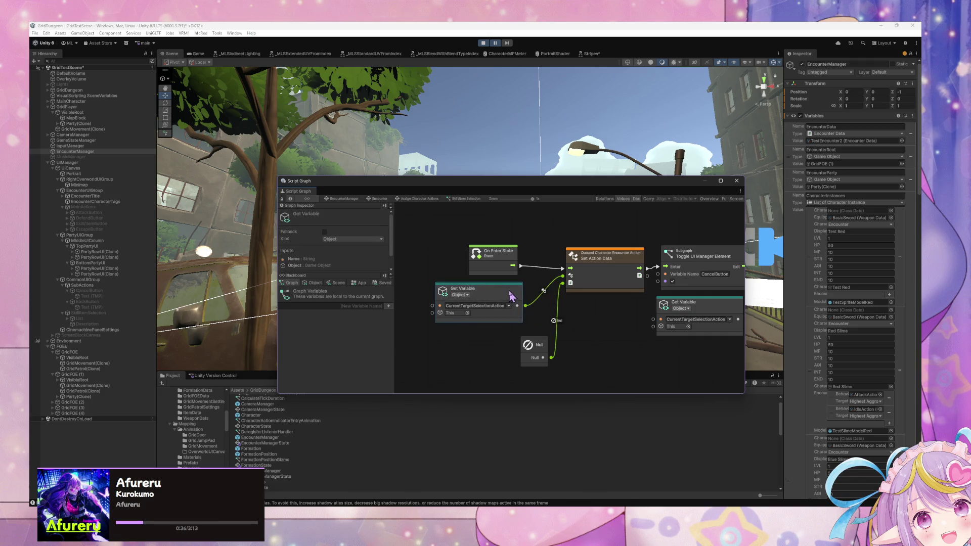
mouse_move(536, 343)
left_mouse_down()
mouse_move(498, 345)
mouse_move(511, 344)
left_mouse_up()
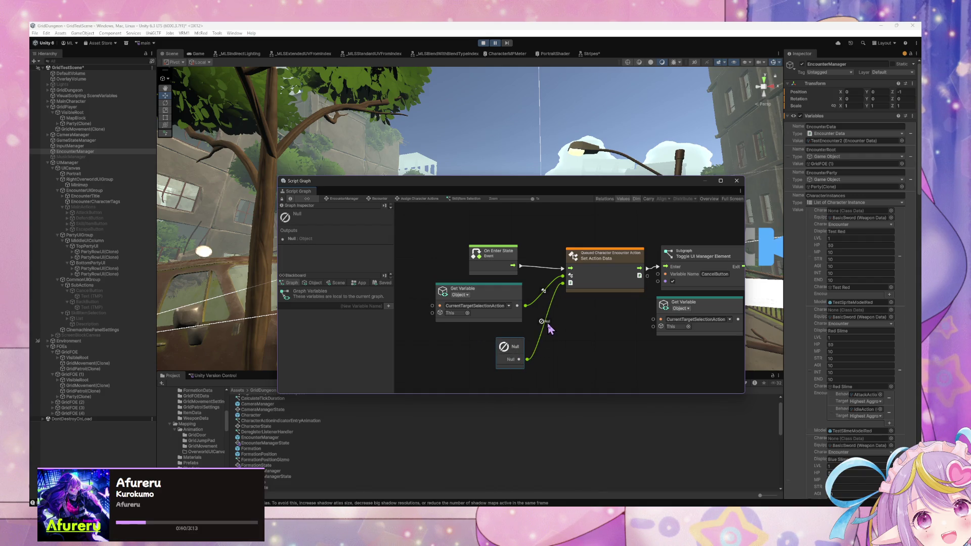
left_click(484, 294)
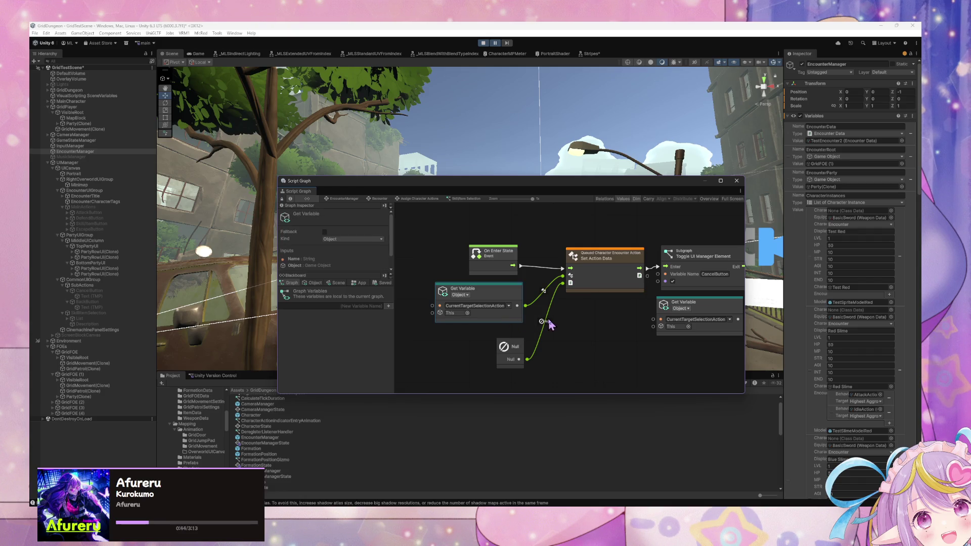
left_click(521, 345)
left_click_drag(606, 272, 601, 268)
left_click(516, 350)
mouse_move(714, 308)
left_mouse_down()
mouse_move(611, 306)
mouse_move(584, 319)
left_mouse_up()
left_click(611, 303)
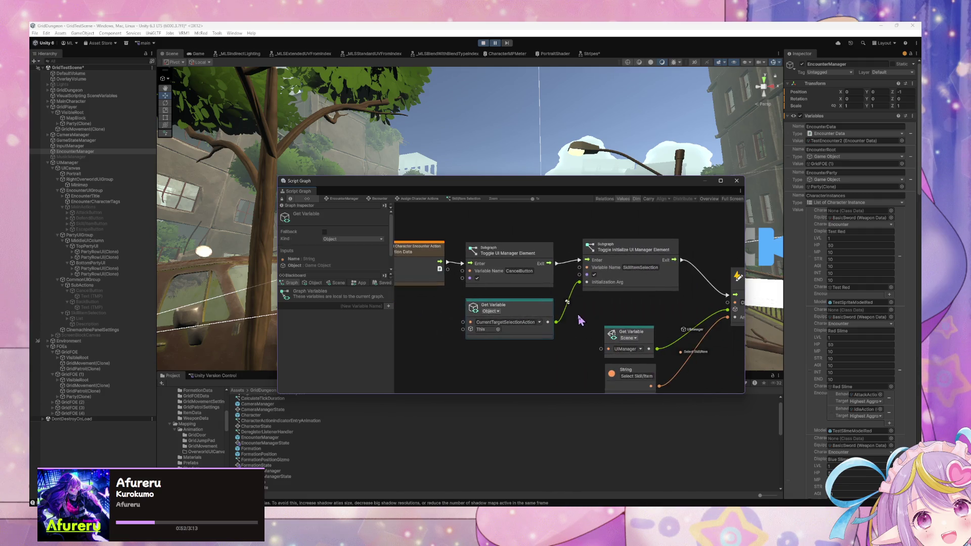
mouse_move(671, 323)
left_mouse_down()
mouse_move(519, 300)
mouse_move(494, 282)
mouse_move(810, 330)
left_mouse_up()
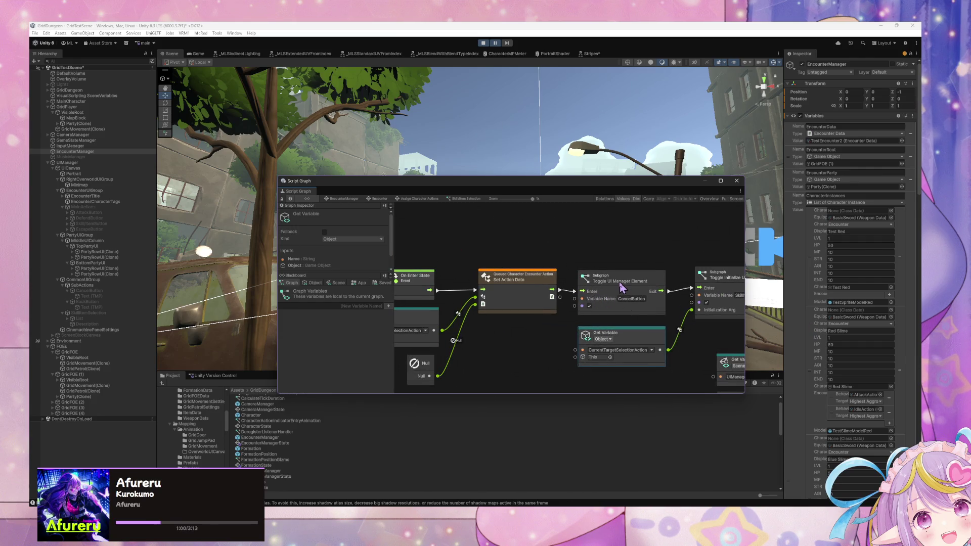
Step: Move the Get Variable node down-left in the Skill/Item Selection graph
scroll(622, 291, "down", 5)
scroll(654, 300, "up", 4)
scroll(658, 301, "up", 2)
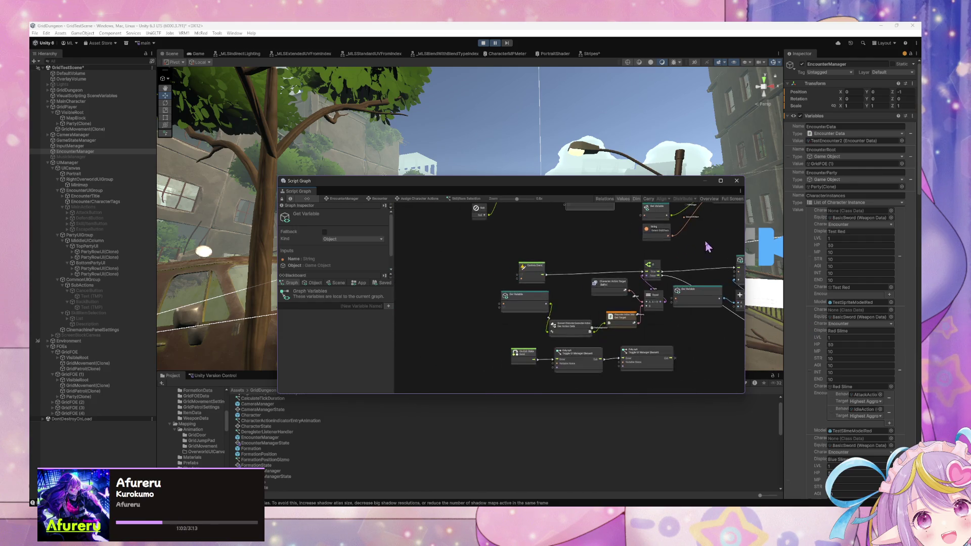
scroll(612, 293, "down", 1)
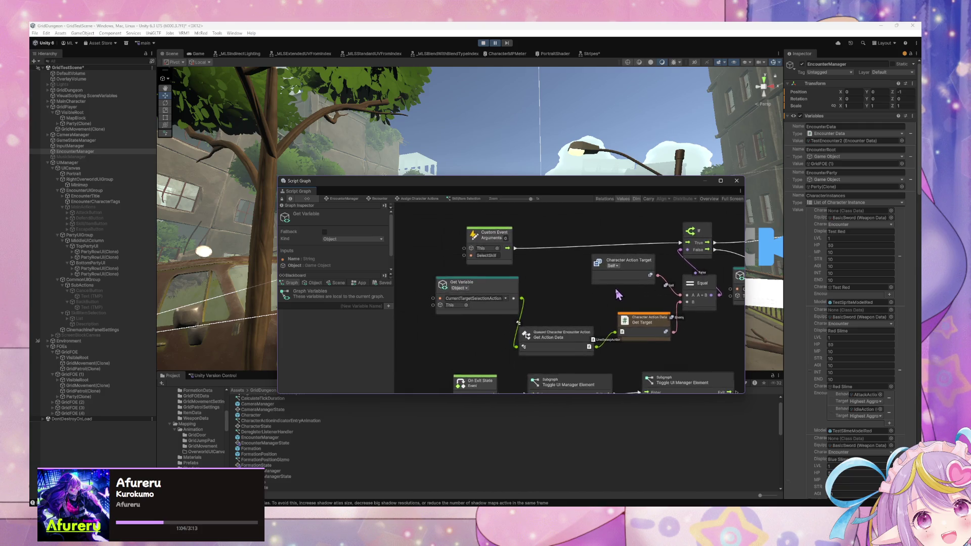
scroll(556, 304, "up", 1)
left_click(500, 311)
left_click_drag(493, 309, 450, 361)
Step: Pan through the Get Target, If/Equal, Custom Event and NextCharacter logic, then return to Assign Character Actions
left_click_drag(632, 349, 531, 325)
left_click(531, 323)
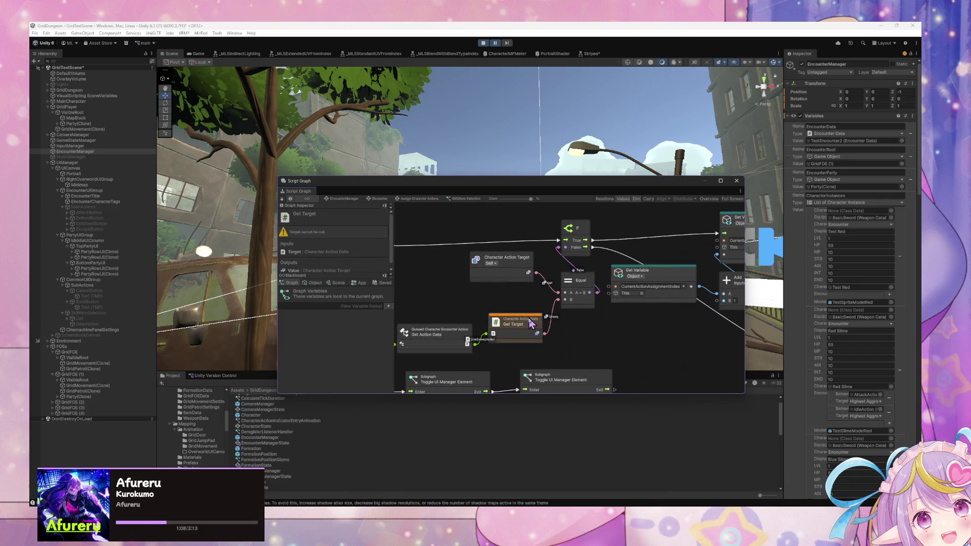
left_click_drag(614, 316, 557, 302)
left_click(611, 273)
mouse_move(611, 273)
left_mouse_down()
mouse_move(599, 329)
mouse_move(582, 273)
mouse_move(770, 292)
mouse_move(589, 281)
mouse_move(608, 274)
mouse_move(616, 331)
mouse_move(550, 319)
mouse_move(581, 324)
mouse_move(567, 340)
mouse_move(569, 323)
mouse_move(664, 336)
mouse_move(447, 262)
mouse_move(622, 322)
mouse_move(403, 212)
left_mouse_up()
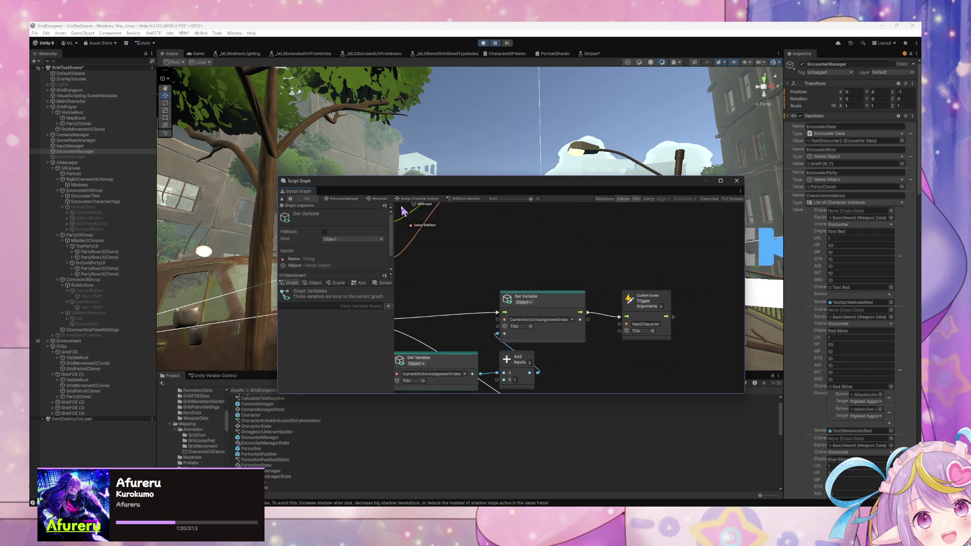
mouse_move(474, 255)
left_mouse_down()
mouse_move(708, 249)
mouse_move(582, 283)
mouse_move(619, 278)
mouse_move(566, 325)
left_mouse_up()
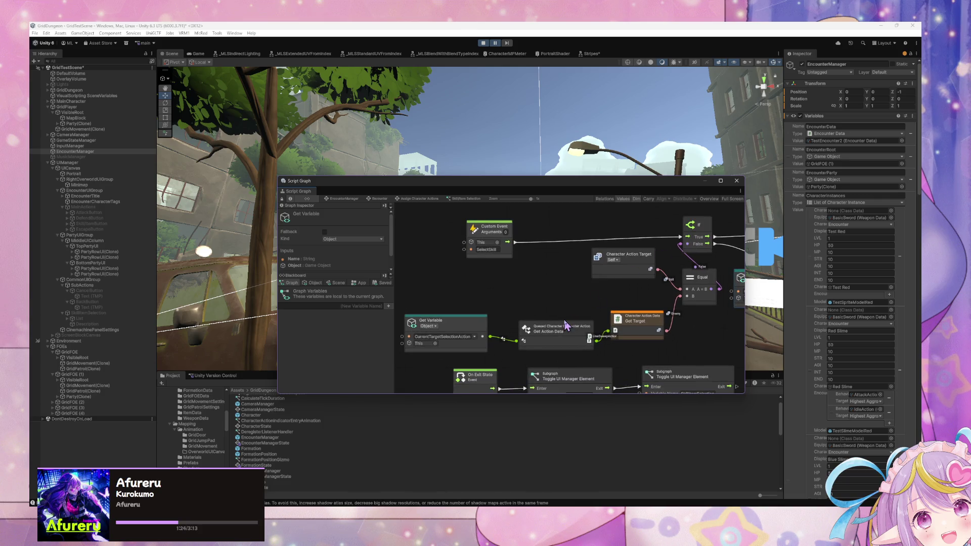
mouse_move(666, 256)
left_mouse_down()
mouse_move(615, 217)
mouse_move(581, 227)
mouse_move(609, 251)
mouse_move(467, 258)
left_mouse_up()
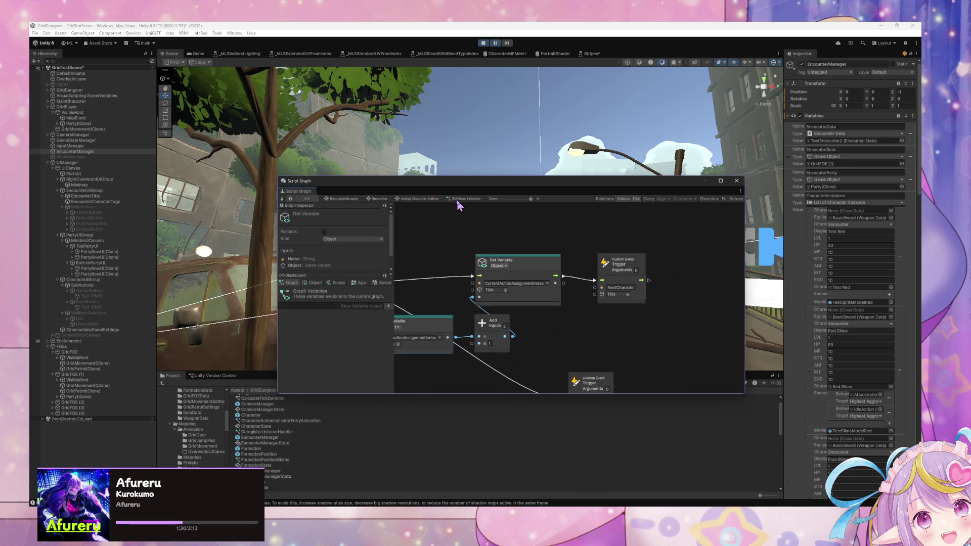
left_click(432, 199)
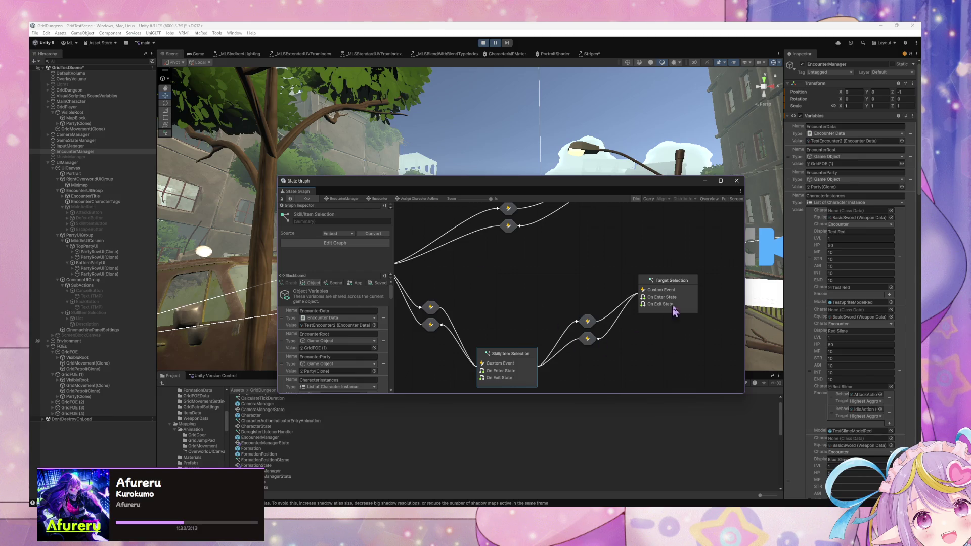
Step: Open the Target Selection script graph and inspect the Count Items and Target(s) Selected nodes
double_click(678, 303)
left_click_drag(596, 279, 462, 264)
left_click(557, 293)
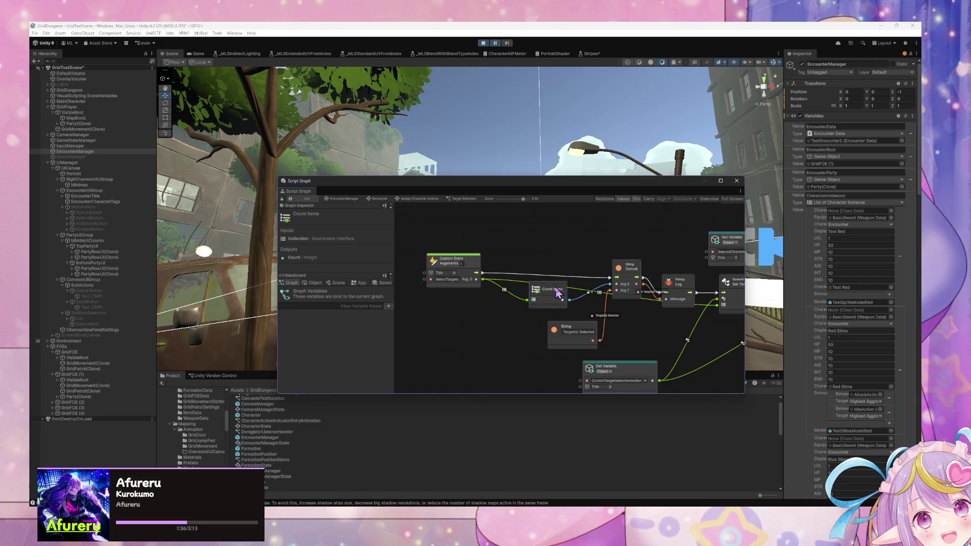
left_click(576, 328)
scroll(632, 319, "right", 3)
scroll(626, 323, "right", 3)
scroll(560, 297, "up", 1)
Step: Rearrange the Set Targets, Get Variable and Set Variable nodes in the Target Selection graph
left_click(600, 276)
left_click_drag(599, 275, 601, 274)
left_click_drag(510, 355, 469, 350)
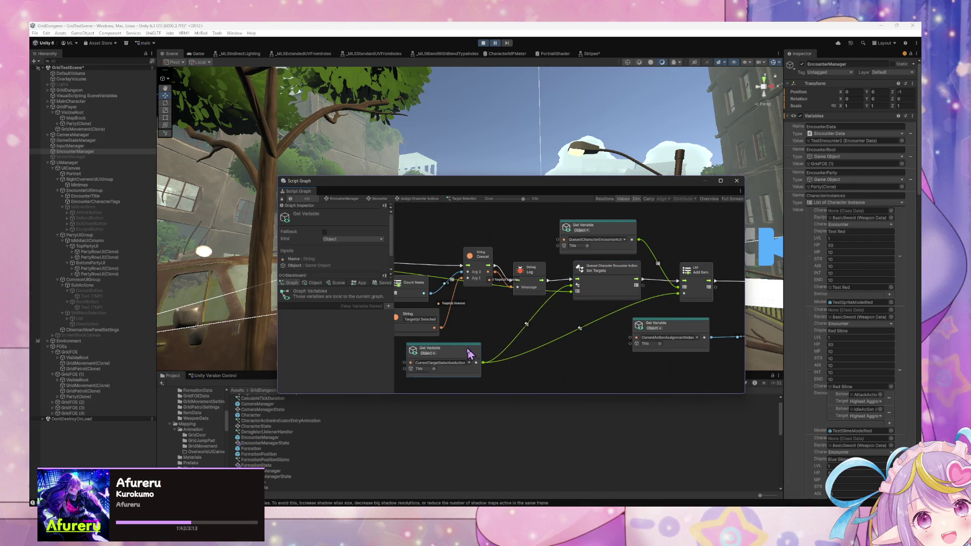
left_click_drag(693, 332, 693, 346)
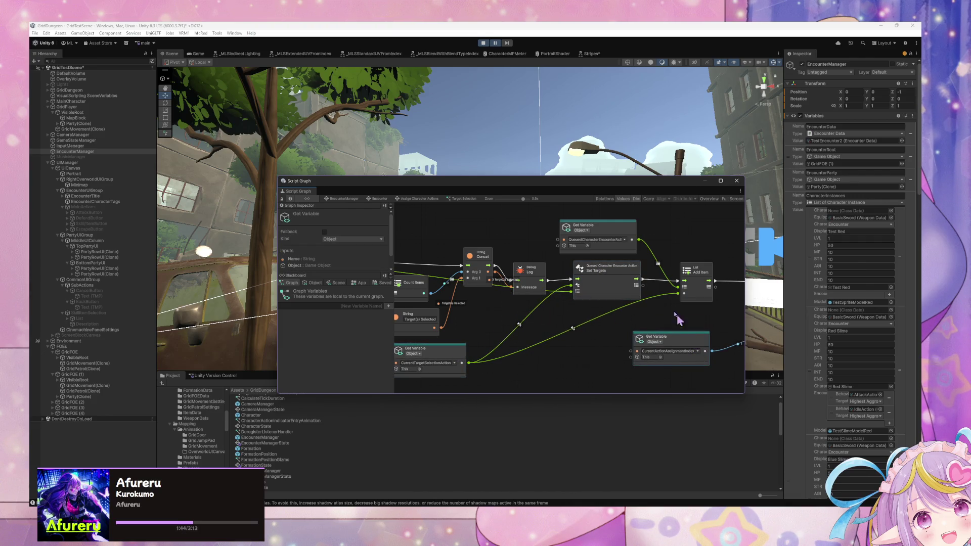
left_click_drag(633, 273, 623, 278)
left_click_drag(694, 270, 628, 291)
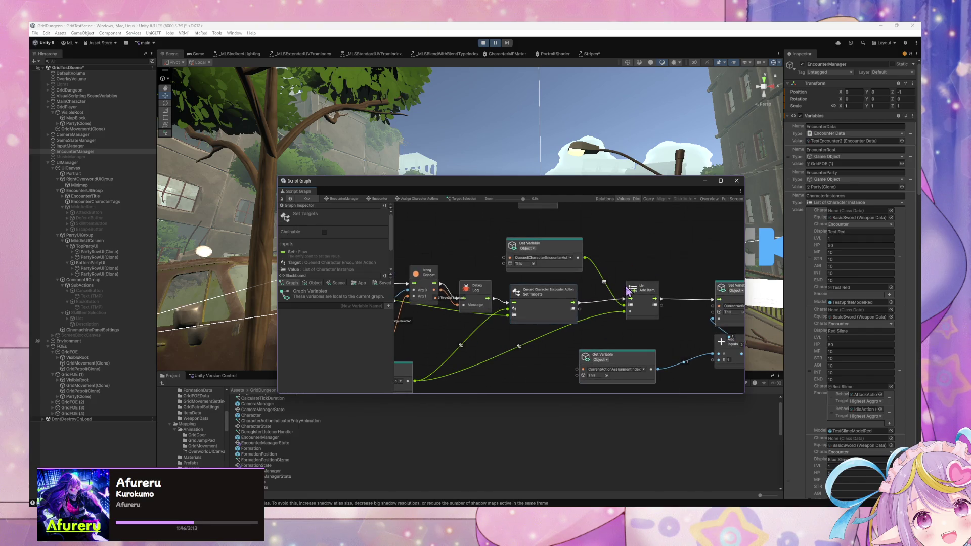
left_click_drag(573, 302, 701, 310)
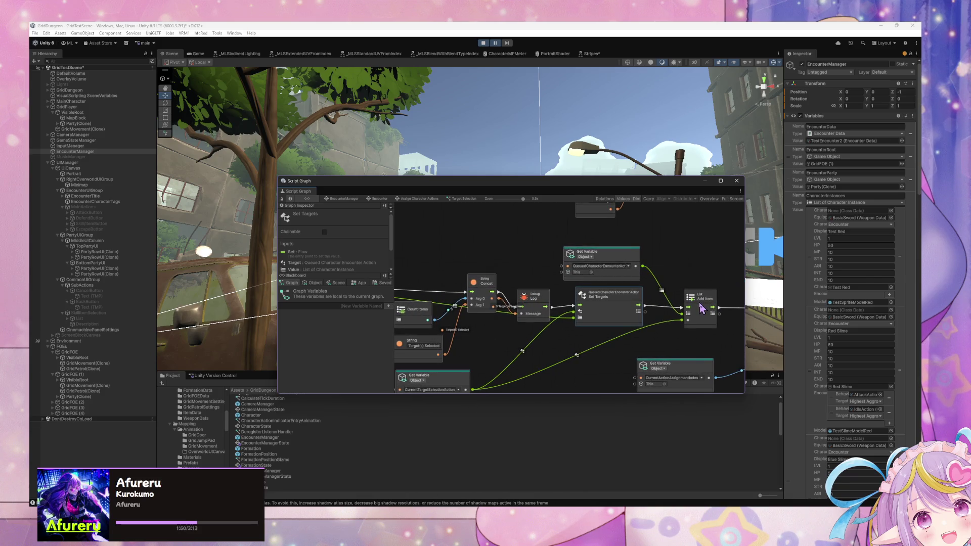
mouse_move(637, 273)
left_mouse_down()
mouse_move(646, 272)
mouse_move(558, 268)
left_mouse_up()
mouse_move(672, 290)
left_mouse_down()
mouse_move(722, 290)
mouse_move(556, 277)
left_mouse_up()
left_click(643, 287)
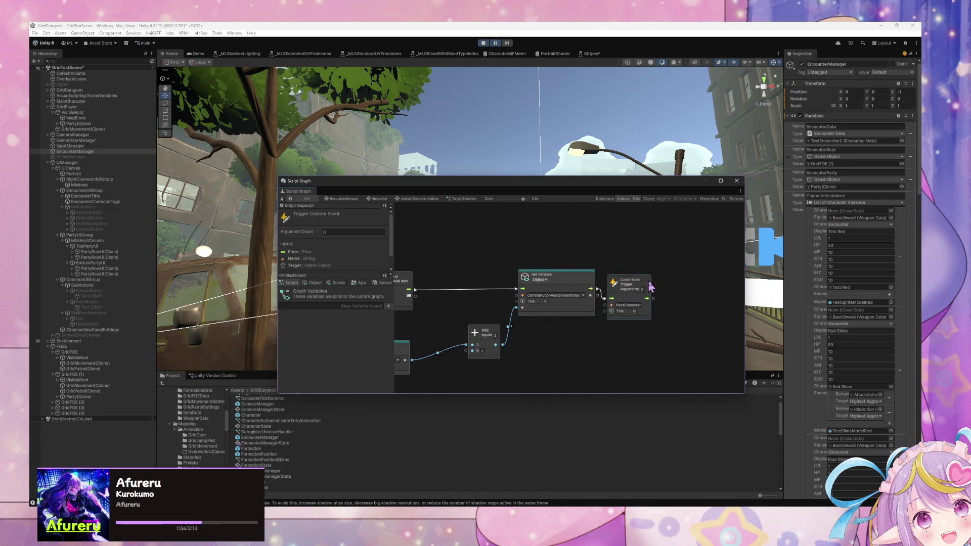
Step: Pan across the graph to the Custom Event, Select Target string, and Concat and Log nodes
scroll(535, 256, "up", 5)
left_click_drag(637, 337, 650, 327)
mouse_move(552, 337)
left_mouse_down()
mouse_move(478, 336)
mouse_move(536, 337)
left_mouse_up()
scroll(615, 354, "down", 5)
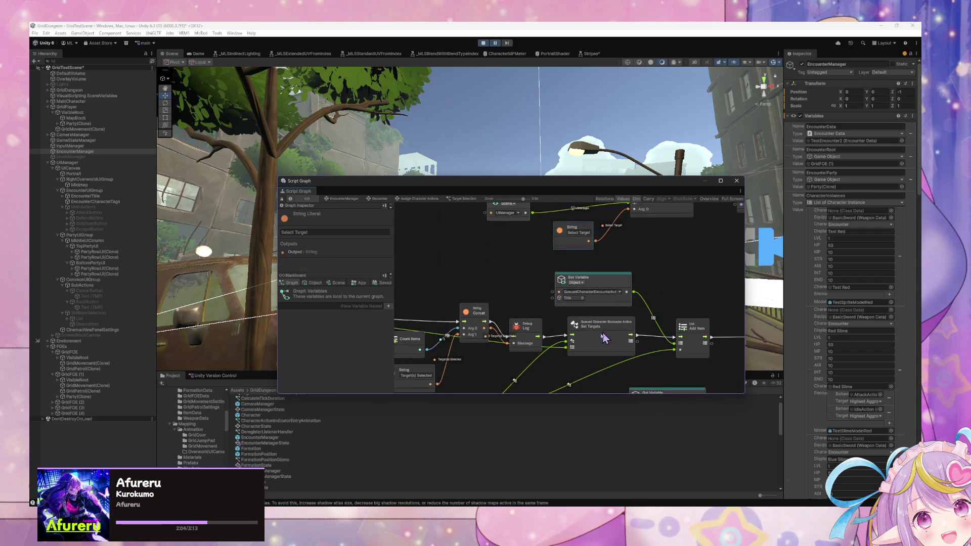
left_click_drag(612, 333, 678, 271)
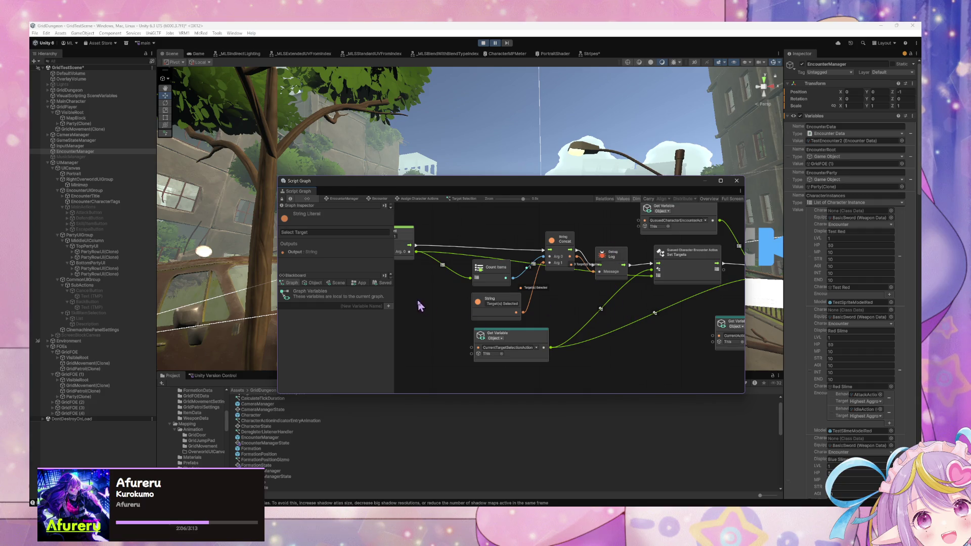
mouse_move(452, 317)
left_mouse_down()
mouse_move(440, 299)
mouse_move(534, 303)
mouse_move(503, 273)
mouse_move(503, 256)
left_mouse_up()
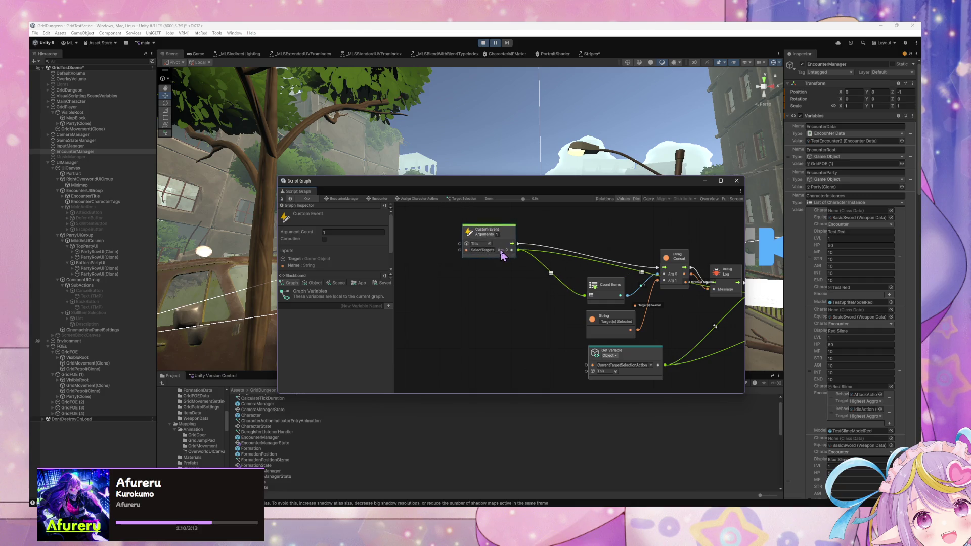
left_click_drag(672, 317, 481, 313)
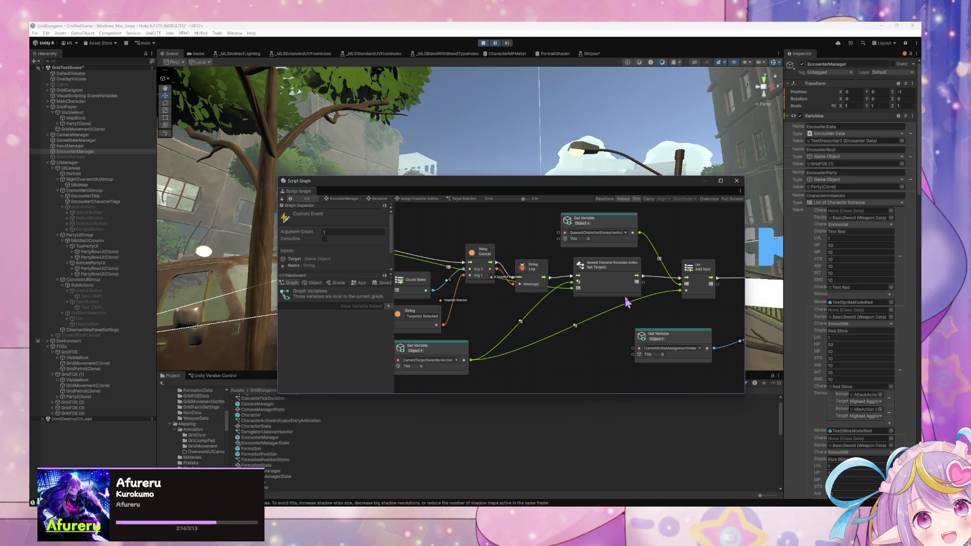
left_click_drag(352, 251, 437, 270)
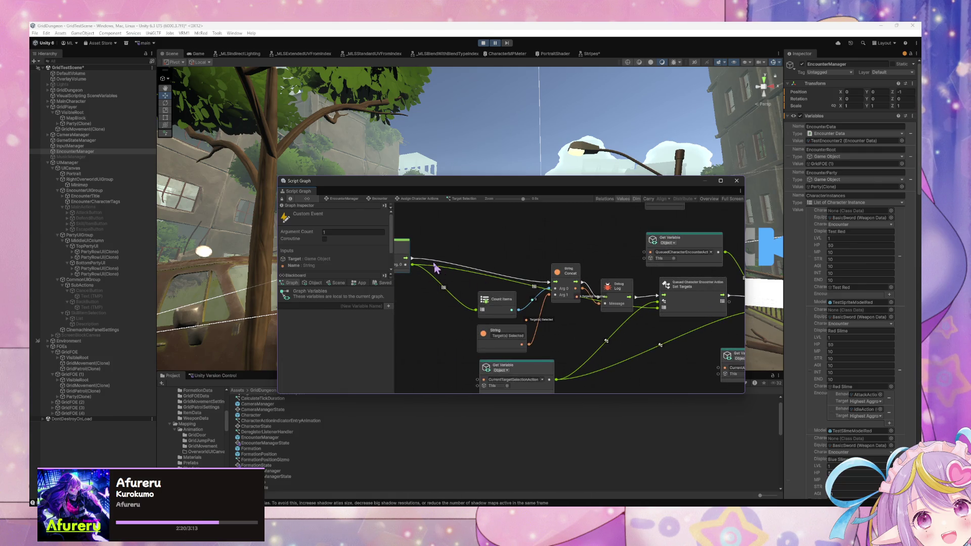
Step: Wire the Custom Event flow directly into Set Targets and move Concat and Debug Log lower
left_click(569, 277)
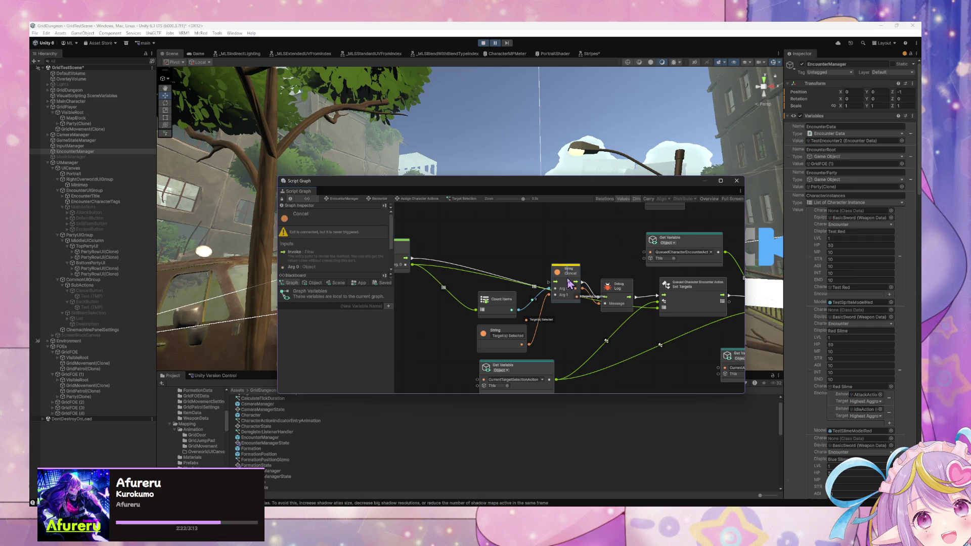
left_click_drag(412, 259, 658, 296)
mouse_move(574, 280)
left_mouse_down()
mouse_move(579, 313)
mouse_move(619, 301)
mouse_move(616, 318)
left_mouse_up()
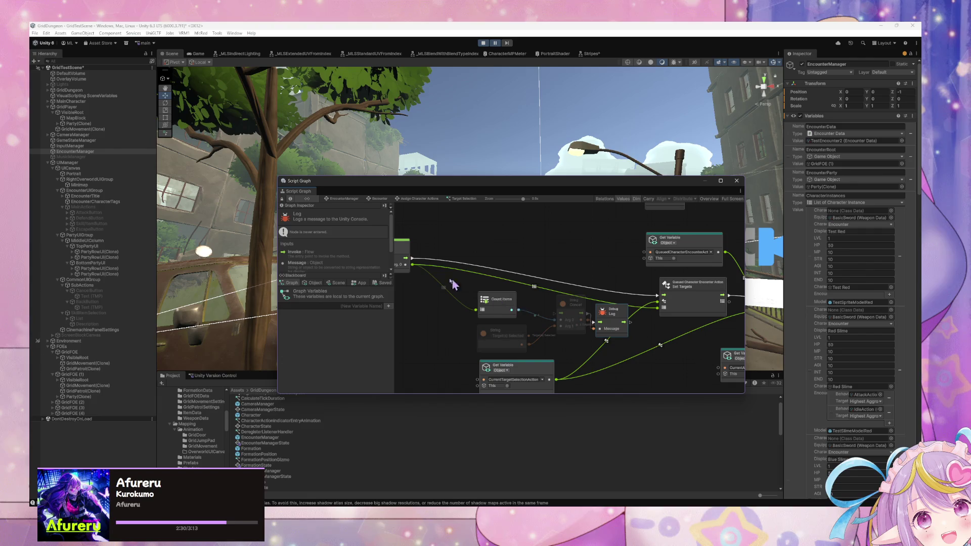
Step: Disconnect the list from Count Items and move the logging node group right of Set Targets
right_click(484, 310)
left_click_drag(485, 293, 632, 352)
mouse_move(571, 303)
left_mouse_down()
mouse_move(705, 328)
mouse_move(456, 290)
left_mouse_up()
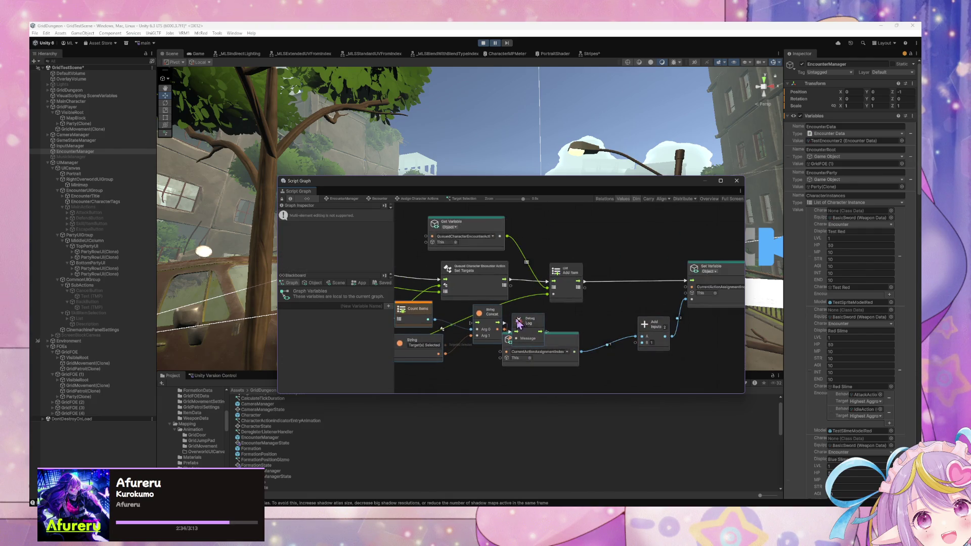
left_click_drag(531, 345, 528, 379)
left_click_drag(536, 343, 577, 333)
mouse_move(601, 354)
left_mouse_down()
mouse_move(469, 314)
mouse_move(606, 319)
mouse_move(549, 318)
left_mouse_up()
left_click_drag(516, 261, 433, 257)
mouse_move(501, 278)
left_mouse_down()
mouse_move(694, 264)
mouse_move(549, 264)
mouse_move(558, 300)
mouse_move(688, 344)
left_mouse_up()
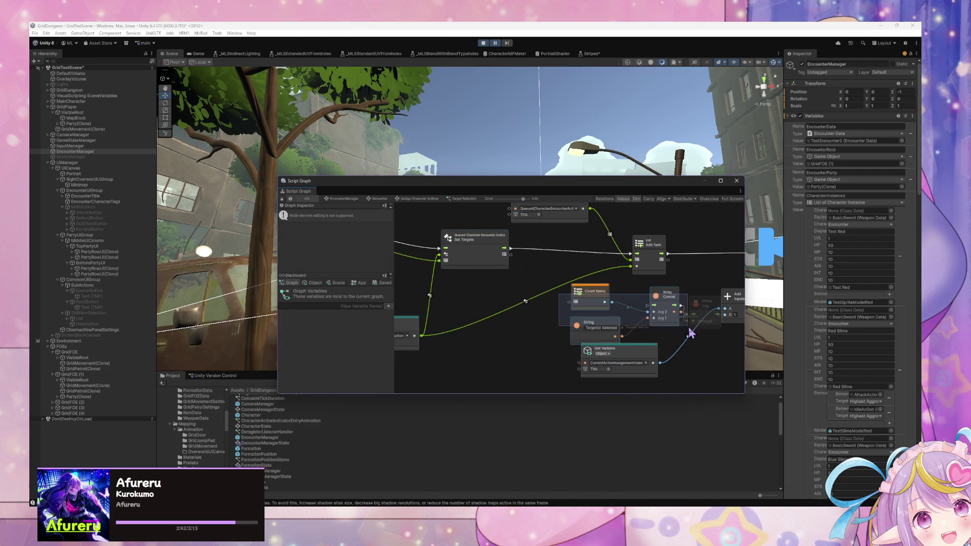
left_click_drag(607, 303, 541, 304)
mouse_move(409, 290)
left_mouse_down()
mouse_move(639, 335)
mouse_move(518, 297)
left_mouse_up()
Step: Wire Set Targets' output into Count Items
left_click_drag(619, 262, 611, 312)
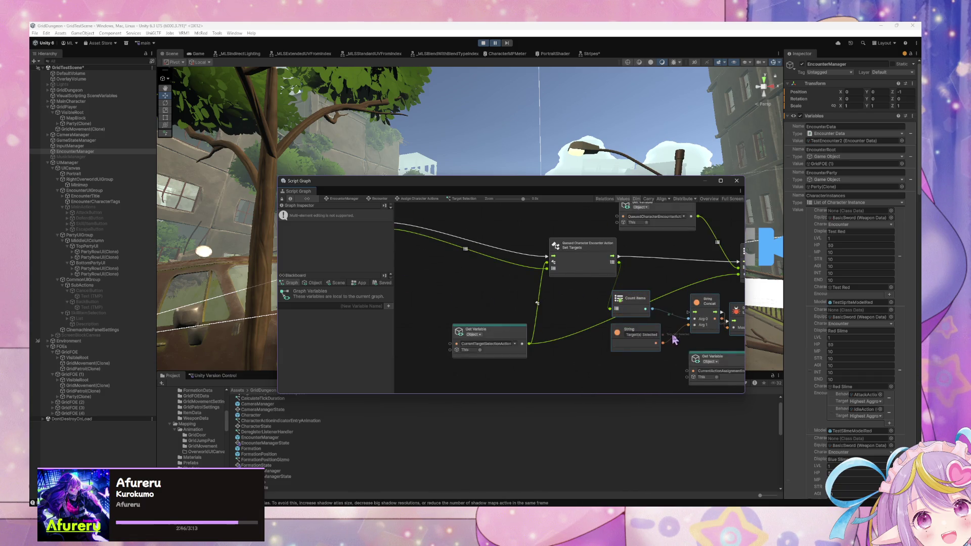
left_click_drag(454, 339, 598, 345)
scroll(598, 345, "right", 8)
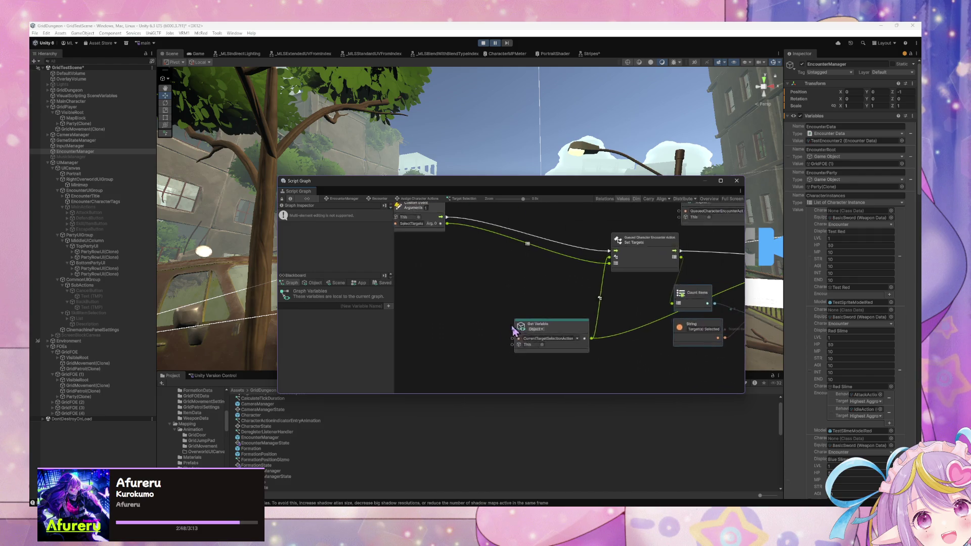
left_click_drag(657, 285, 699, 292)
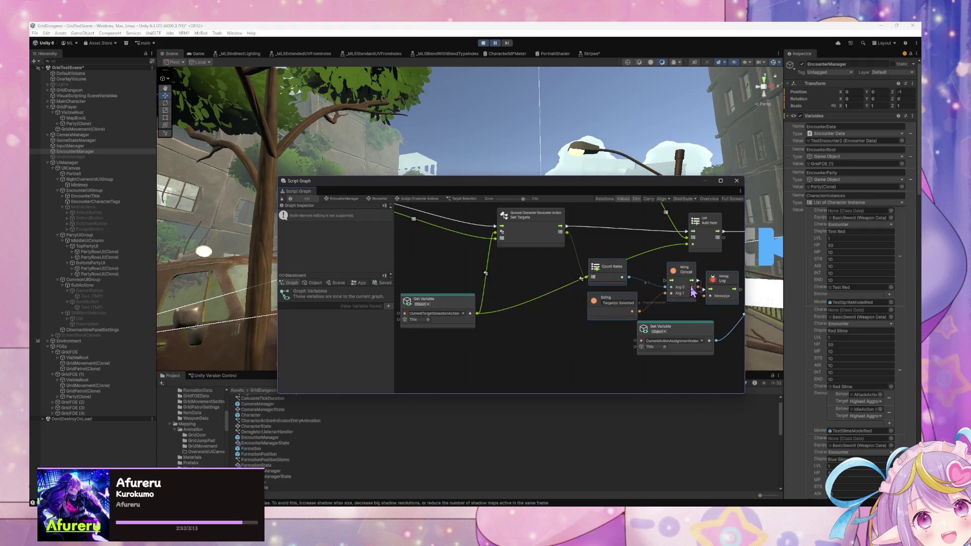
scroll(632, 296, "right", 3)
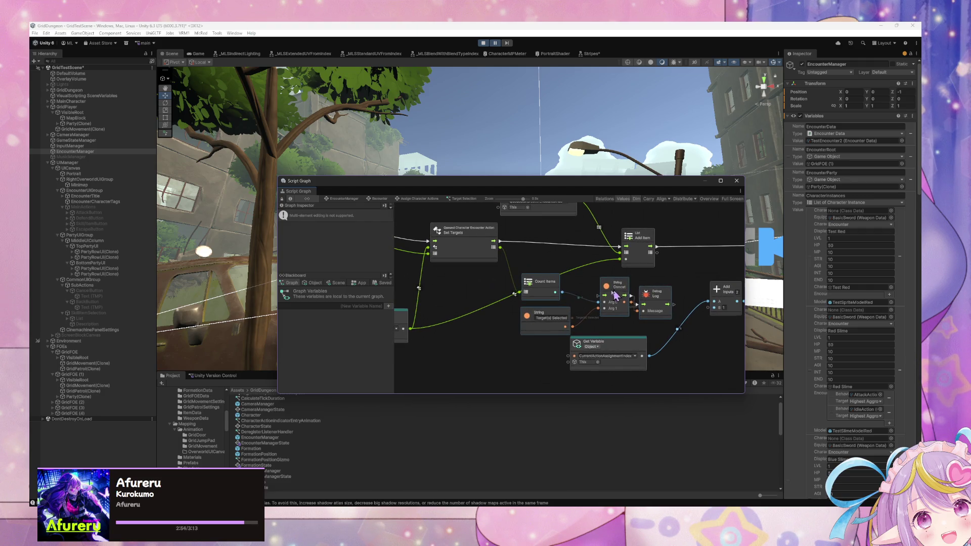
scroll(618, 294, "right", 2)
Step: Wire Set Targets' flow into String Concat and Debug Log's flow into List Add Item
left_click_drag(455, 250, 557, 309)
left_click_drag(630, 313, 575, 256)
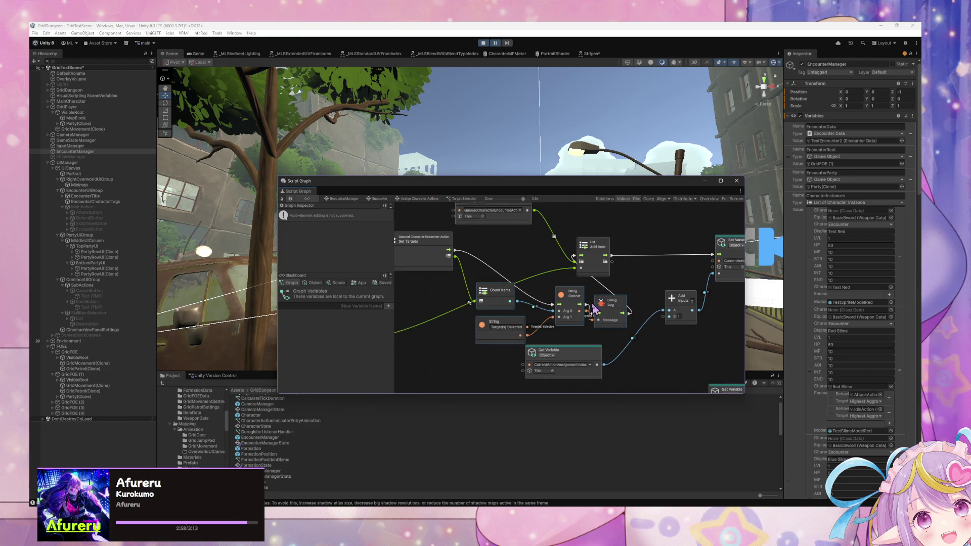
left_click_drag(596, 358, 599, 372)
left_click(621, 348)
mouse_move(453, 318)
left_mouse_down()
mouse_move(605, 355)
mouse_move(493, 344)
mouse_move(537, 340)
left_mouse_up()
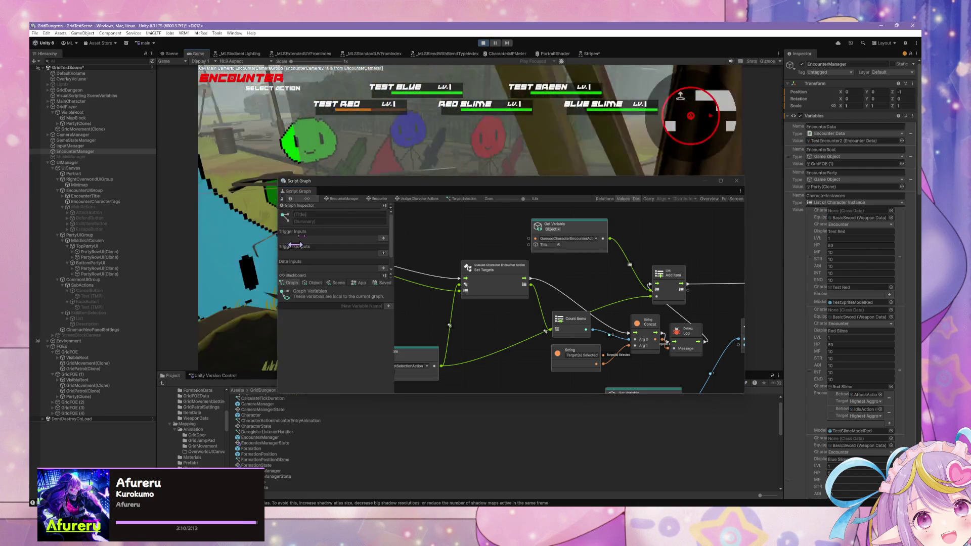
Step: Stop Play mode and start the game again with the rewired graph
left_click(483, 43)
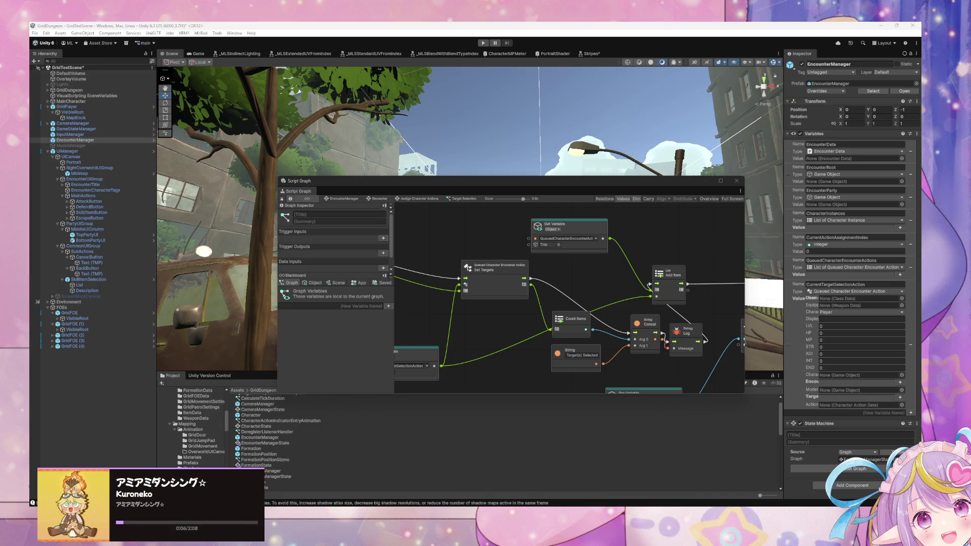
left_click(482, 43)
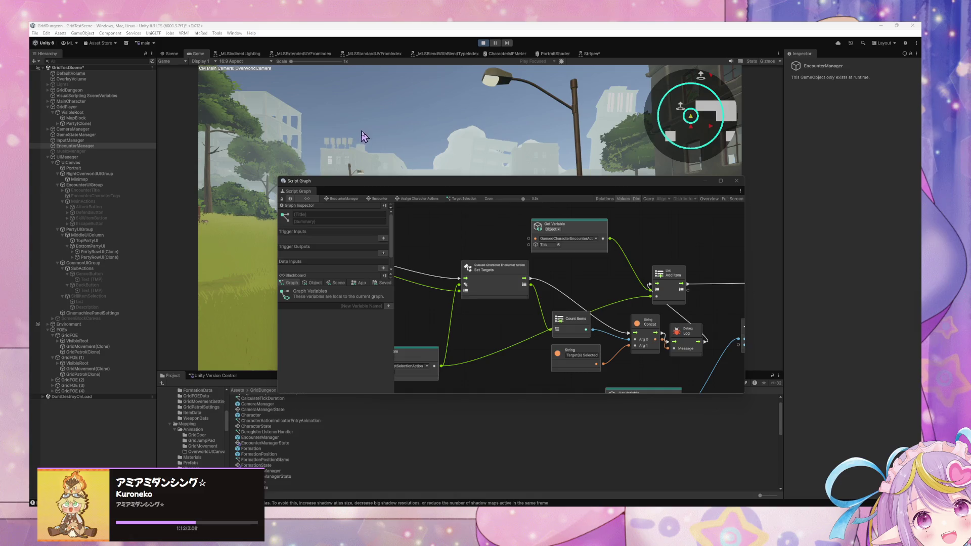
Step: Move the graph window off the Game view, pick a skill and target TEST RED
left_click(386, 144)
mouse_move(456, 181)
left_mouse_down()
mouse_move(558, 262)
mouse_move(558, 316)
left_mouse_up()
left_click(504, 248)
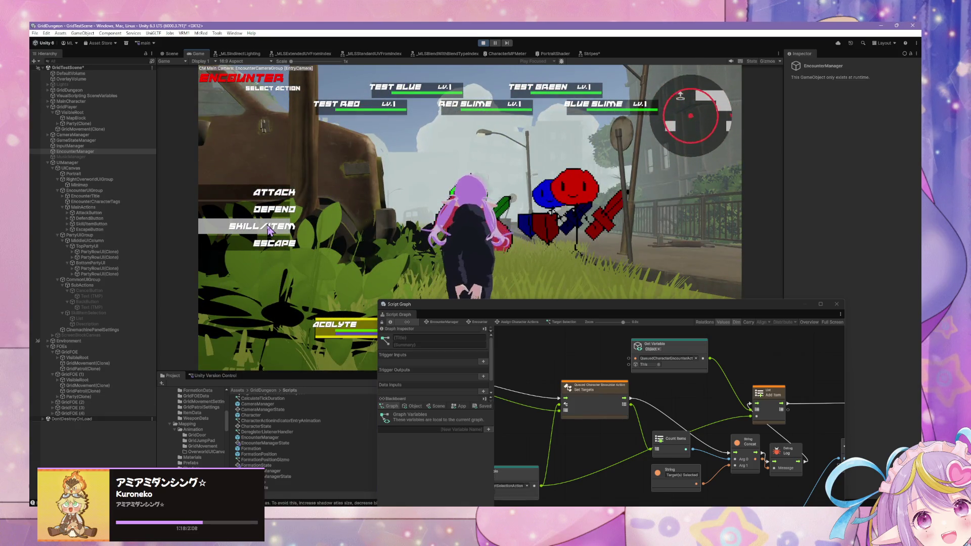
left_click(268, 231)
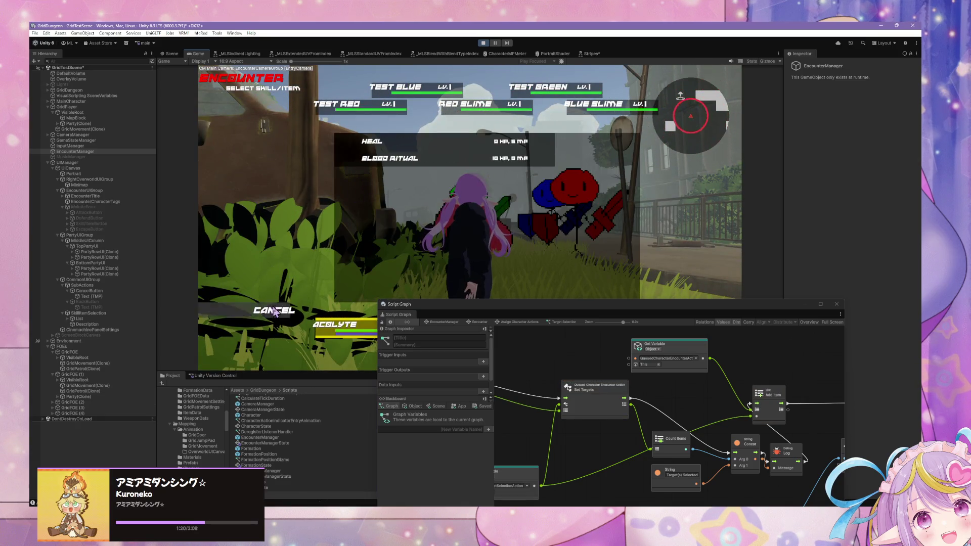
left_click(271, 307)
left_click(261, 217)
left_click(268, 238)
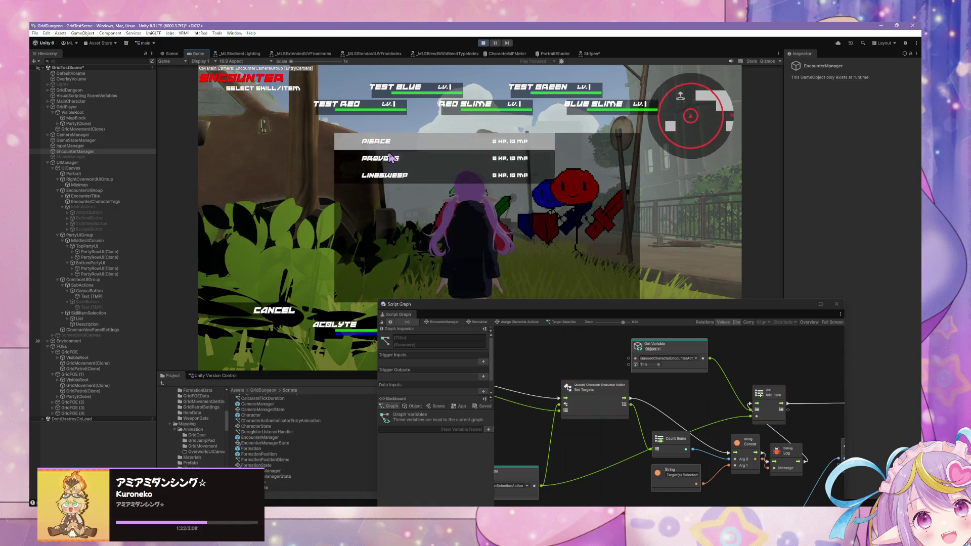
left_click(399, 144)
left_click(310, 121)
Step: Pick the next character's skill, move the graph window back, and select EncounterManager
left_click(268, 228)
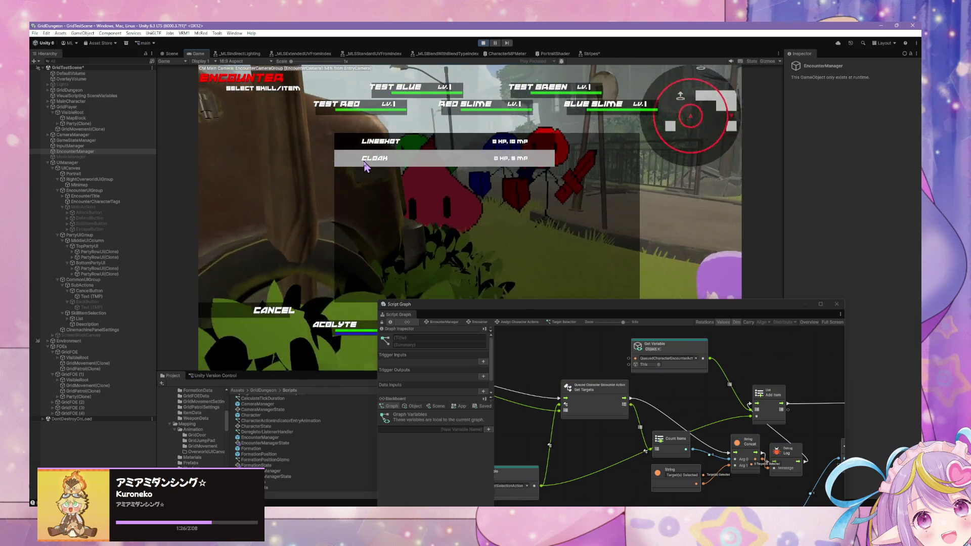
left_click(368, 147)
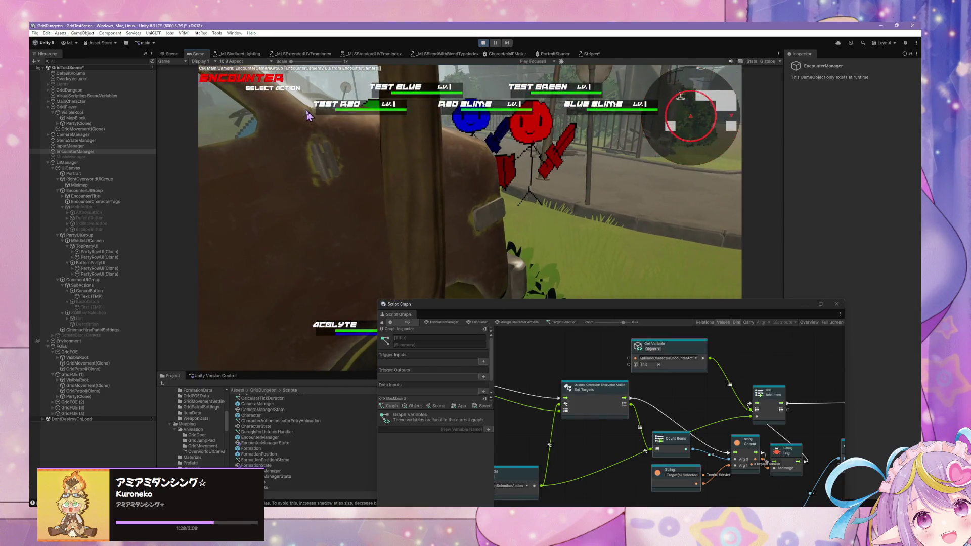
left_click_drag(464, 307, 440, 173)
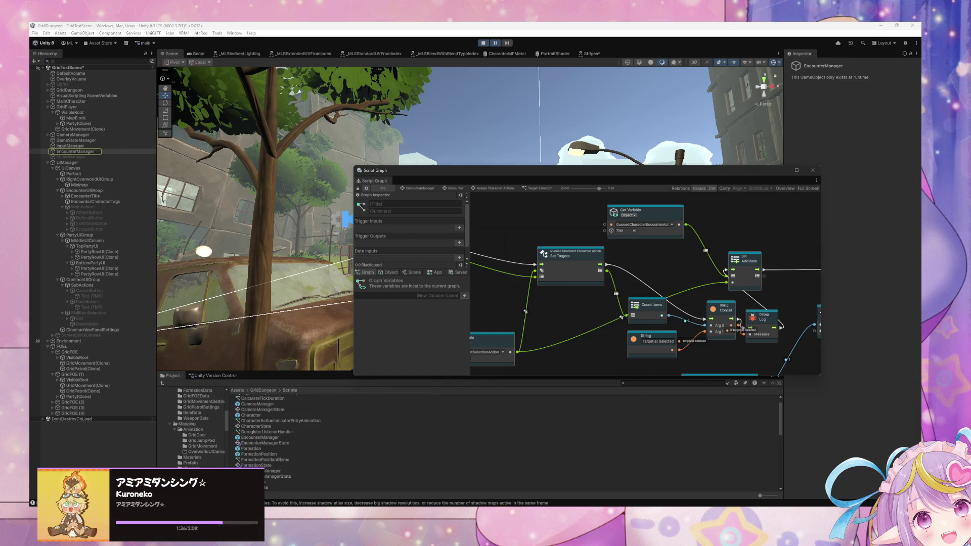
left_click(77, 151)
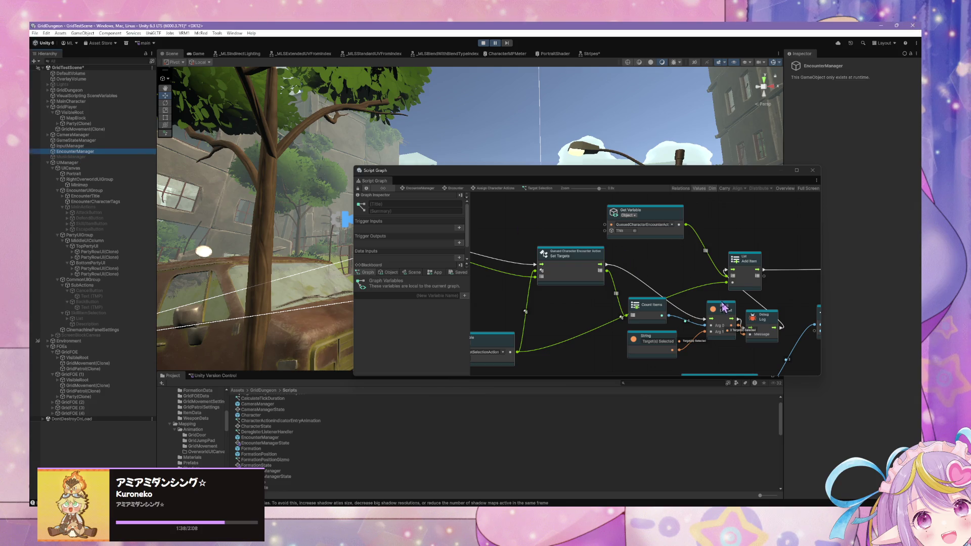
Step: Reselect EncounterManager, open Execute Action from Each Characters from the Encounter graph, then return
left_click_drag(739, 317, 677, 273)
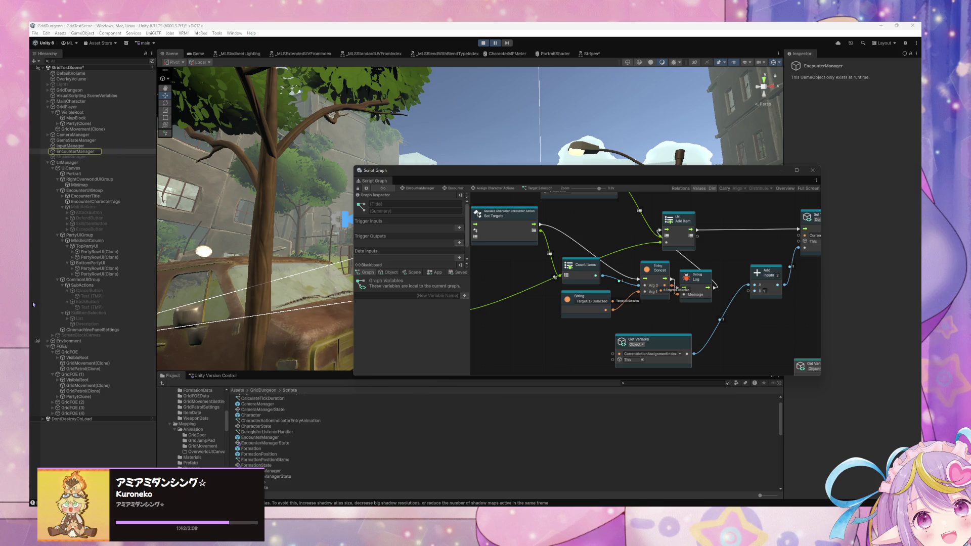
left_click(81, 152)
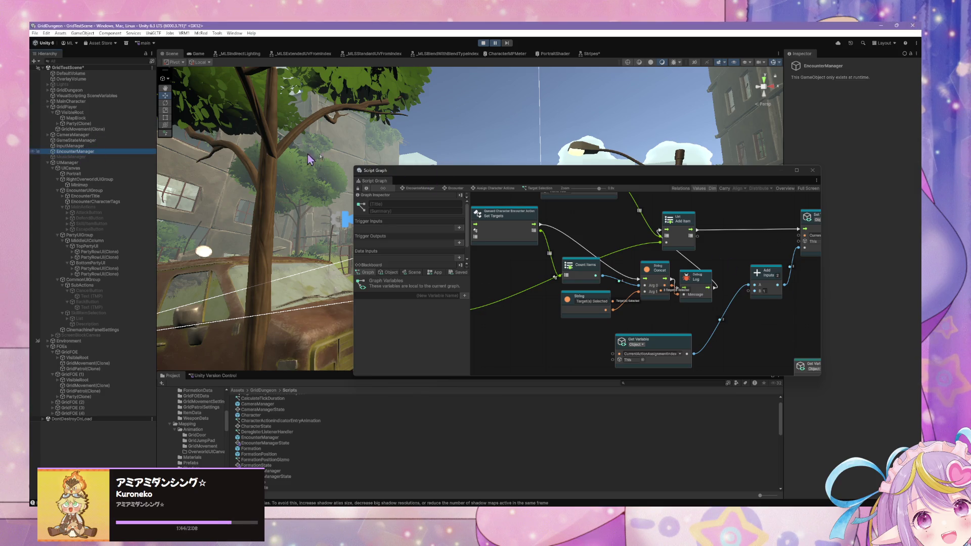
left_click(455, 189)
double_click(632, 294)
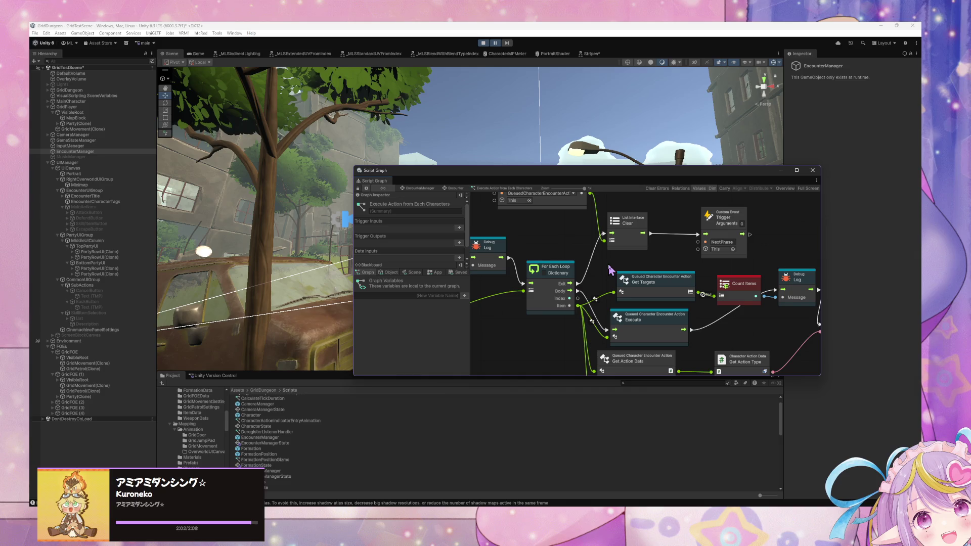
left_click(462, 191)
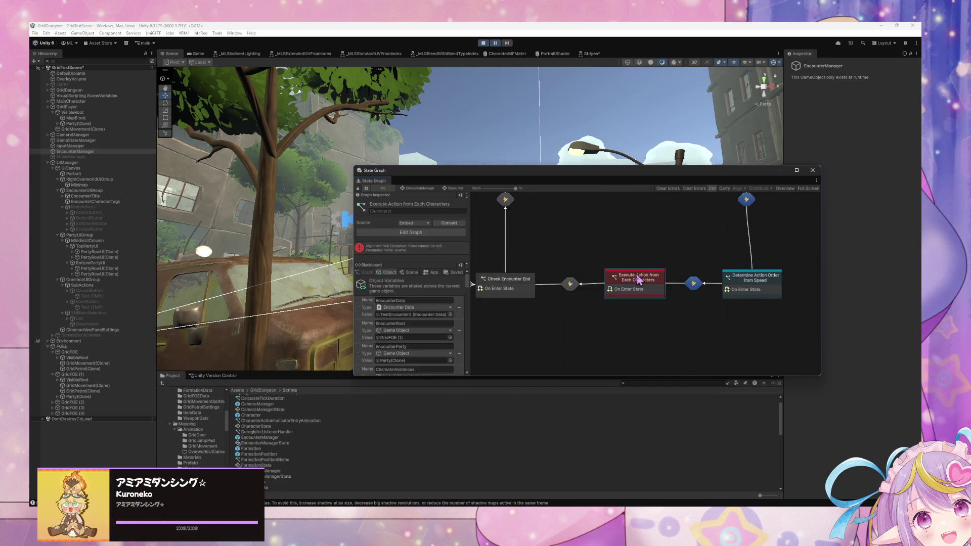
Step: Reopen Execute Action from Each Characters, check the Count Items node's error, and go back up
double_click(627, 279)
left_click_drag(793, 284, 679, 273)
left_click(627, 273)
mouse_move(667, 237)
left_mouse_down()
mouse_move(791, 316)
mouse_move(746, 261)
mouse_move(749, 241)
left_mouse_up()
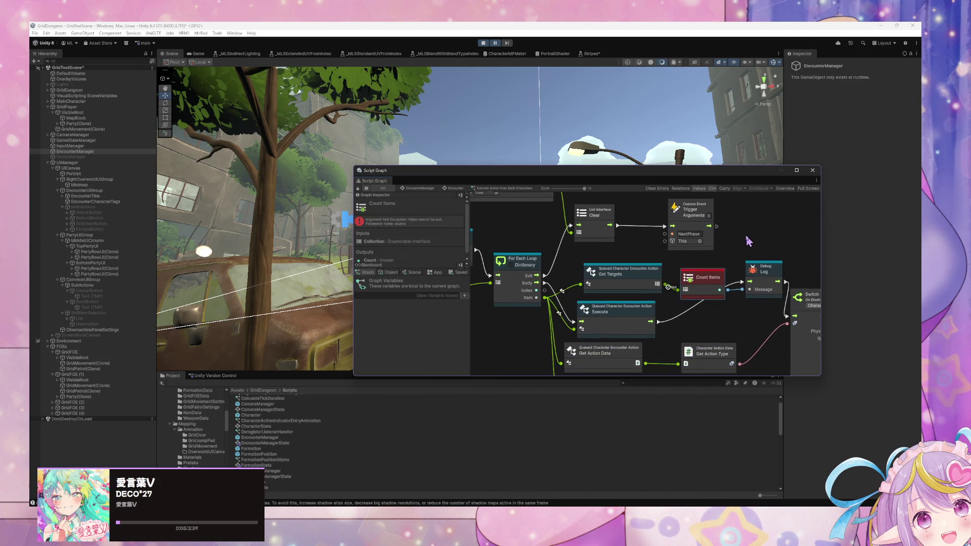
left_click(454, 188)
Step: Open Assign Character Actions, then the Target Selection graph, showing NextCharacter, Set Variable and Add
scroll(626, 328, "up", 6)
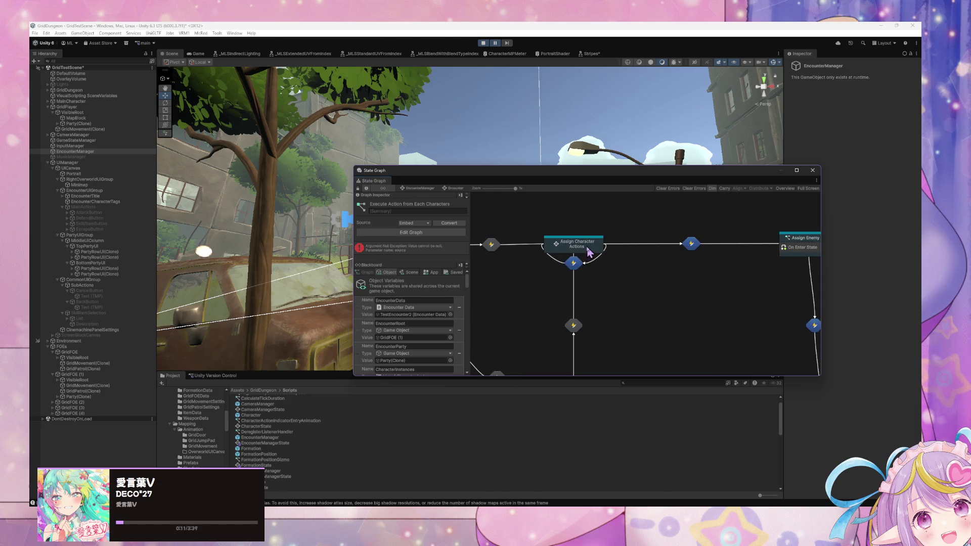
double_click(585, 247)
scroll(654, 309, "up", 5)
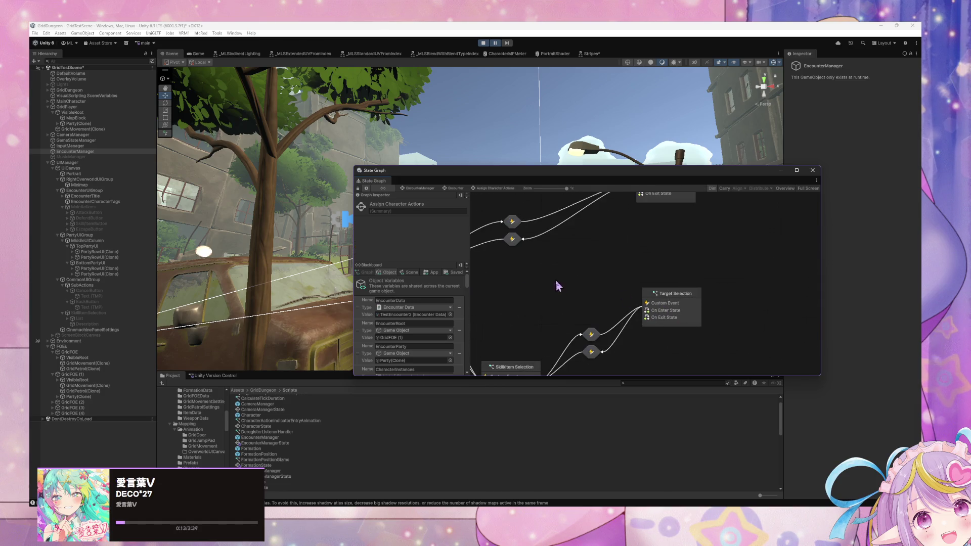
double_click(670, 273)
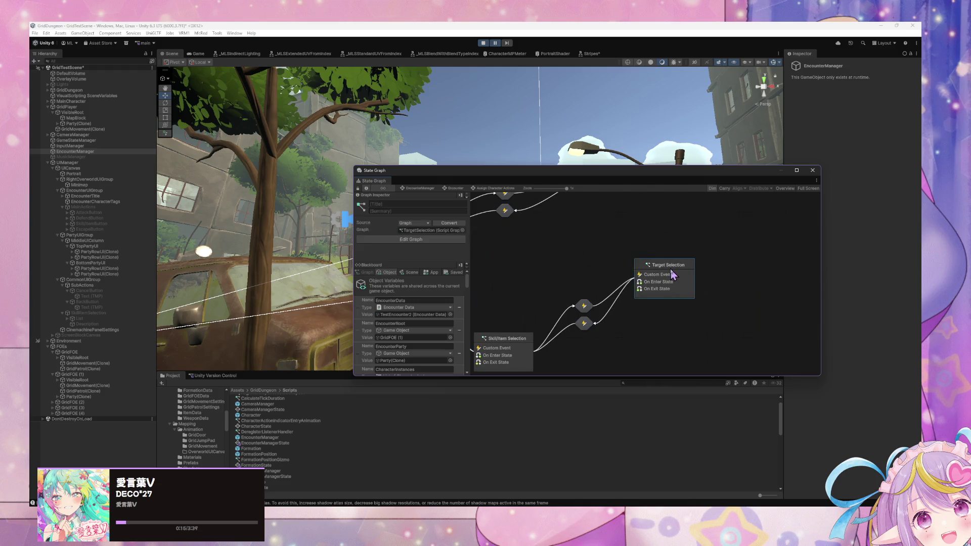
left_click_drag(521, 240, 682, 325)
left_click_drag(582, 280, 714, 297)
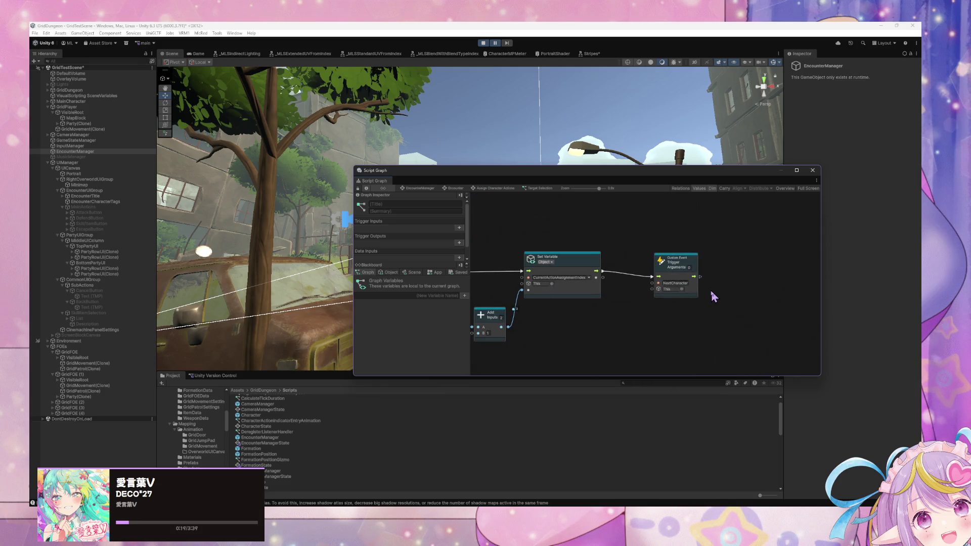
Step: After checking NextCharacter and Concat, reposition the Get Variable and Add Item nodes
left_click(682, 274)
mouse_move(585, 327)
left_mouse_down()
mouse_move(752, 321)
mouse_move(645, 312)
mouse_move(752, 308)
left_mouse_up()
left_click(551, 300)
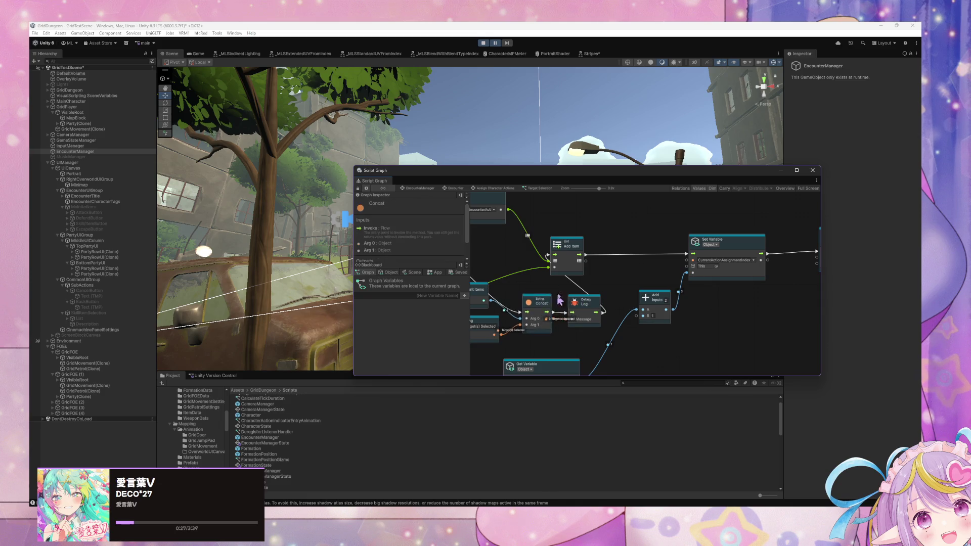
scroll(652, 295, "left", 10)
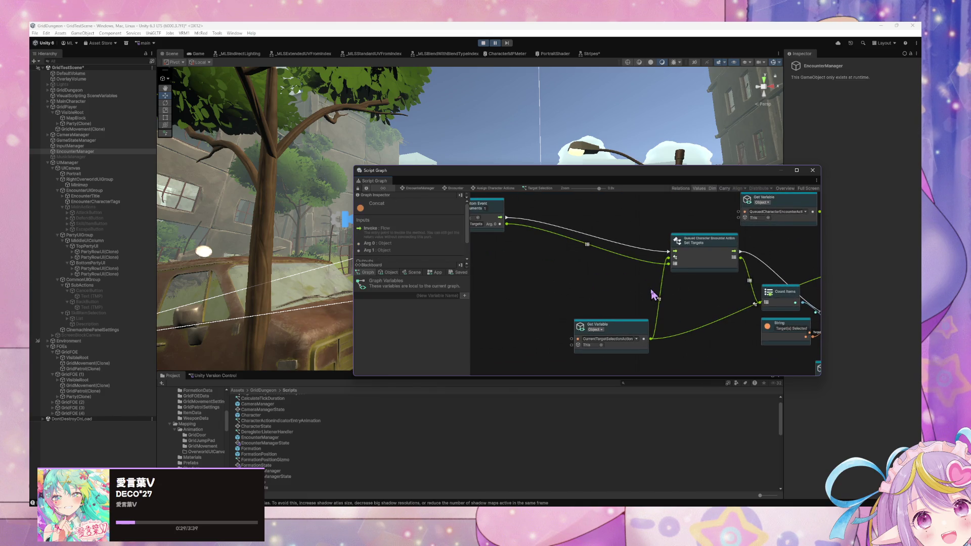
left_click_drag(635, 332, 617, 320)
scroll(704, 287, "right", 2)
scroll(593, 273, "right", 3)
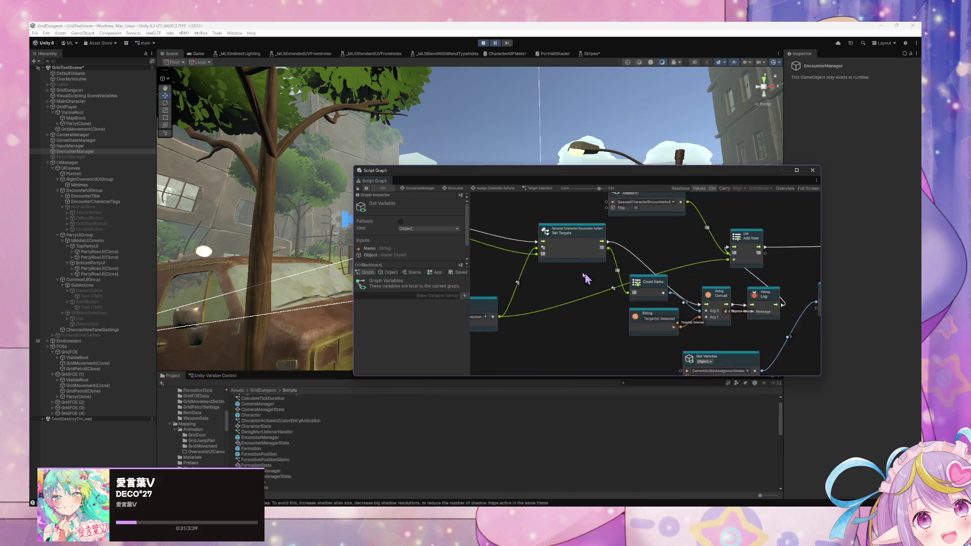
scroll(556, 258, "right", 5)
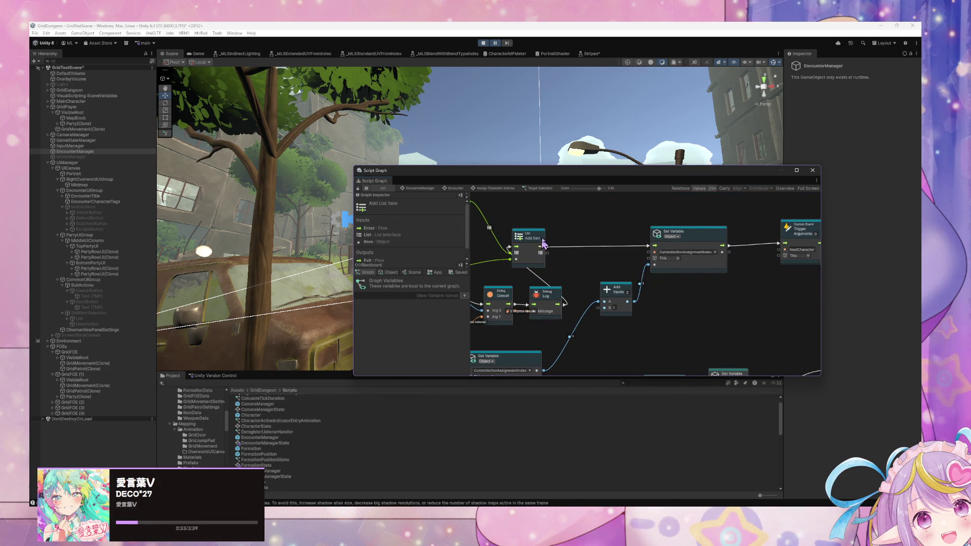
left_click_drag(542, 244, 607, 244)
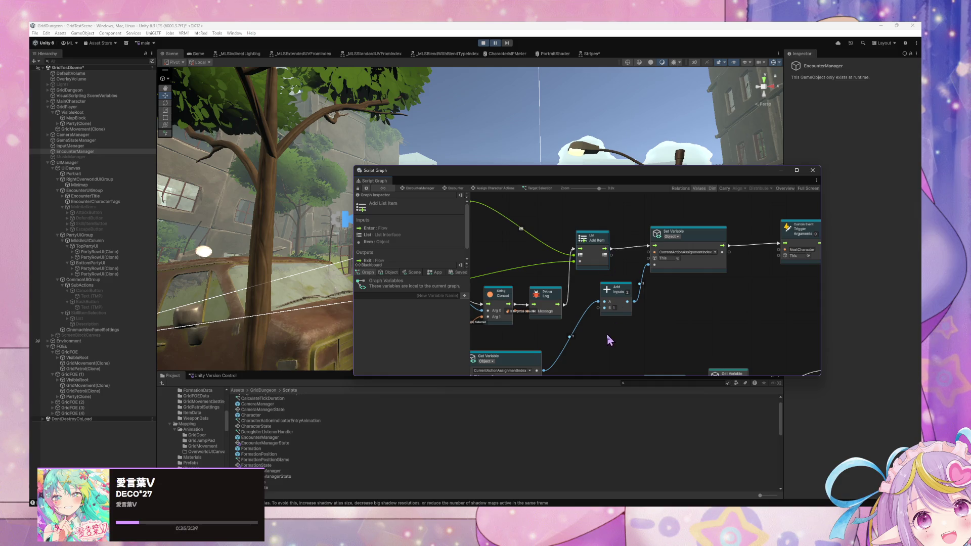
scroll(596, 314, "left", 2)
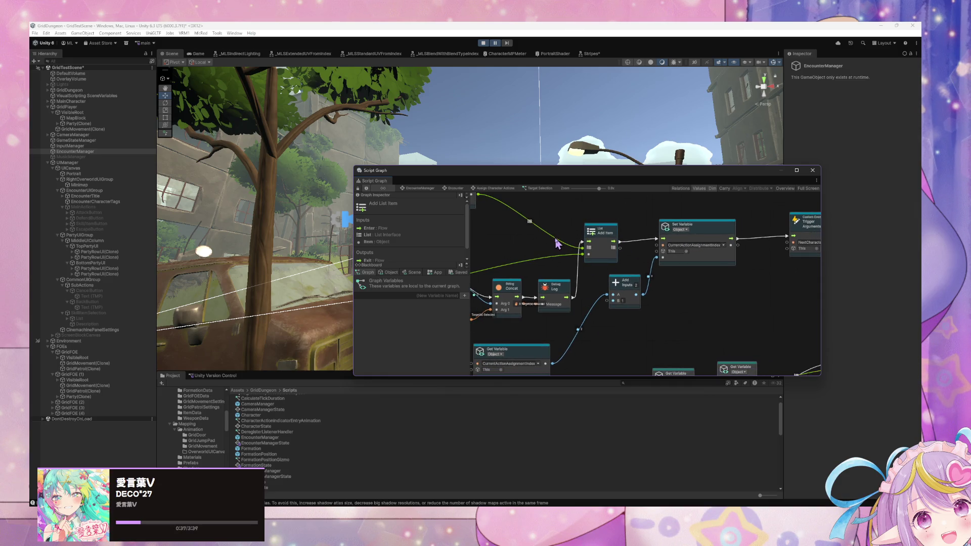
scroll(632, 263, "left", 8)
scroll(632, 263, "up", 3)
left_click_drag(644, 242, 581, 232)
Step: Place the CurrentTargetSelectionAction getter beside Set Targets, lower String and Count Items, nudge Concat up, then go up
scroll(658, 253, "left", 6)
scroll(657, 252, "down", 3)
scroll(681, 202, "down", 1)
scroll(688, 210, "left", 5)
scroll(688, 210, "up", 4)
mouse_move(797, 249)
left_mouse_down()
mouse_move(691, 225)
mouse_move(583, 226)
mouse_move(614, 218)
left_mouse_up()
left_click_drag(575, 307, 634, 302)
mouse_move(511, 321)
left_mouse_down()
mouse_move(569, 305)
mouse_move(542, 283)
left_mouse_up()
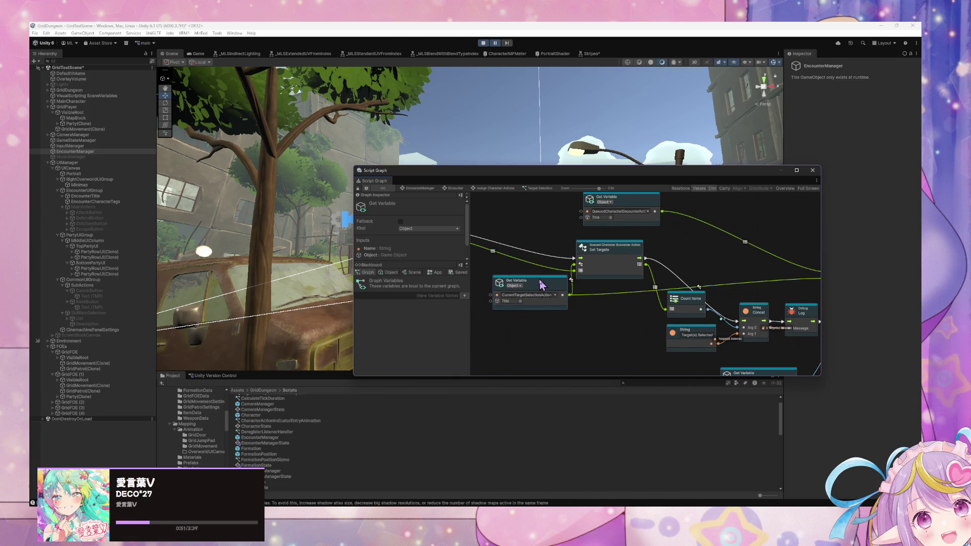
left_click_drag(689, 331, 687, 350)
mouse_move(685, 308)
left_mouse_down()
mouse_move(684, 321)
mouse_move(667, 321)
mouse_move(552, 302)
left_mouse_up()
left_click(622, 299)
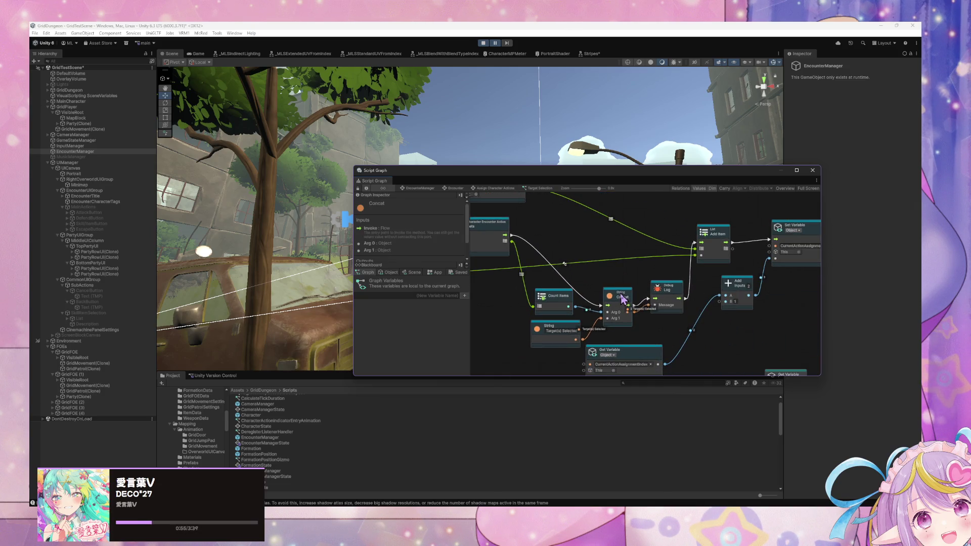
left_click_drag(621, 296, 617, 287)
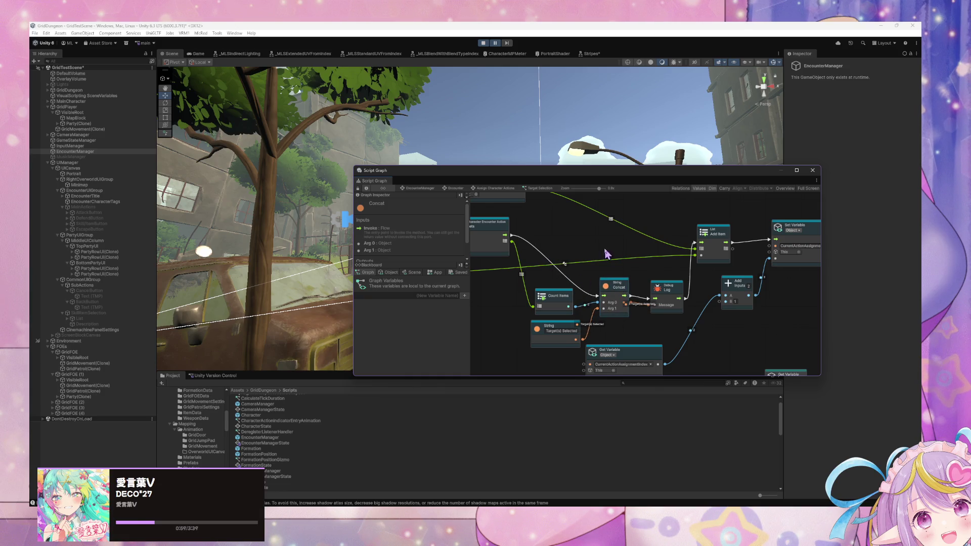
left_click(456, 188)
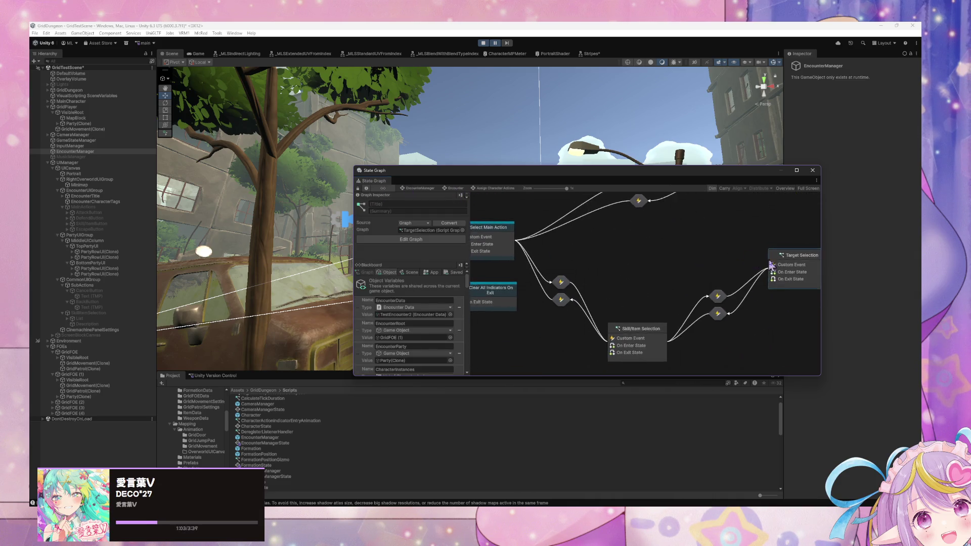
Step: Open the Select Main Action graph and look over its SetCurrentIndicator nodes
double_click(532, 250)
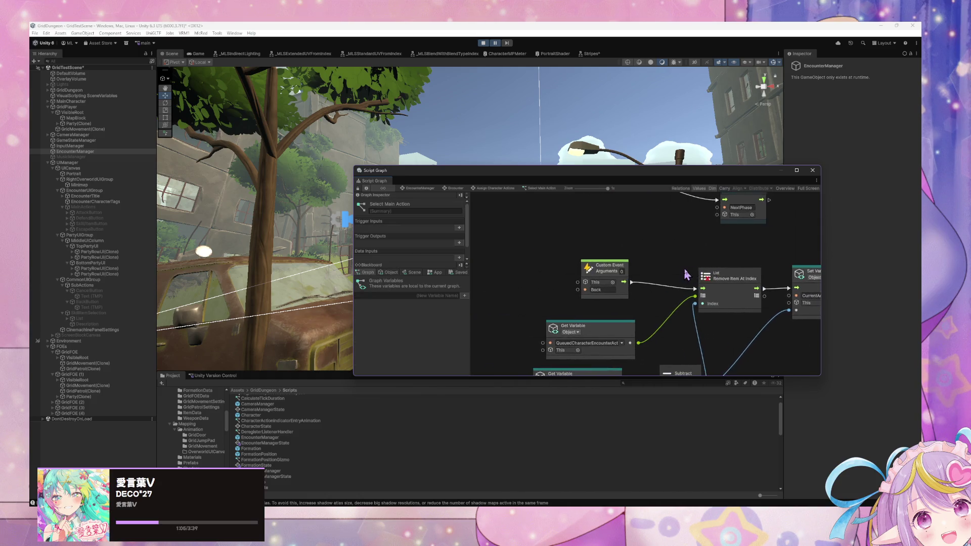
left_click_drag(683, 268, 624, 321)
scroll(589, 263, "down", 3)
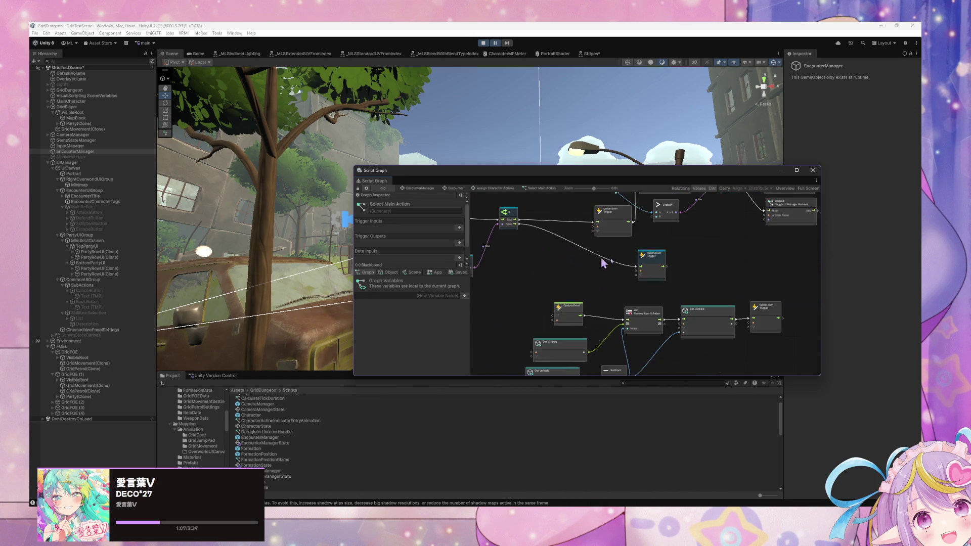
scroll(630, 282, "up", 4)
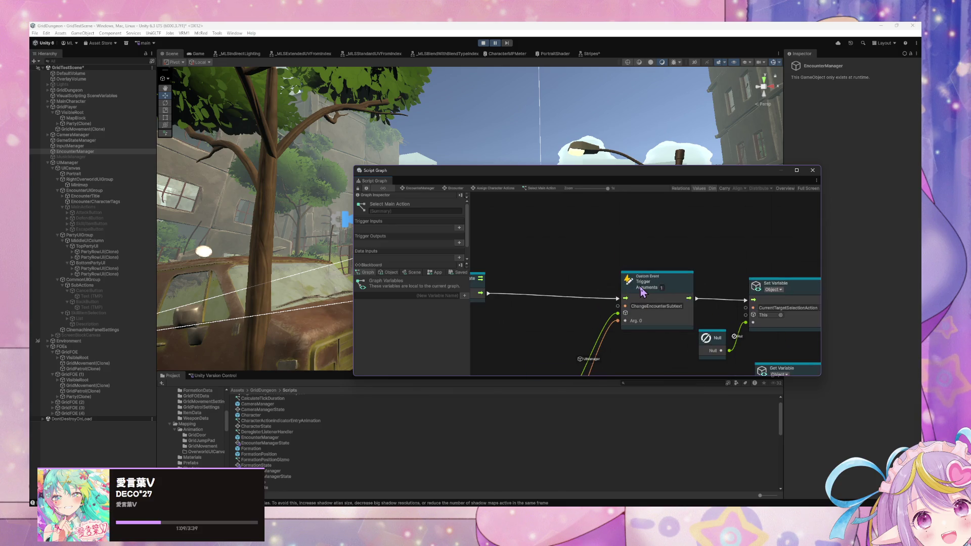
scroll(641, 291, "down", 3)
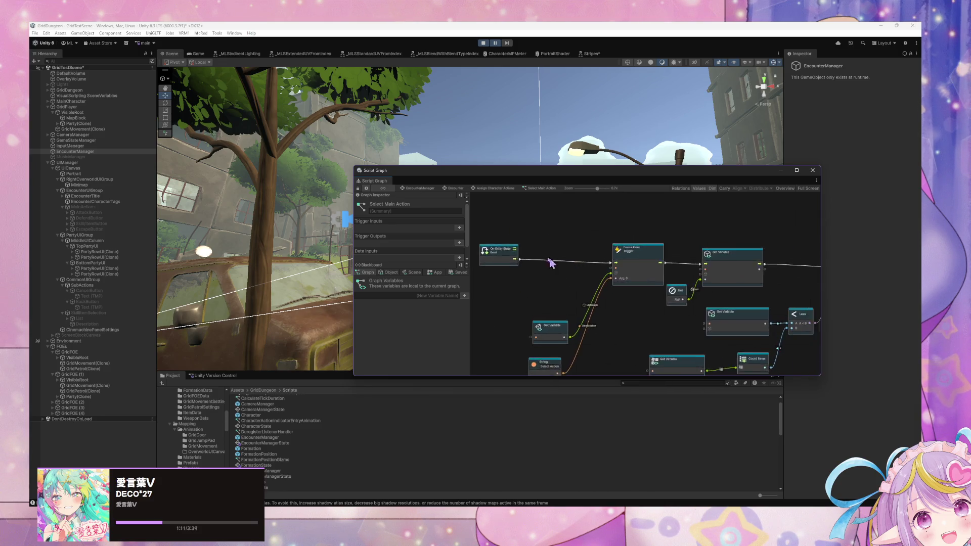
scroll(576, 266, "up", 3)
scroll(576, 266, "down", 3)
scroll(612, 255, "up", 3)
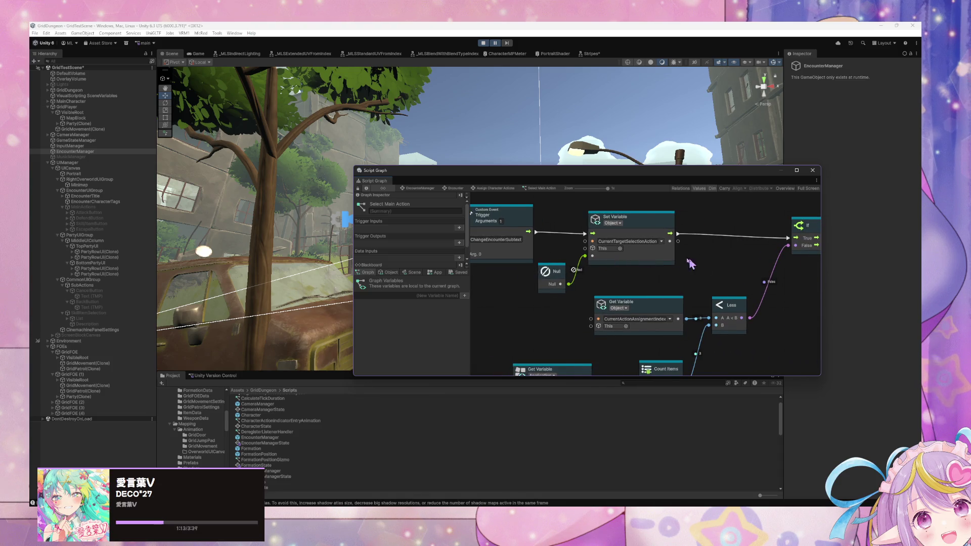
scroll(702, 210, "down", 2)
scroll(721, 203, "up", 2)
scroll(559, 234, "down", 3)
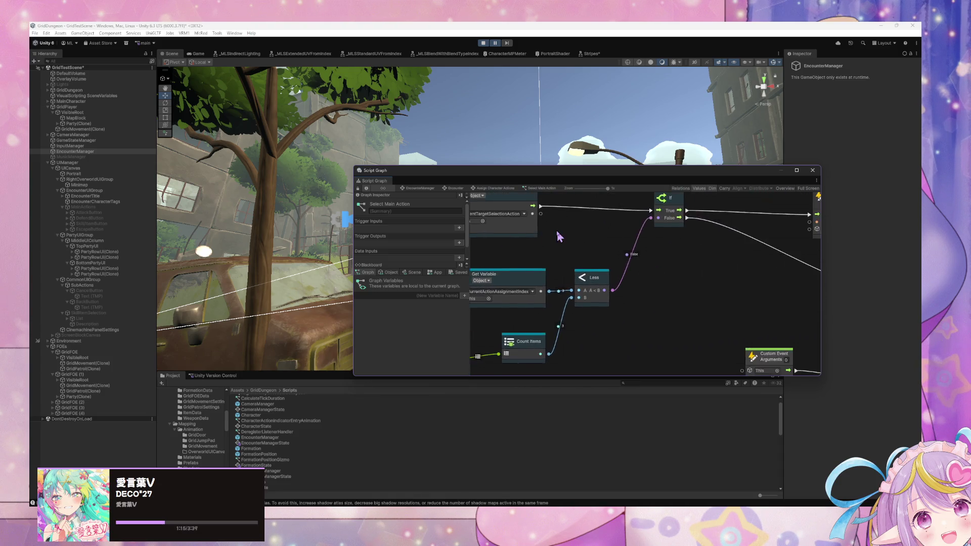
scroll(639, 282, "up", 3)
scroll(639, 282, "down", 2)
scroll(592, 298, "up", 1)
scroll(529, 342, "down", 2)
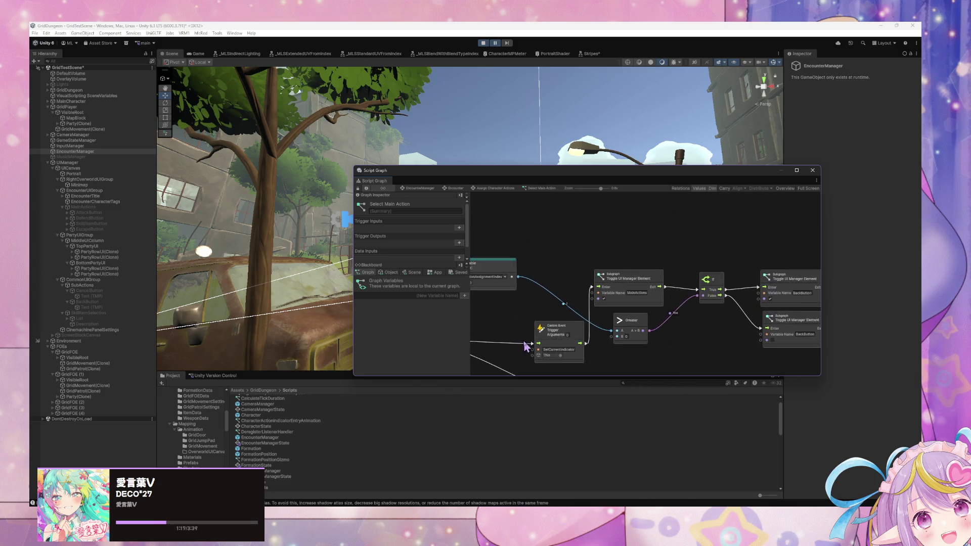
scroll(656, 321, "up", 1)
scroll(656, 321, "down", 2)
scroll(646, 273, "up", 2)
scroll(650, 319, "up", 2)
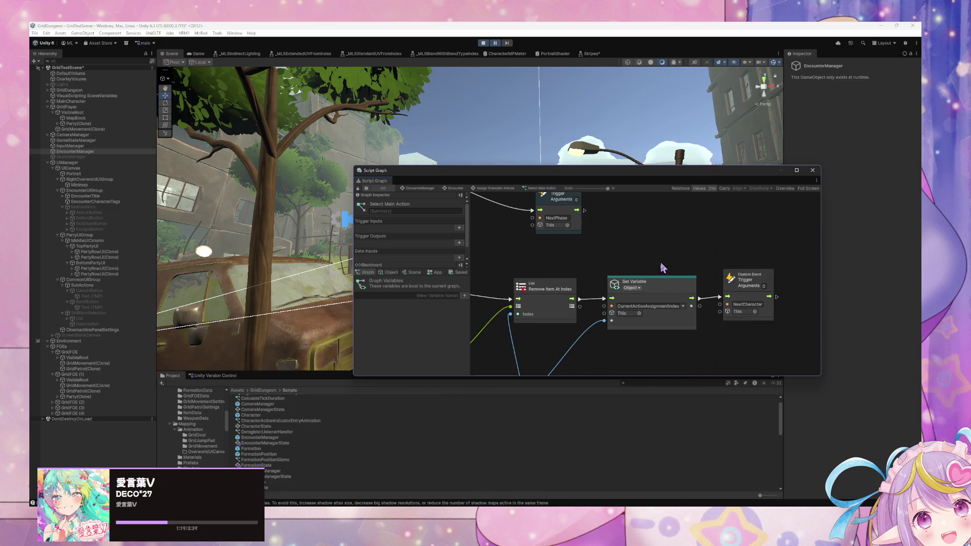
scroll(660, 266, "down", 2)
scroll(625, 224, "up", 2)
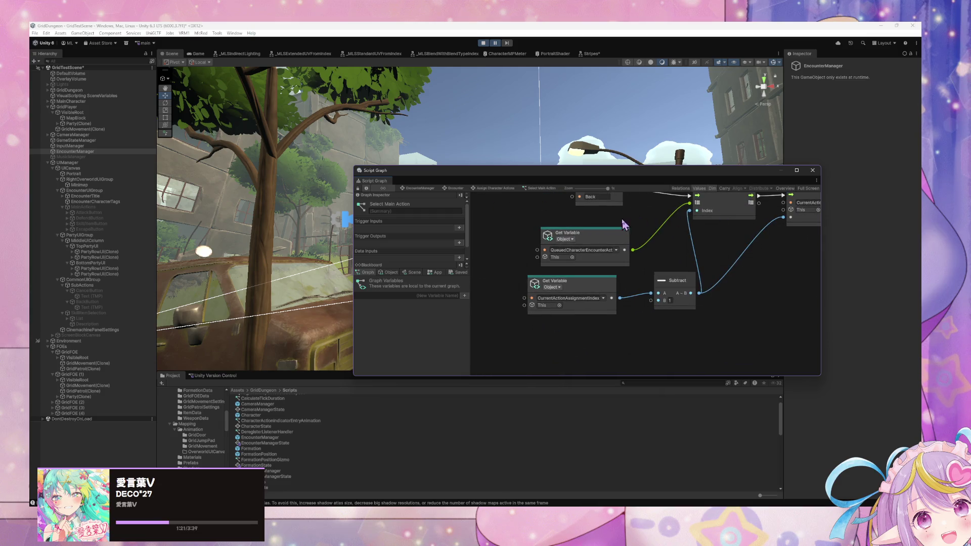
scroll(536, 253, "up", 3)
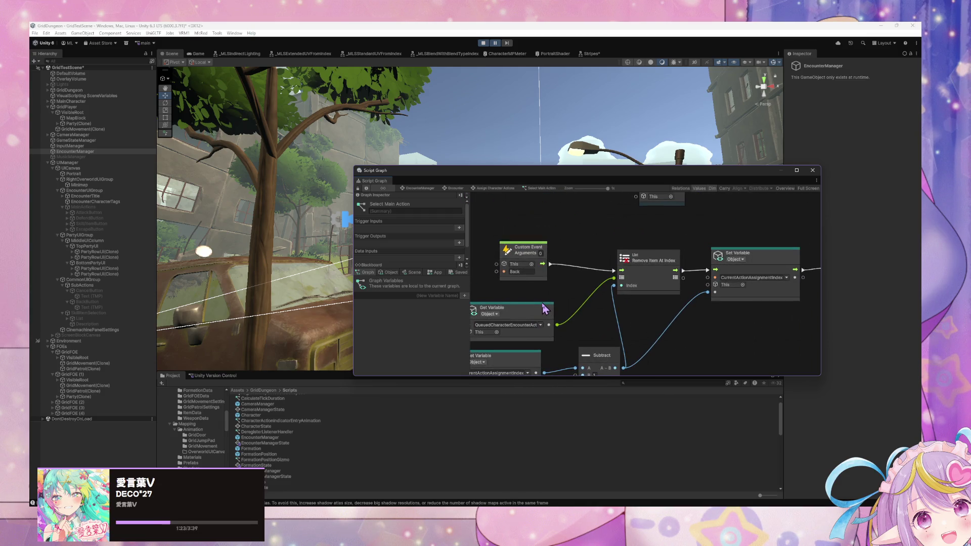
scroll(546, 308, "right", 1)
scroll(607, 308, "left", 3)
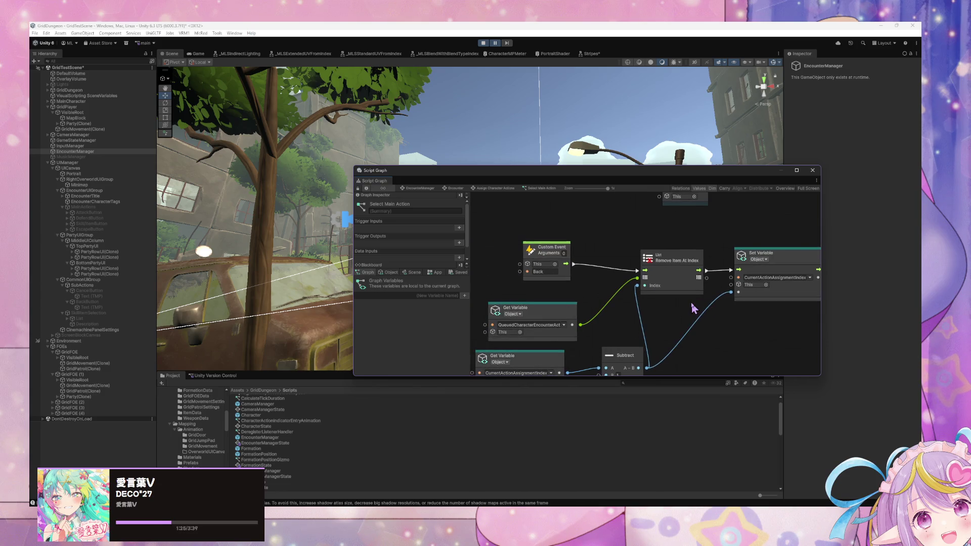
left_click_drag(707, 308, 690, 272)
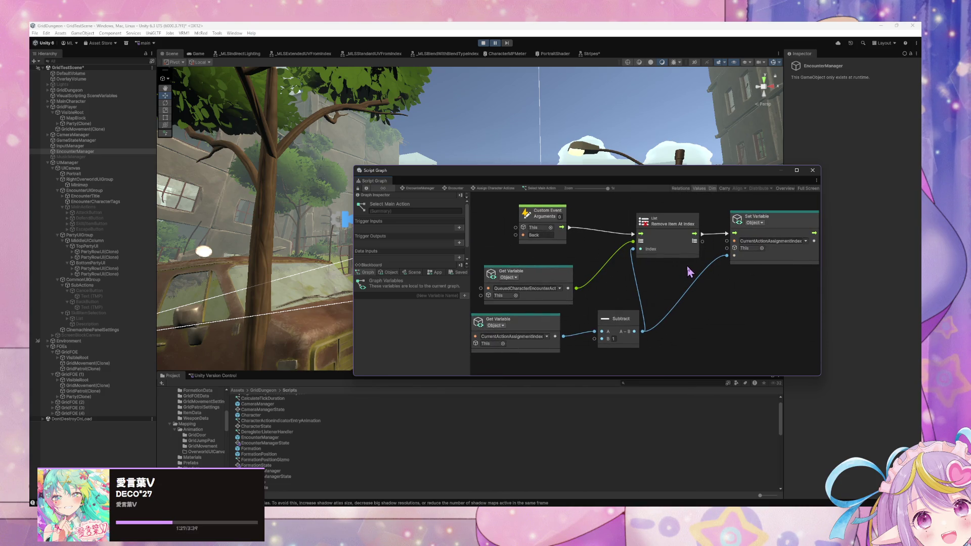
Step: Go back to Assign Character Actions and reopen the Target Selection script graph
left_click(493, 188)
scroll(630, 277, "right", 2)
scroll(598, 297, "down", 1)
left_click(723, 261)
double_click(723, 261)
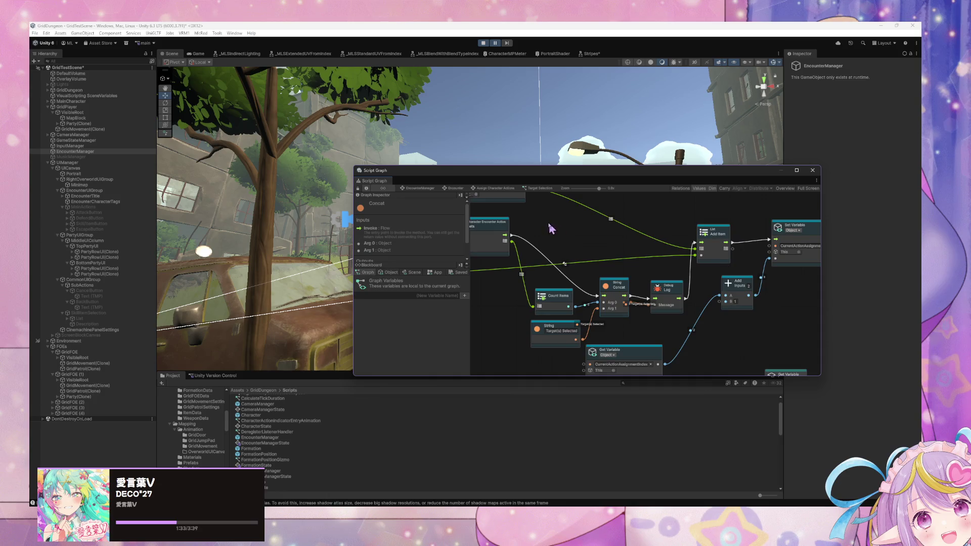
scroll(632, 288, "up", 5)
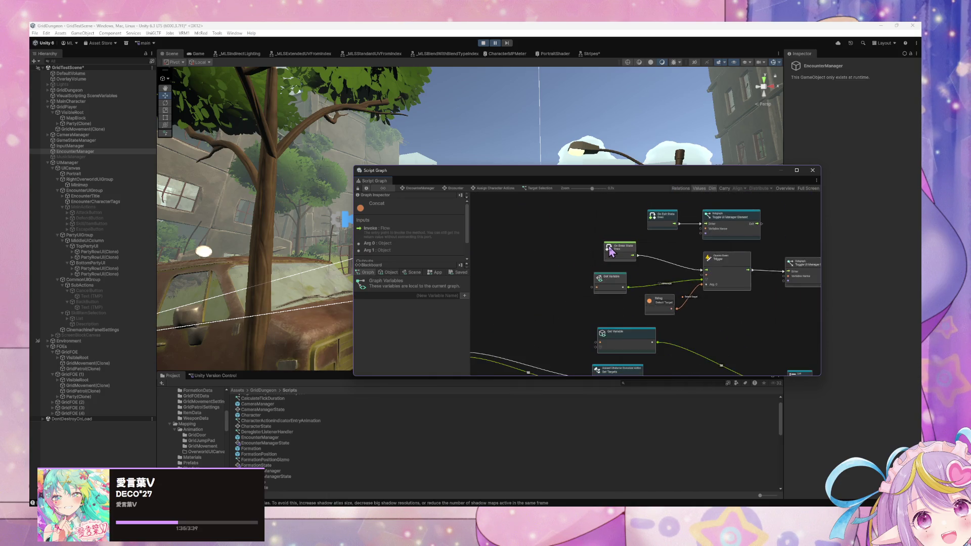
scroll(662, 266, "up", 2)
scroll(674, 306, "down", 10)
scroll(652, 296, "down", 10)
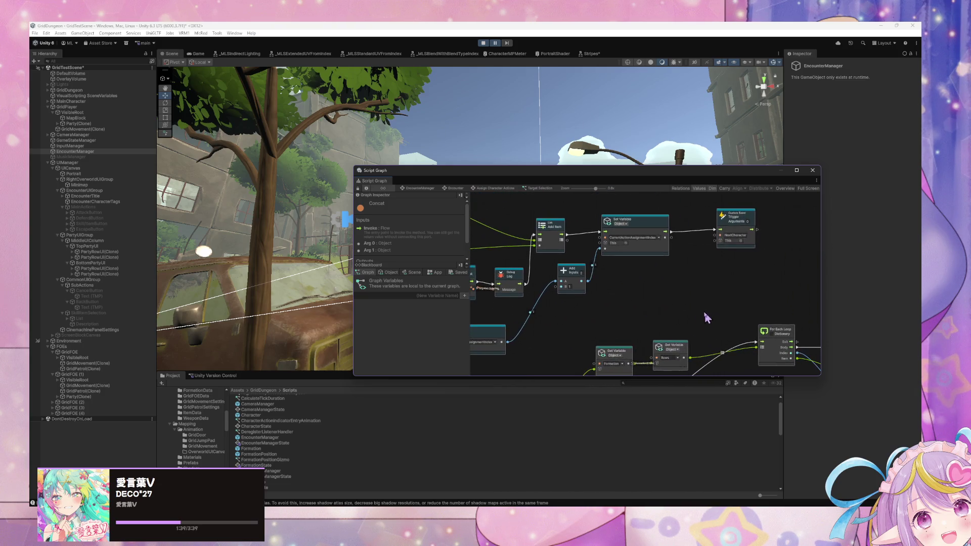
scroll(641, 249, "down", 8)
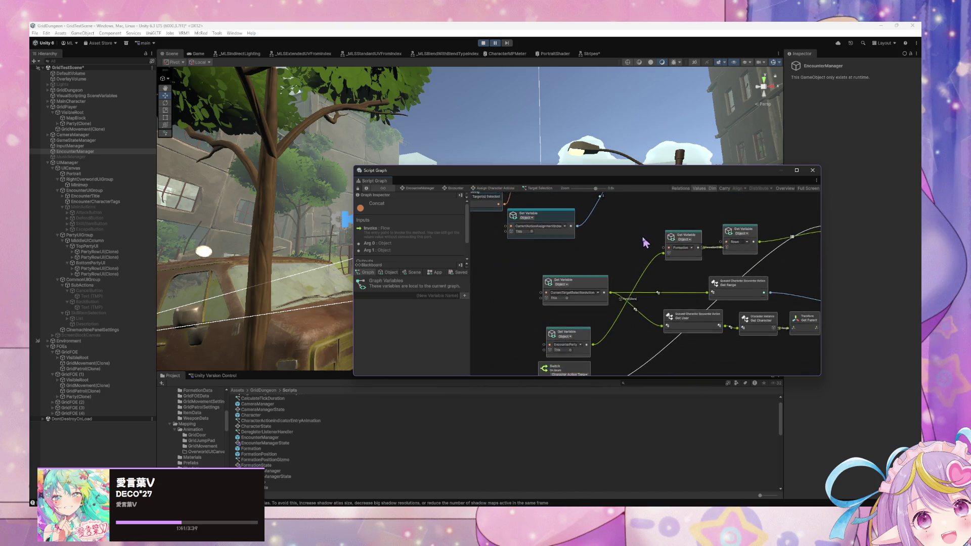
scroll(586, 283, "down", 3)
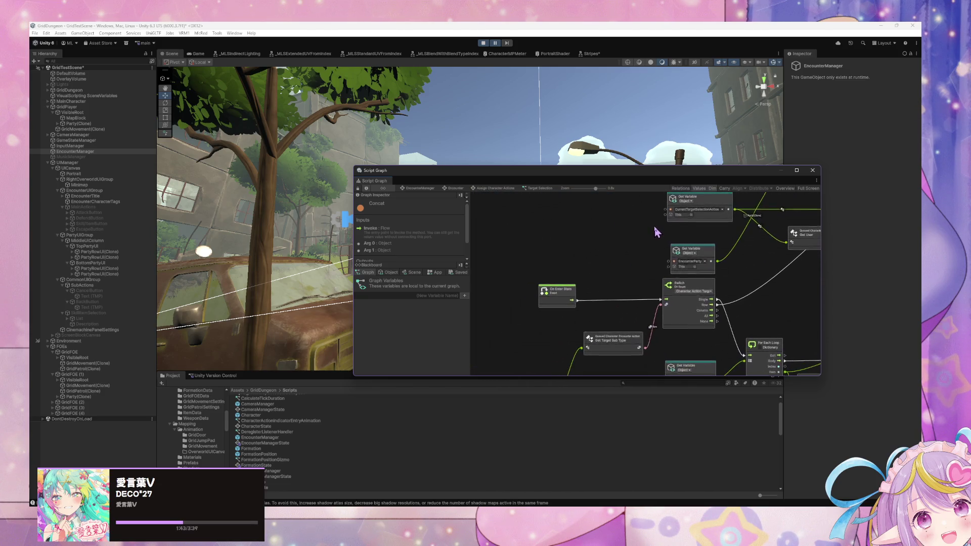
scroll(587, 280, "right", 5)
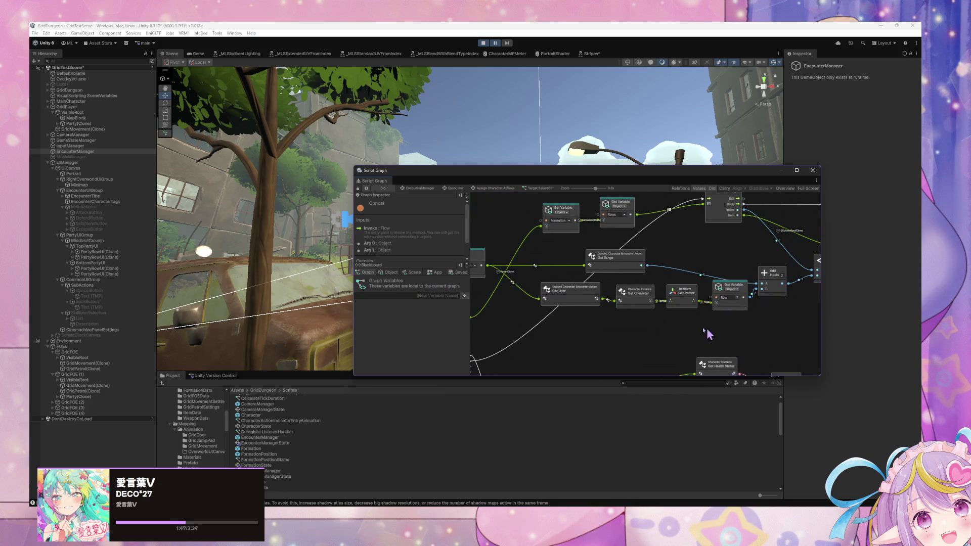
scroll(713, 334, "right", 7)
scroll(494, 347, "down", 2)
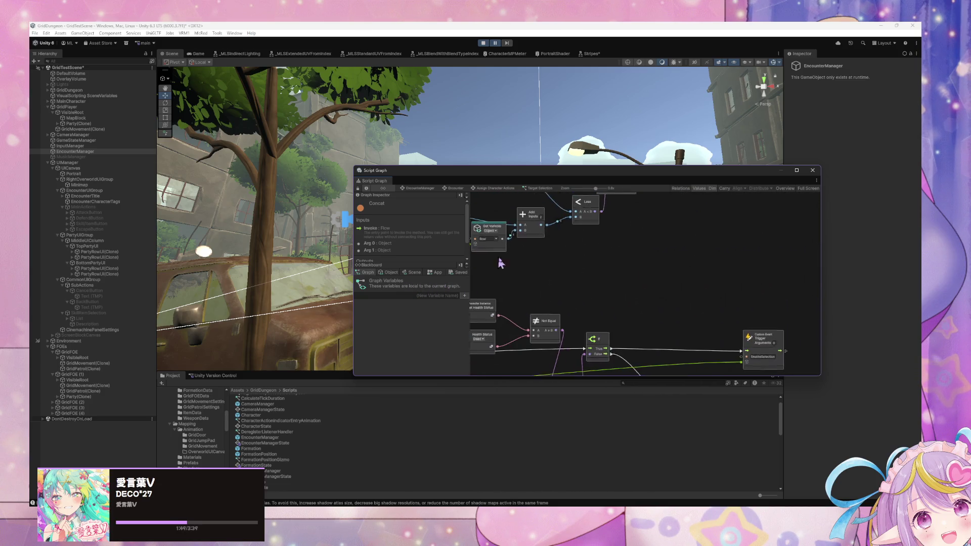
scroll(489, 266, "down", 5)
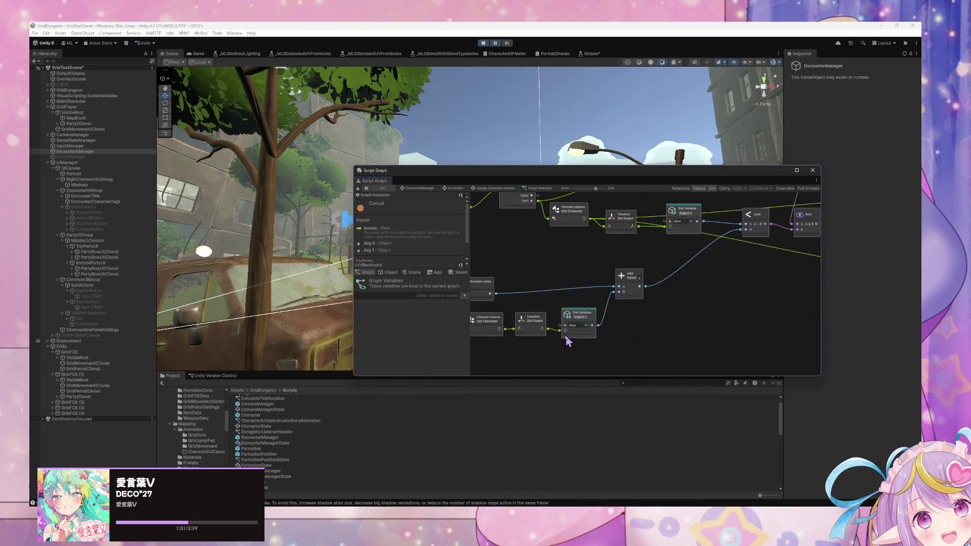
scroll(568, 341, "left", 6)
left_click(632, 341)
left_click(629, 326)
scroll(655, 347, "right", 8)
scroll(632, 351, "left", 3)
left_click_drag(663, 356, 578, 346)
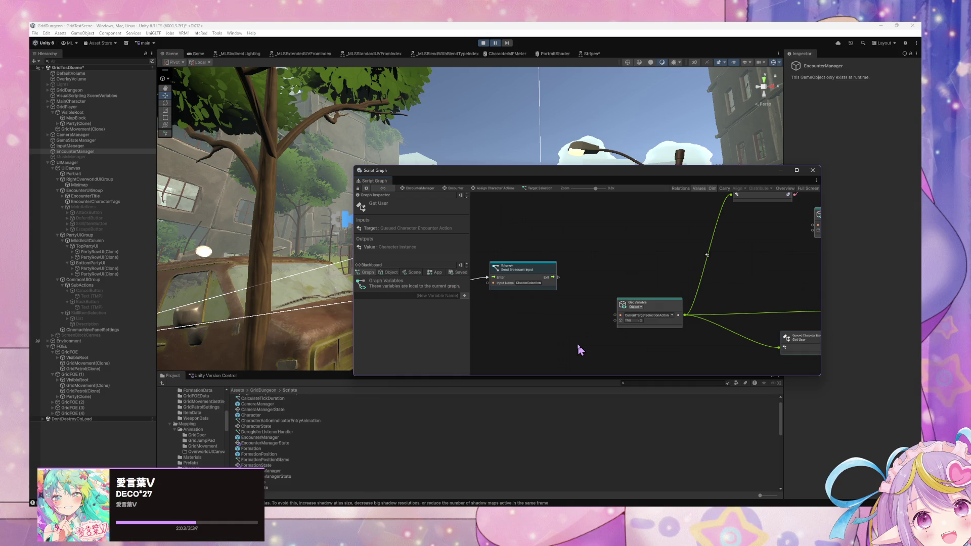
scroll(662, 307, "right", 5)
scroll(662, 308, "up", 2)
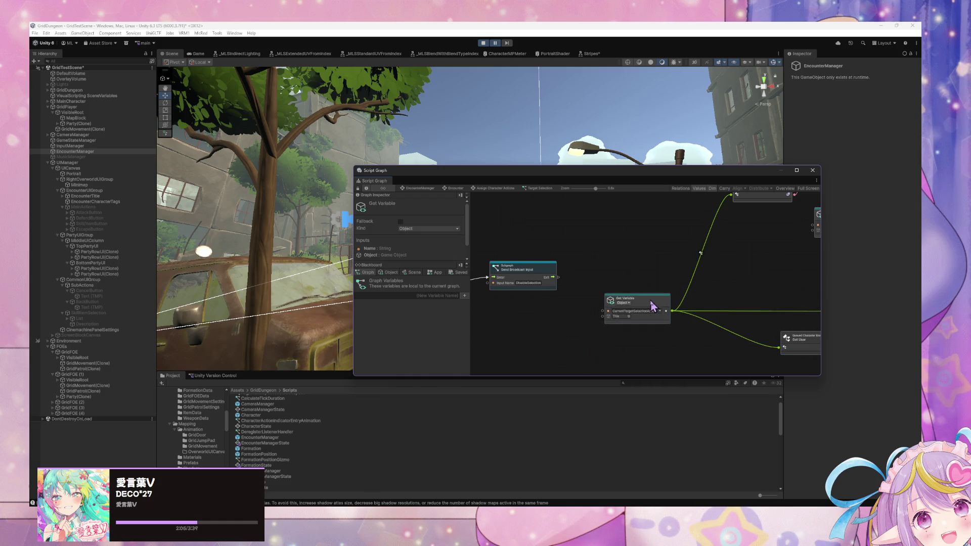
scroll(593, 276, "right", 10)
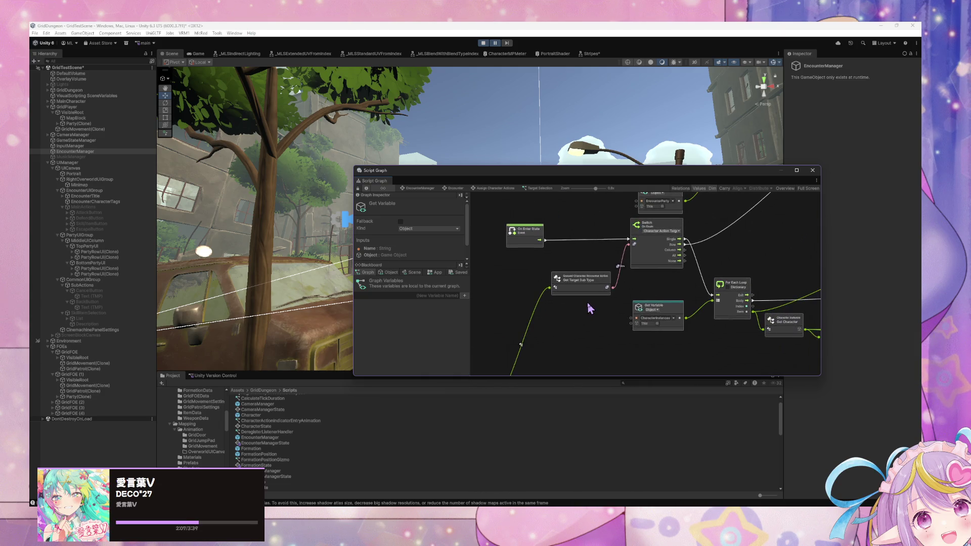
mouse_move(603, 285)
left_mouse_down()
mouse_move(824, 219)
mouse_move(763, 245)
mouse_move(632, 223)
mouse_move(676, 294)
mouse_move(705, 292)
mouse_move(622, 283)
mouse_move(678, 308)
mouse_move(709, 278)
mouse_move(771, 257)
mouse_move(677, 314)
mouse_move(703, 261)
mouse_move(576, 275)
mouse_move(711, 297)
mouse_move(704, 333)
mouse_move(581, 245)
mouse_move(760, 305)
mouse_move(681, 267)
mouse_move(649, 214)
mouse_move(607, 200)
left_mouse_up()
left_click(526, 273)
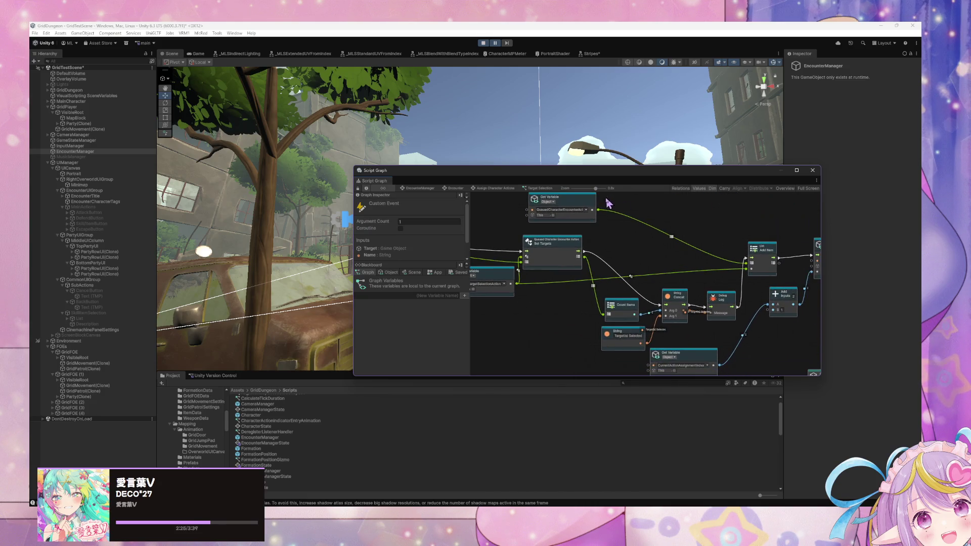
Step: Stop Play mode, find the AttackAction asset, and set its Target Sub Type to Row
left_click(483, 43)
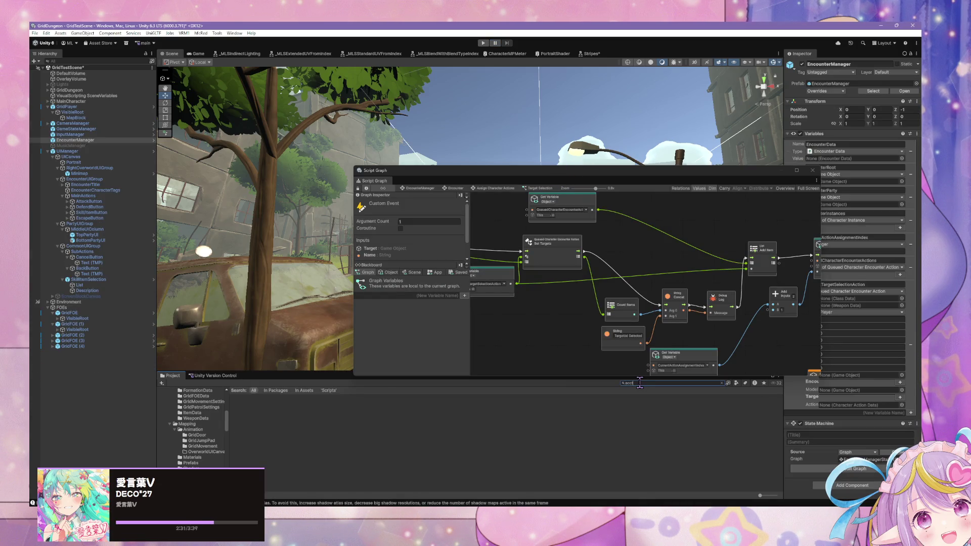
type("attacka")
left_click(257, 397)
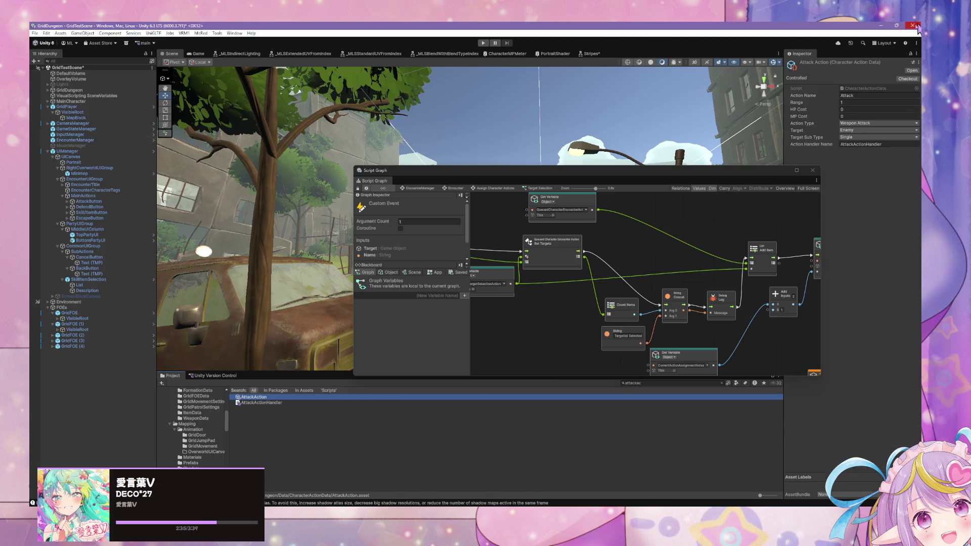
left_click(846, 137)
left_click(865, 174)
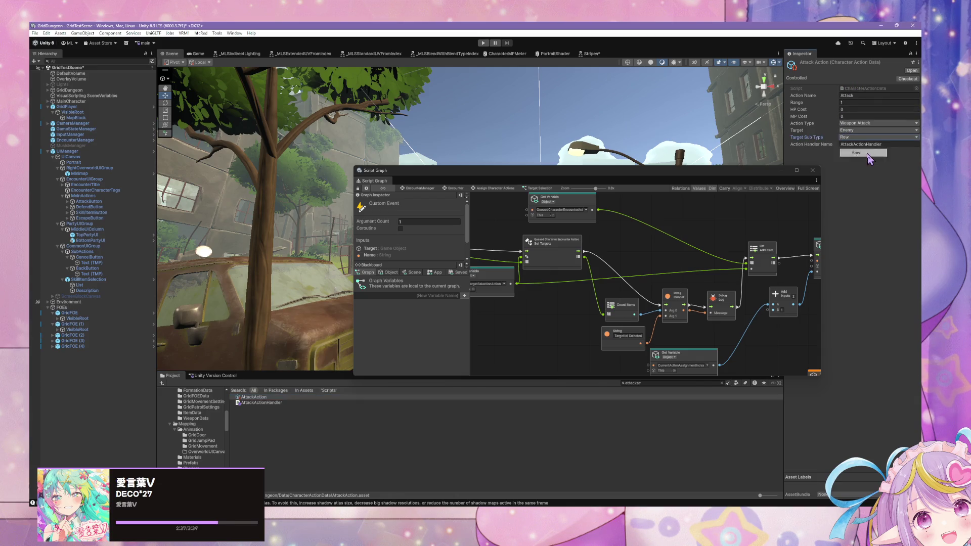
Step: Start the game, move the graph window aside, and pick Attack targets for two characters
left_click(483, 43)
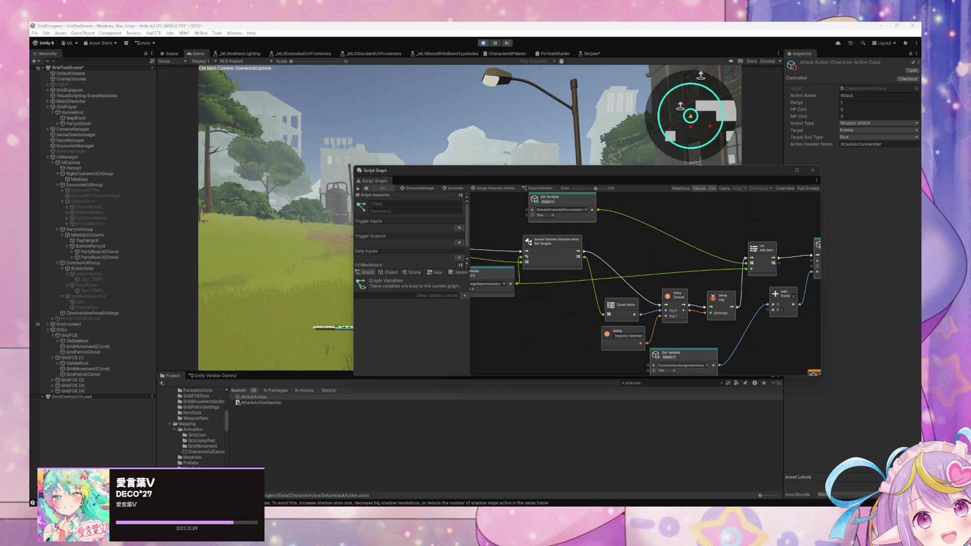
left_click_drag(460, 177, 628, 201)
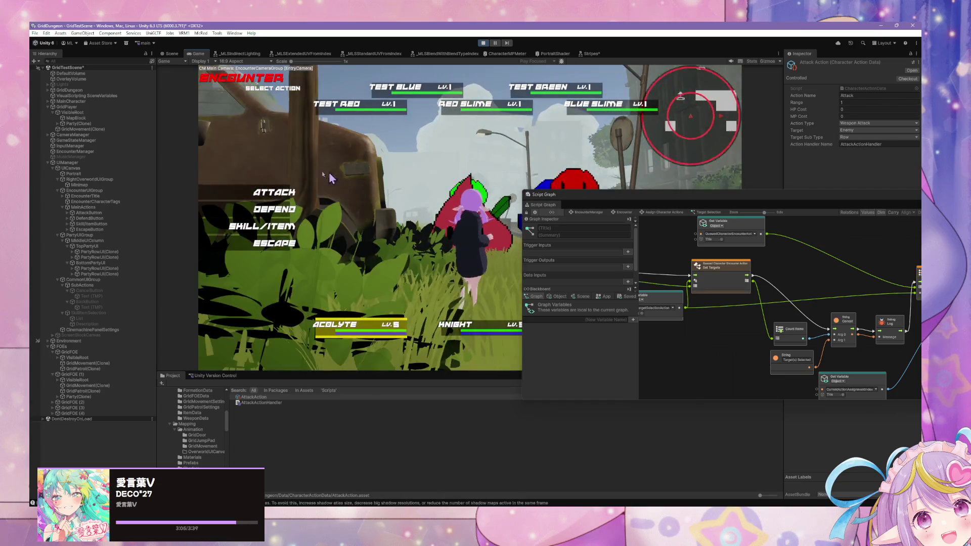
left_click(277, 200)
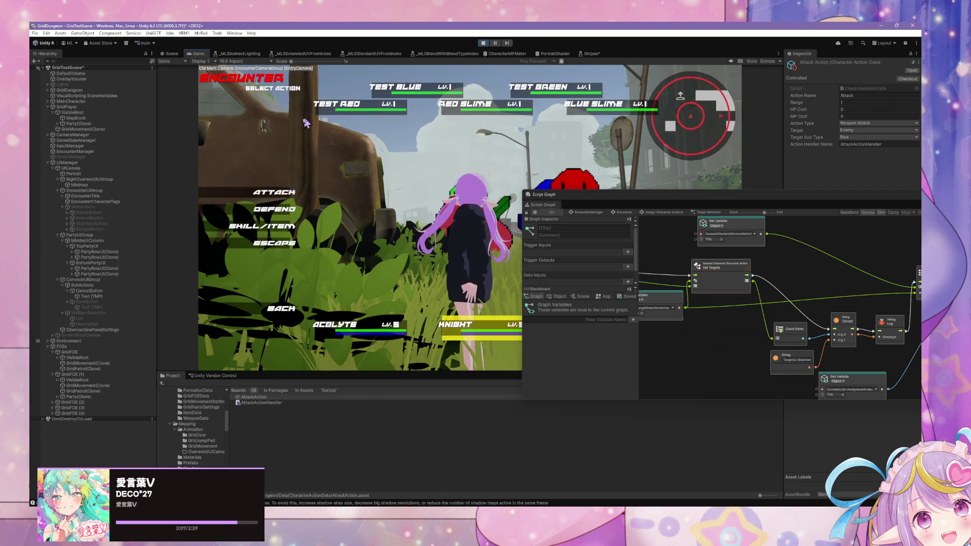
left_click(302, 108)
left_click(274, 192)
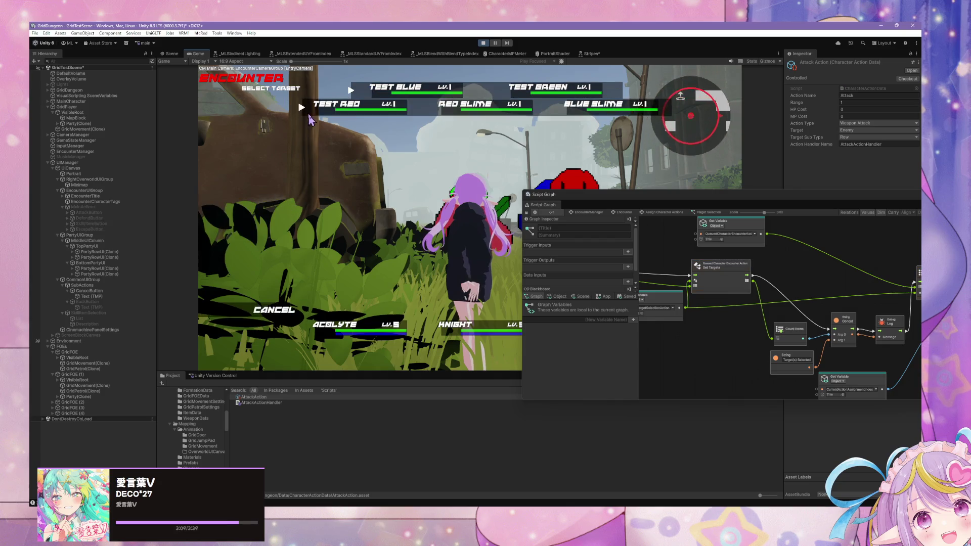
left_click(334, 105)
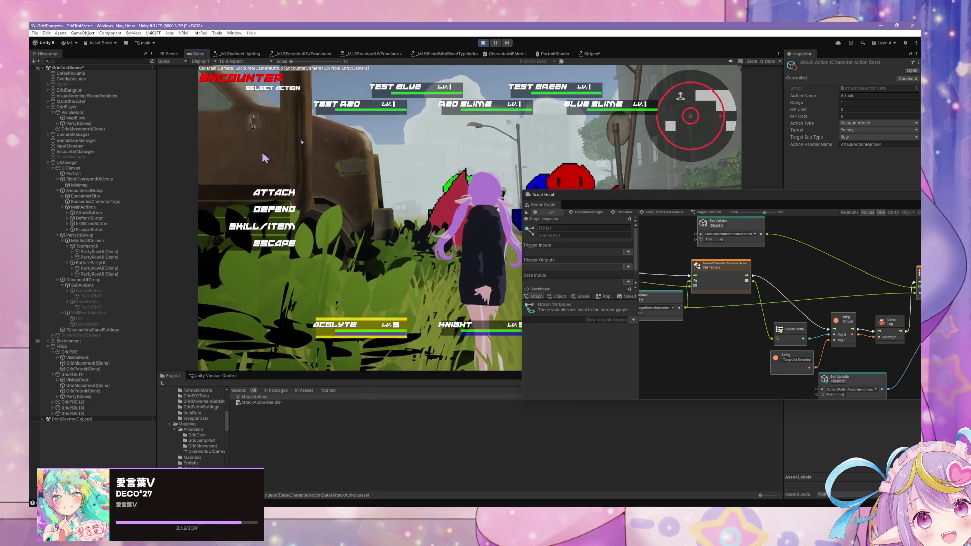
Step: Choose Attack and pick enemy targets for three more characters, ending on Test Red
left_click(273, 192)
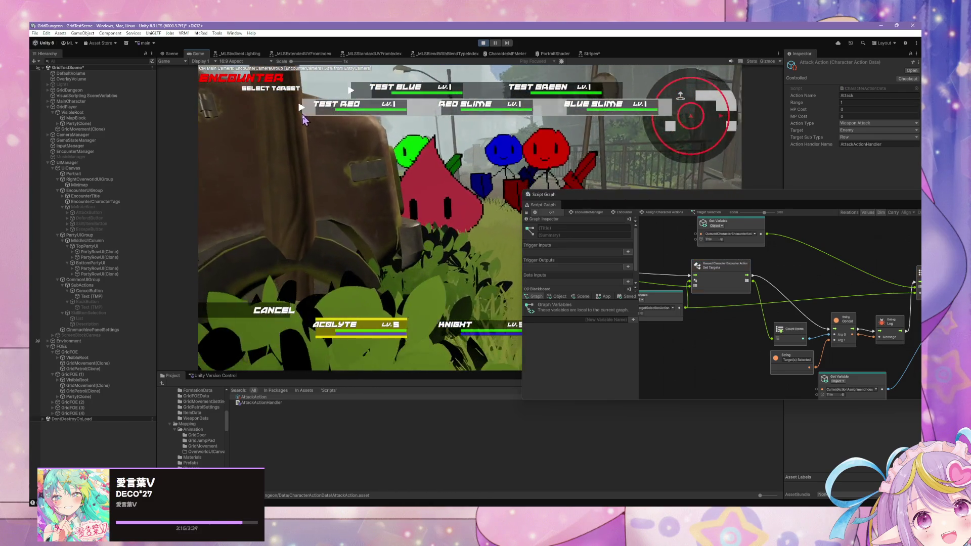
left_click(303, 114)
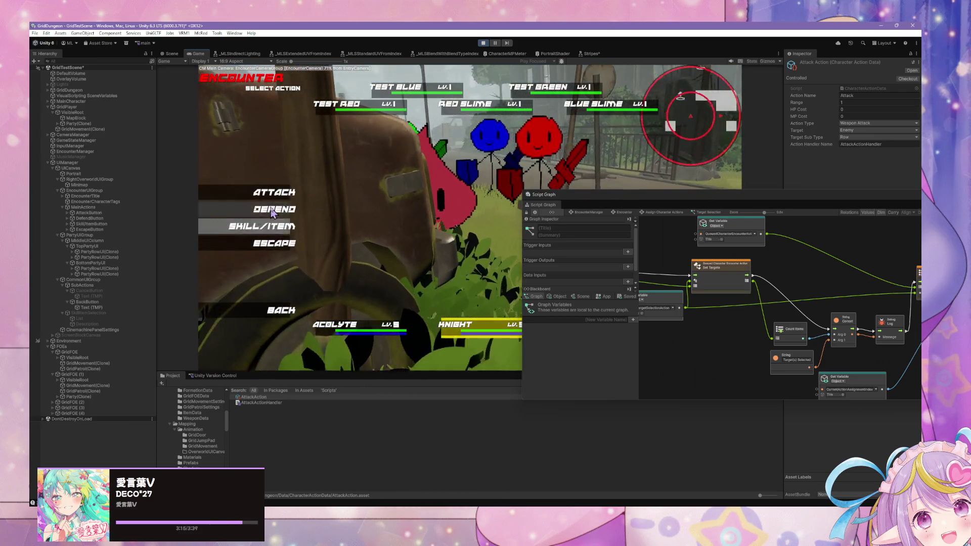
left_click(273, 192)
left_click(332, 107)
left_click(271, 201)
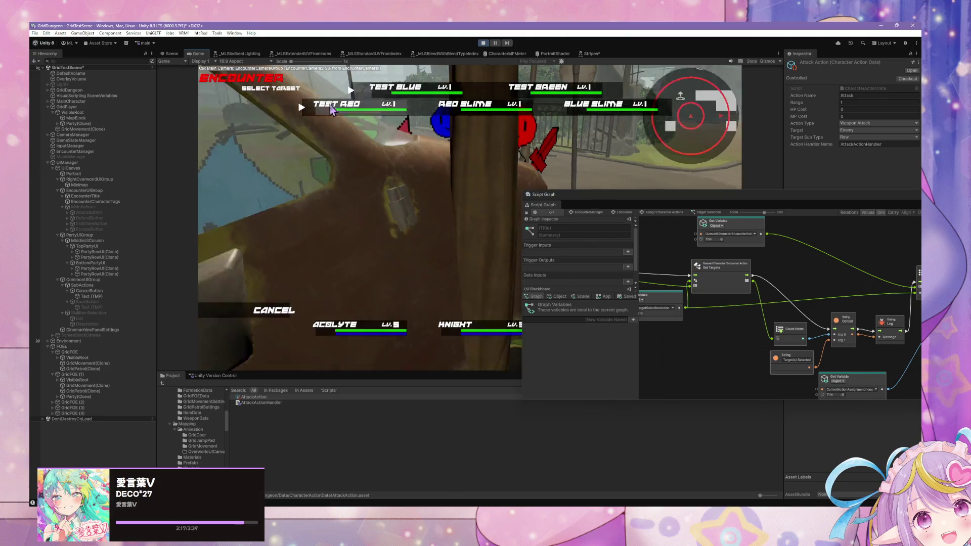
left_click(331, 106)
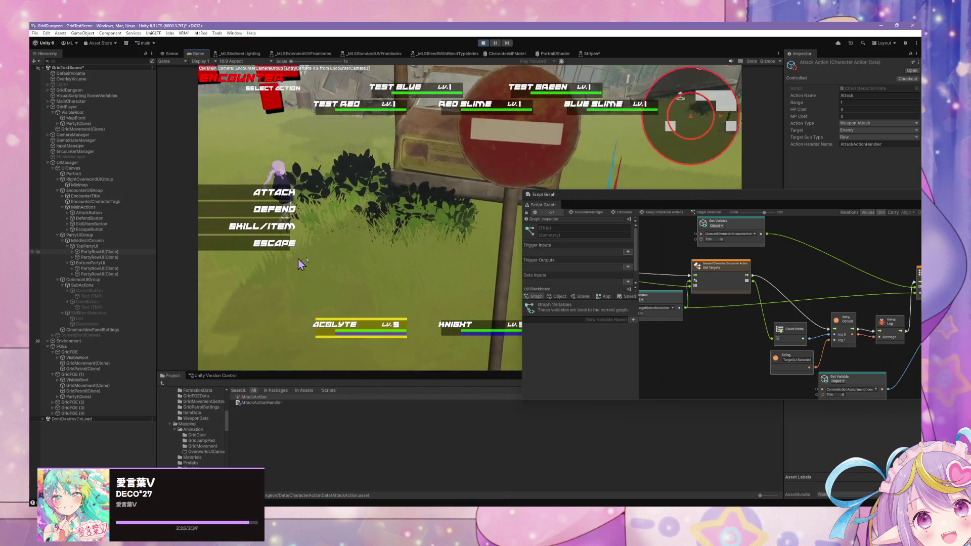
left_click_drag(677, 275, 719, 269)
Step: Bring Count Items and Debug Log into view and add '- UnityEv' to the Target(s) Selected message
scroll(723, 263, "up", 10)
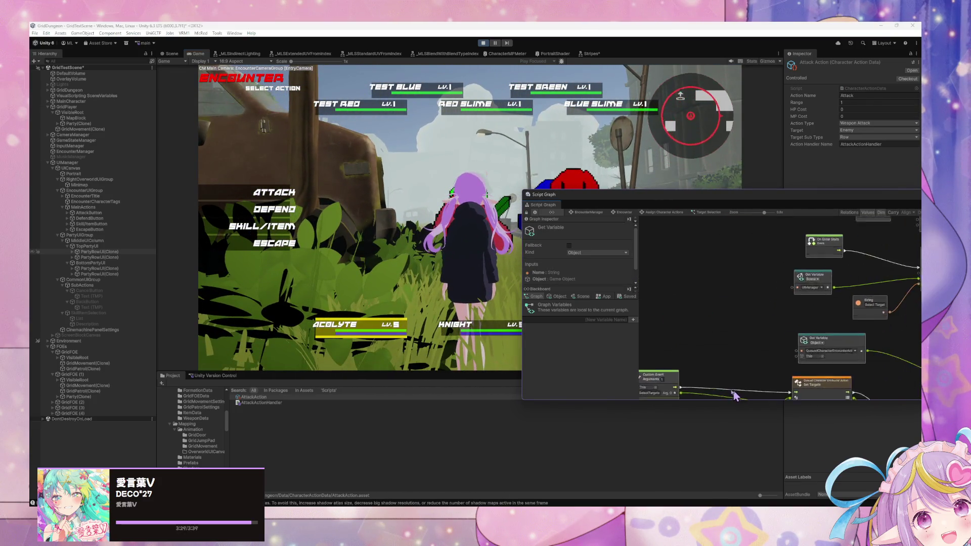
scroll(729, 248, "down", 5)
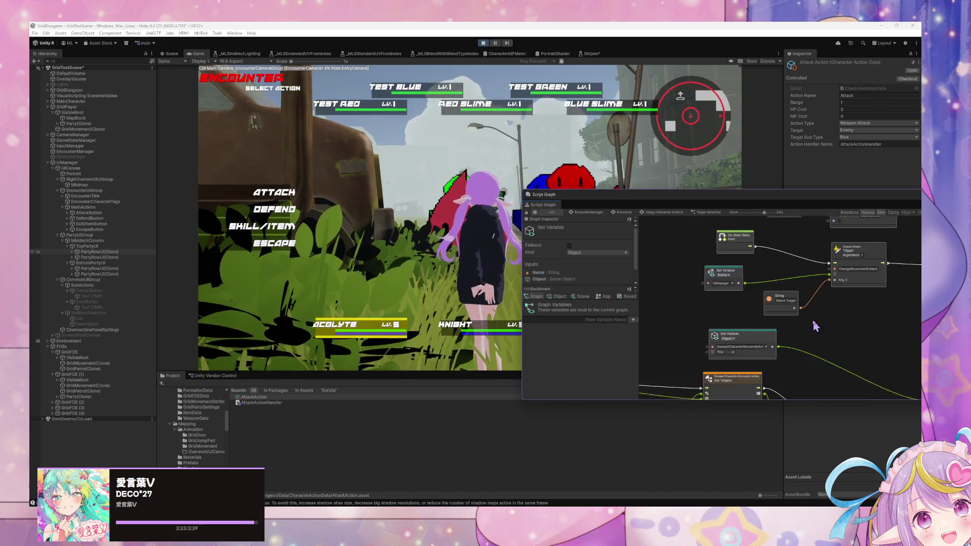
scroll(812, 321, "down", 3)
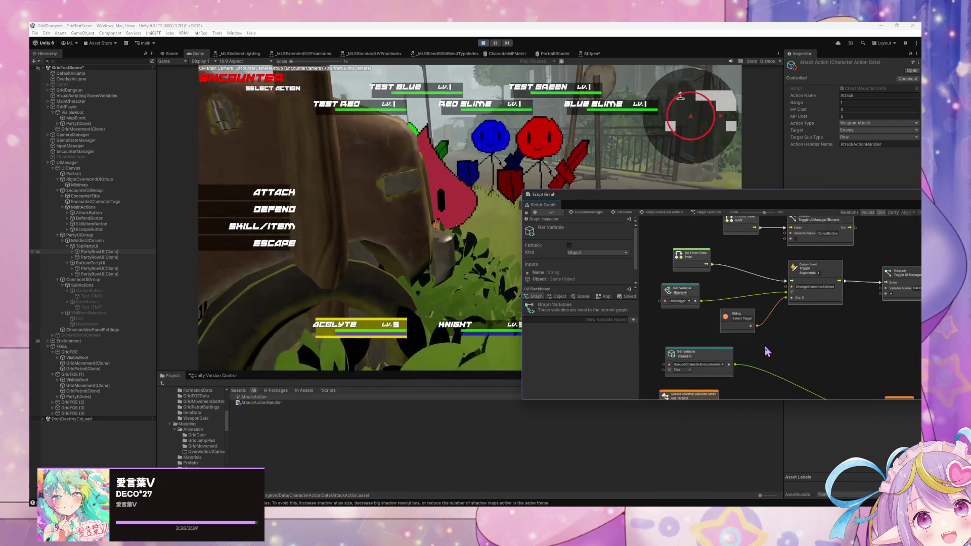
scroll(754, 338, "down", 2)
scroll(764, 267, "down", 5)
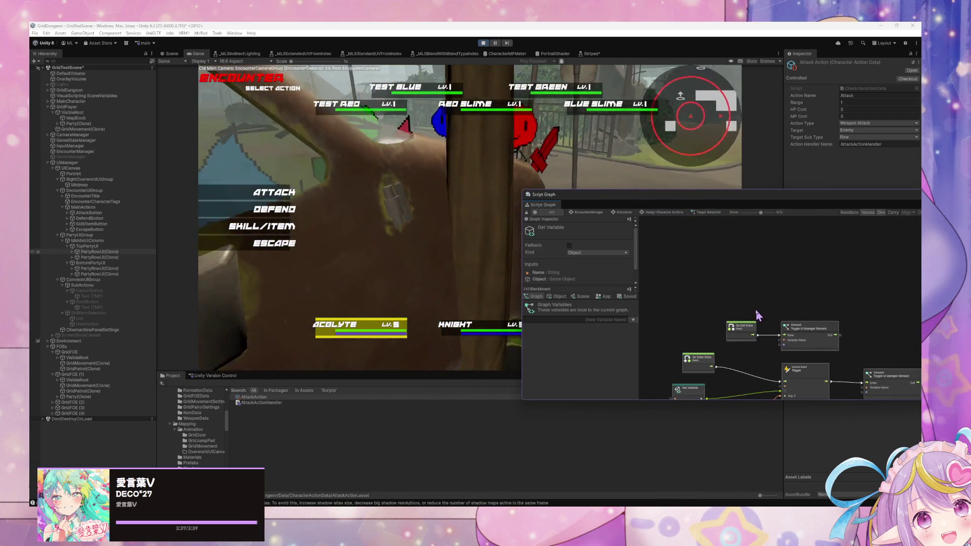
scroll(874, 324, "up", 5)
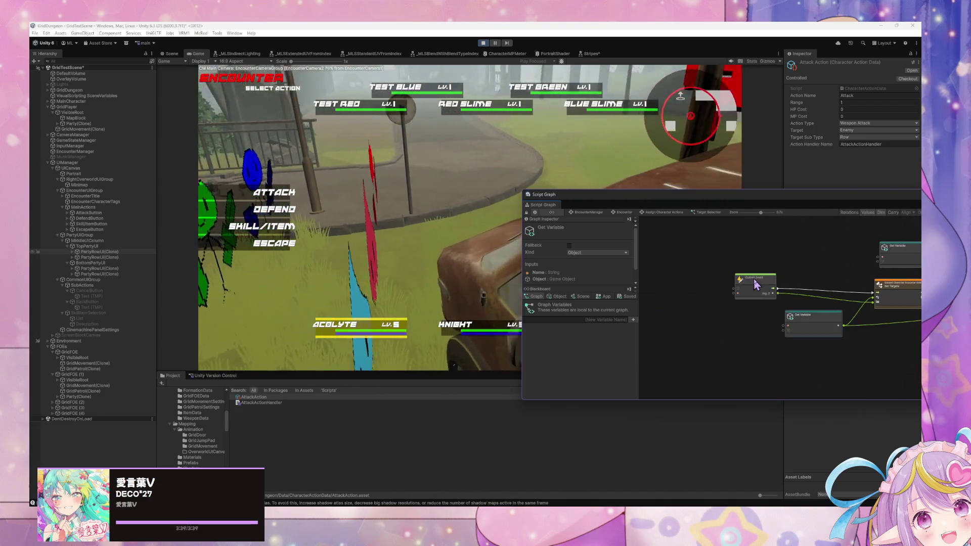
left_click_drag(842, 333, 895, 316)
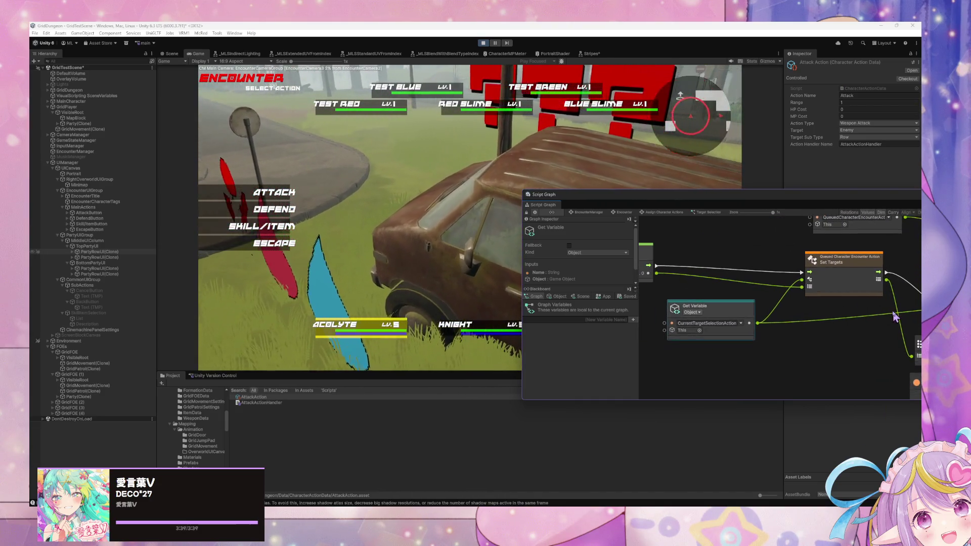
mouse_move(757, 320)
left_mouse_down()
mouse_move(837, 270)
mouse_move(888, 361)
mouse_move(920, 368)
left_mouse_up()
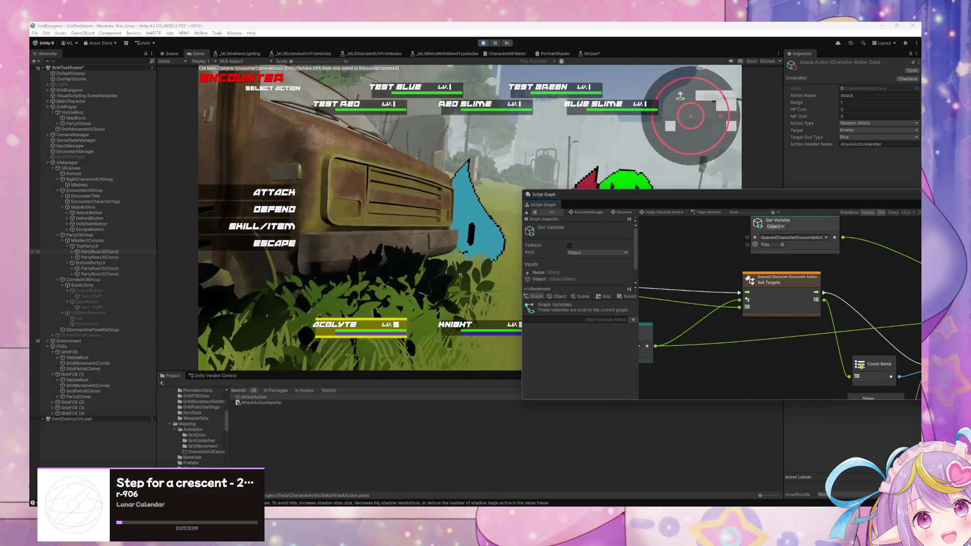
scroll(730, 363, "down", 4)
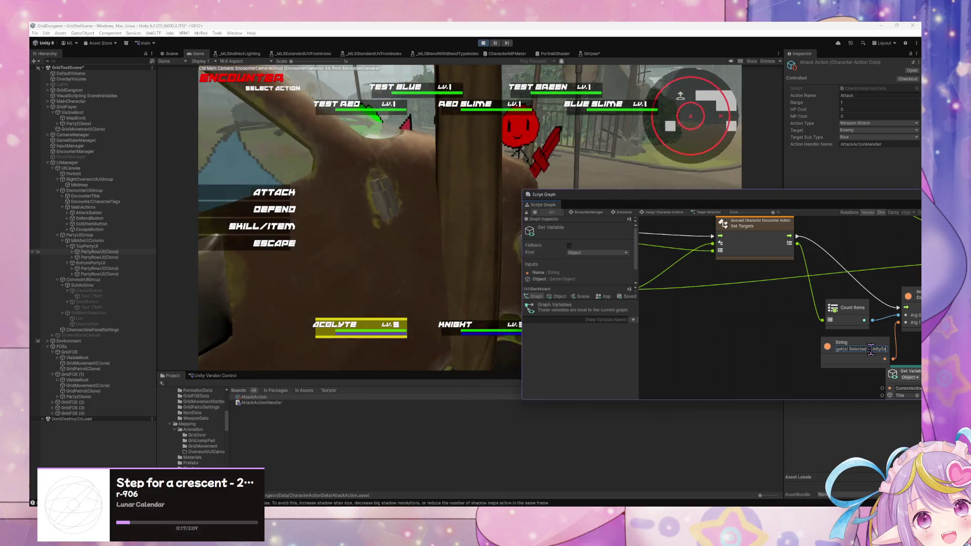
left_click(867, 349)
type("- UnityEv")
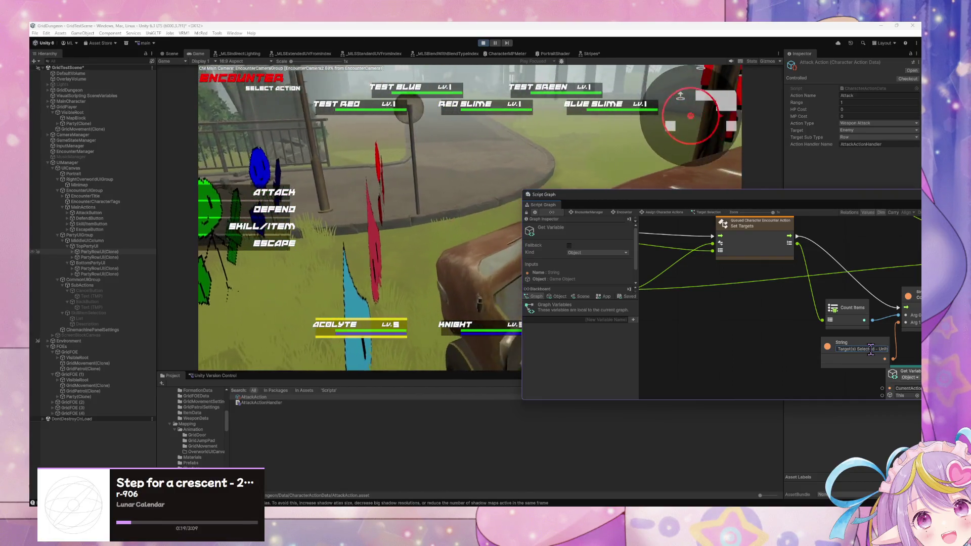
scroll(865, 348, "up", 3)
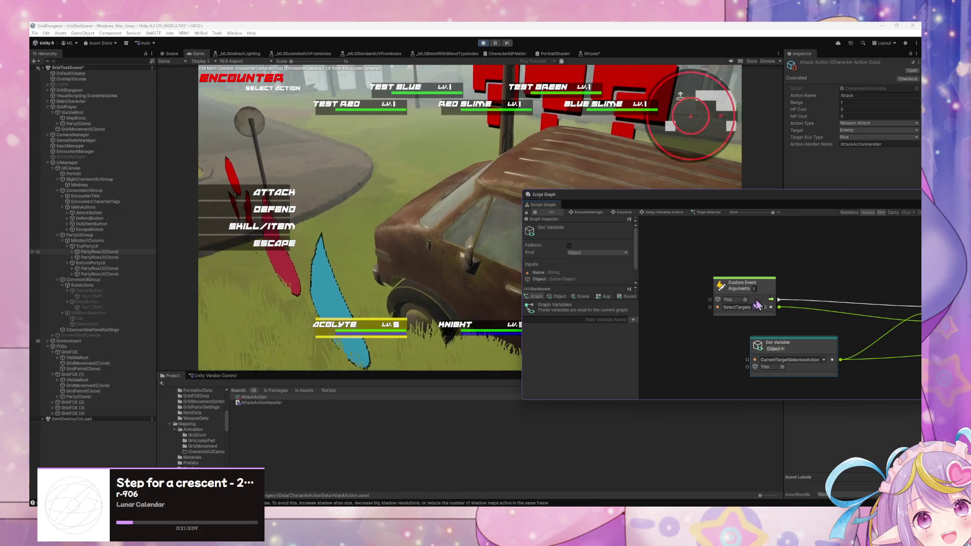
Step: Attack with the Acolyte on an enemy, then pan through the graph and inspect the Add node
left_click(275, 192)
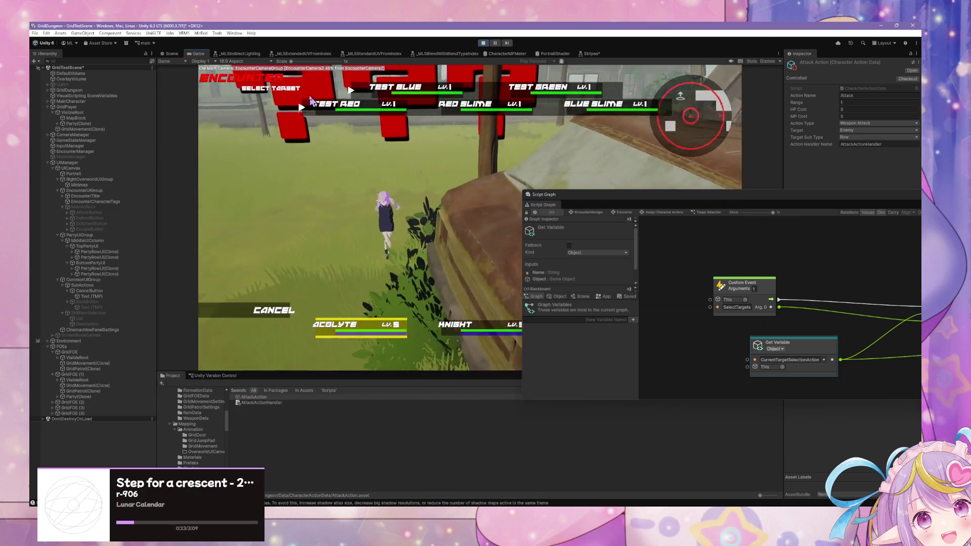
left_click(305, 104)
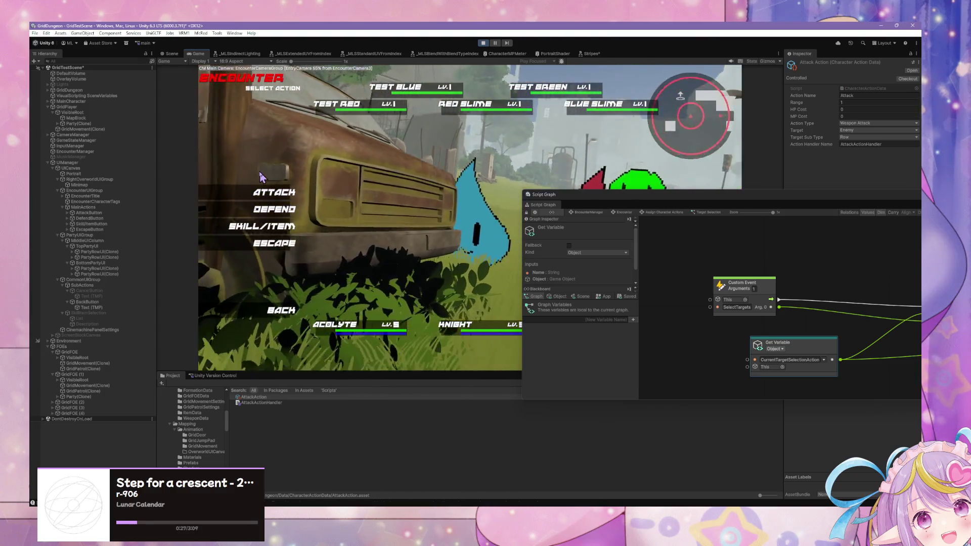
left_click_drag(858, 329, 647, 273)
left_click_drag(855, 329, 647, 273)
mouse_move(812, 328)
left_mouse_down()
mouse_move(773, 323)
mouse_move(886, 322)
left_mouse_up()
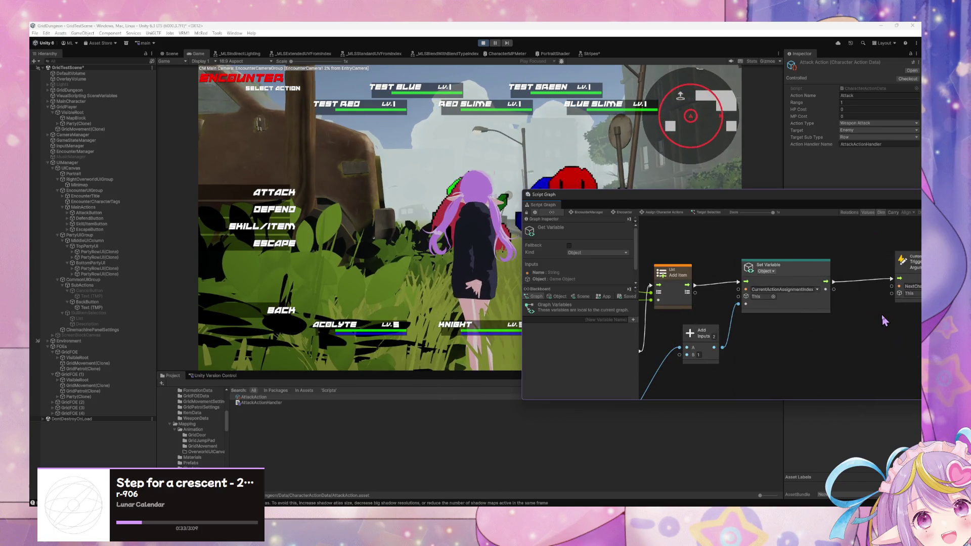
mouse_move(656, 345)
left_mouse_down()
mouse_move(886, 309)
mouse_move(769, 268)
mouse_move(650, 258)
left_mouse_up()
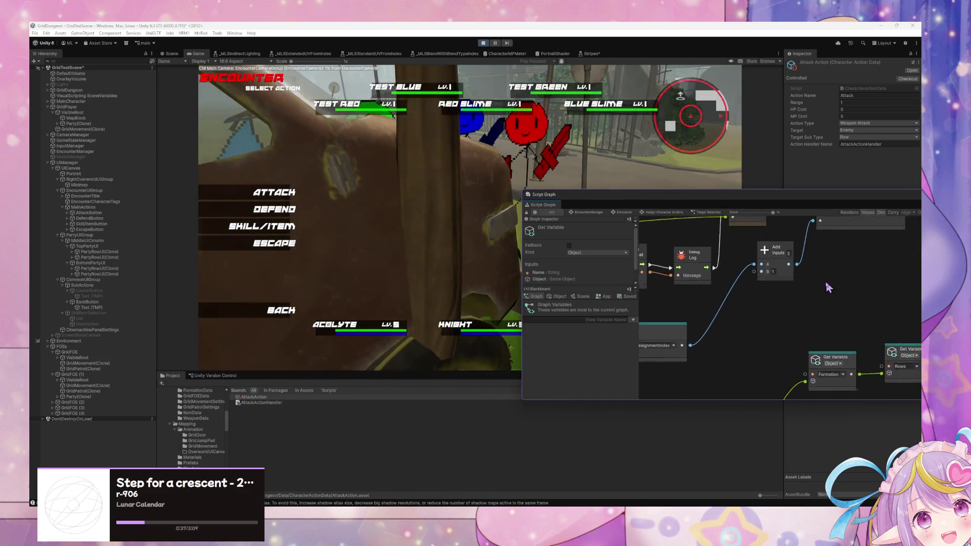
left_click_drag(879, 281, 833, 332)
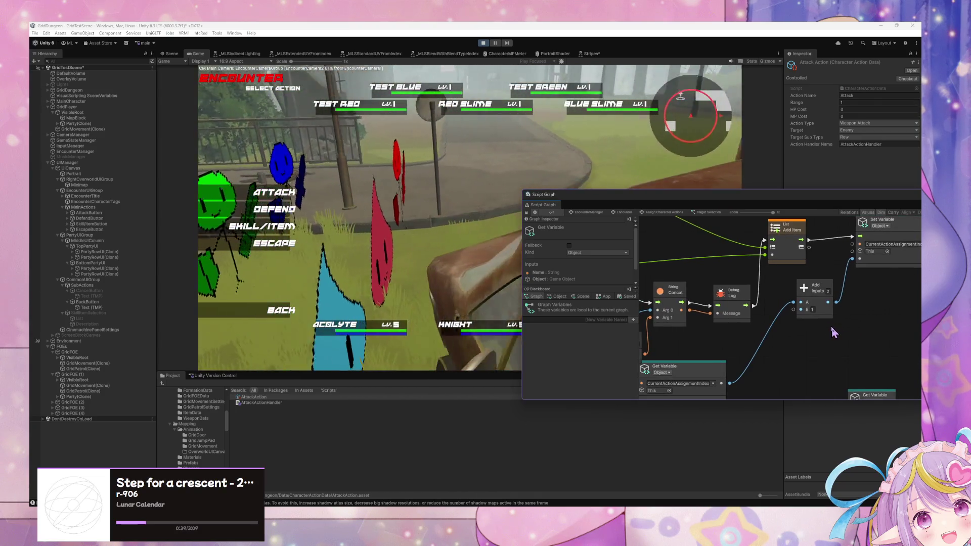
left_click(815, 289)
mouse_move(736, 301)
left_mouse_down()
mouse_move(864, 311)
mouse_move(747, 331)
left_mouse_up()
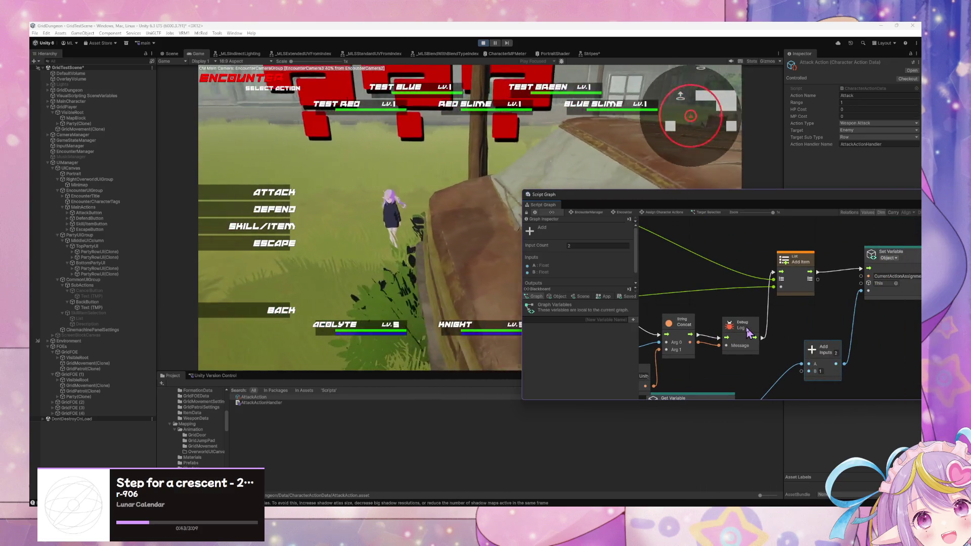
left_click_drag(911, 349, 781, 347)
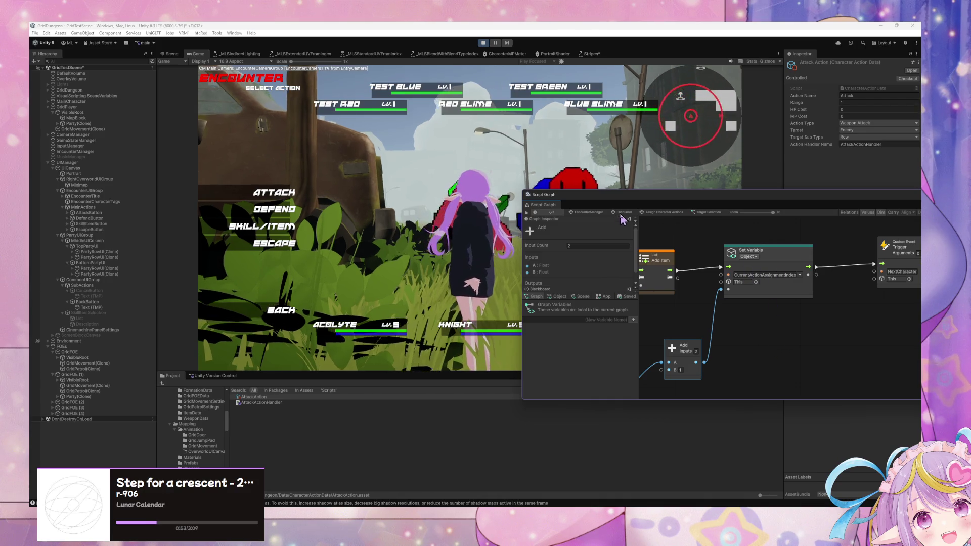
Step: Switch the Blackboard to Object variables and stretch the Script Graph window taller at both edges
left_click(565, 297)
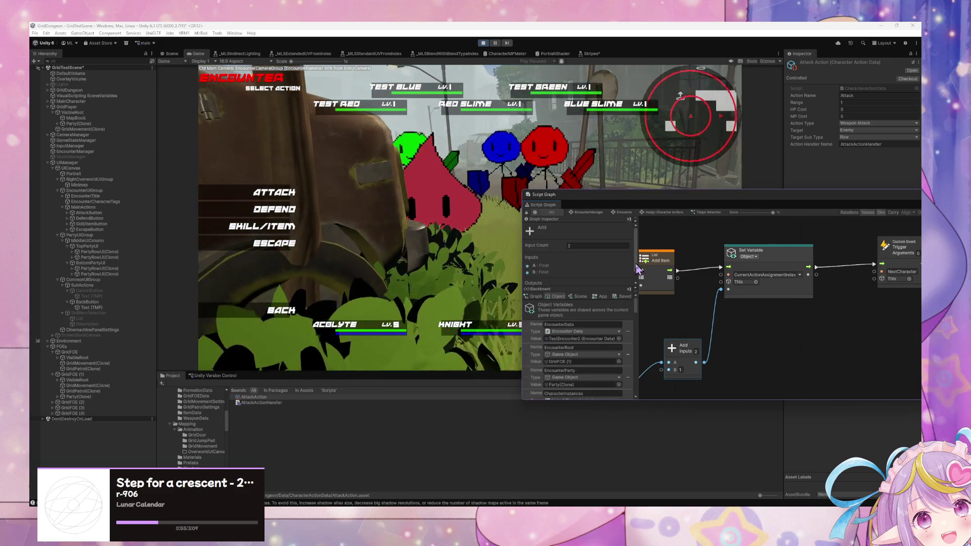
mouse_move(635, 306)
left_mouse_down()
mouse_move(642, 398)
mouse_move(621, 362)
left_mouse_up()
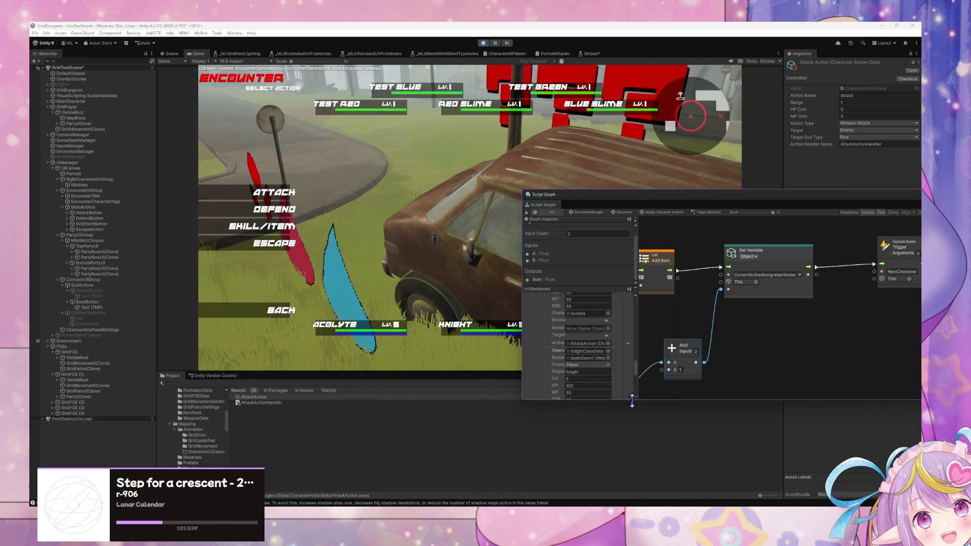
left_click_drag(625, 400, 623, 500)
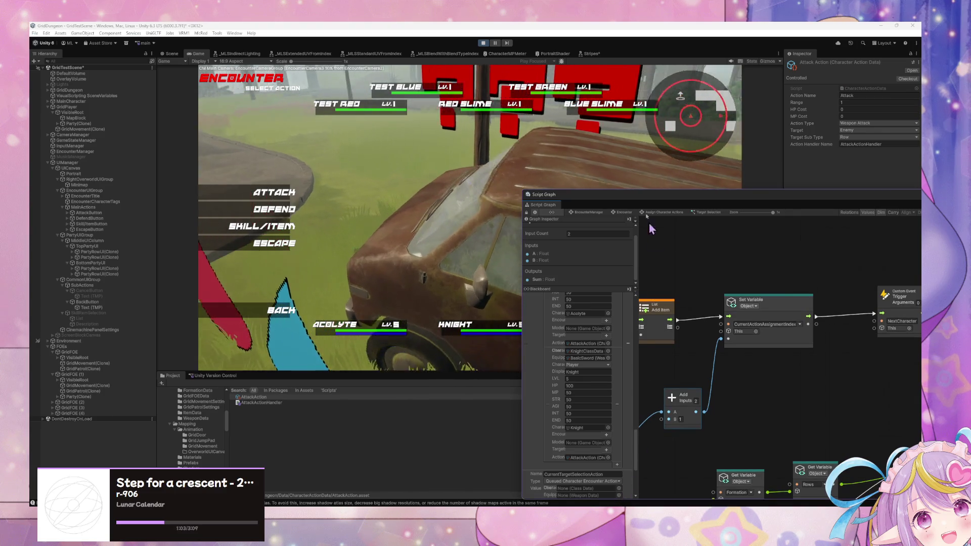
left_click_drag(651, 191, 651, 113)
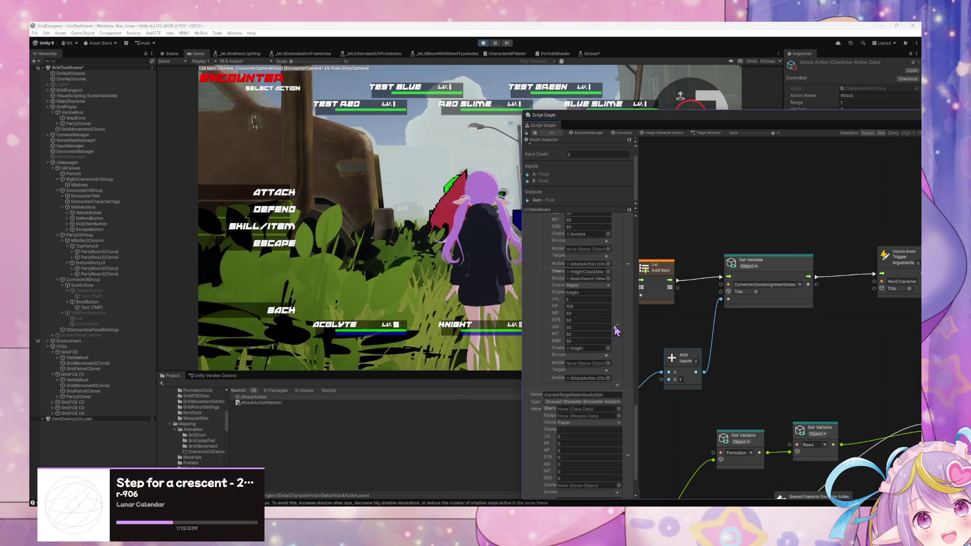
Step: Scroll through the queued Acolyte and Knight action variables, then stop the game with Ctrl+P
scroll(613, 320, "down", 3)
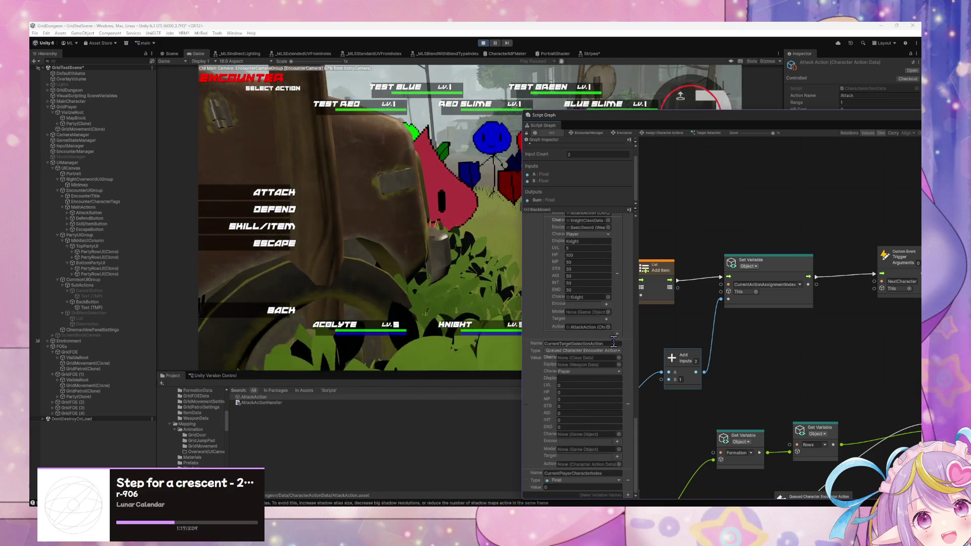
scroll(611, 340, "up", 5)
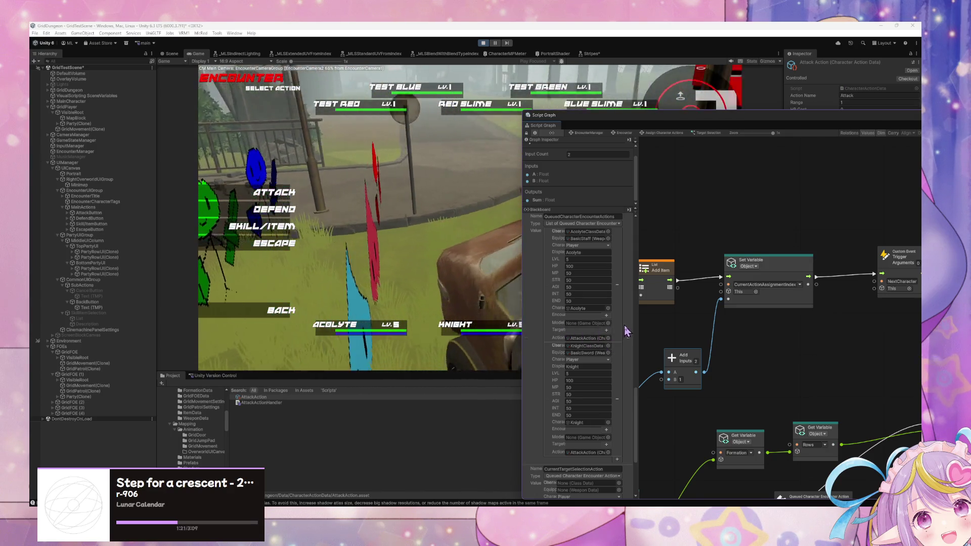
left_click_drag(675, 320, 707, 329)
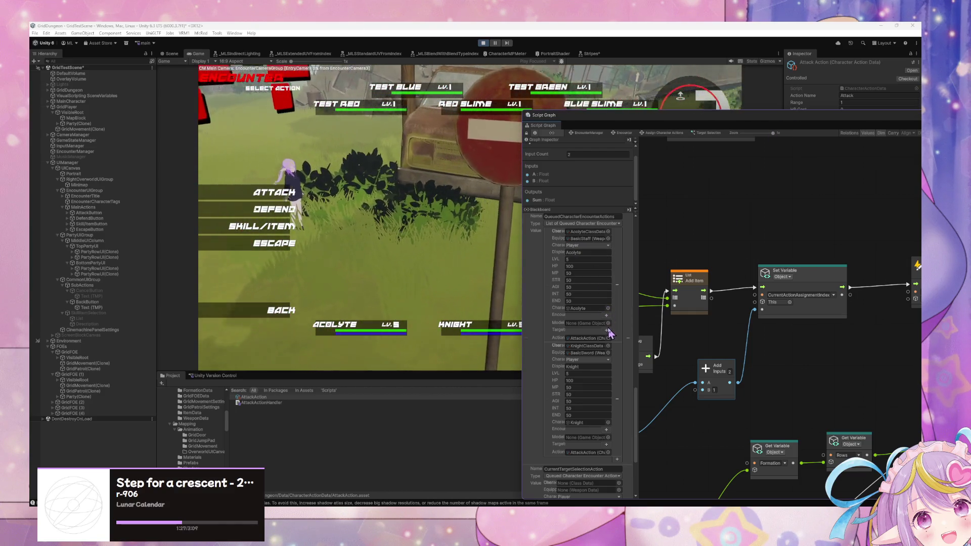
scroll(611, 303, "up", 3)
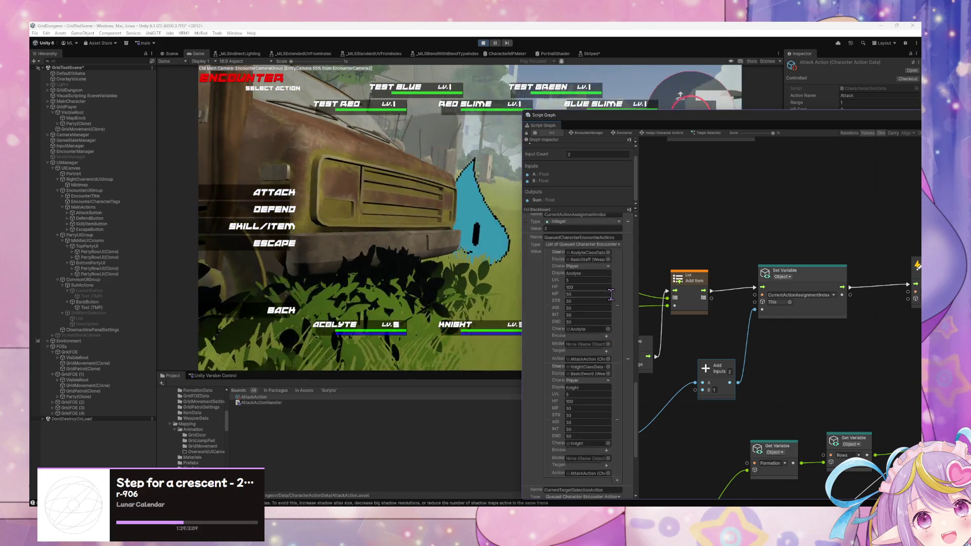
scroll(611, 295, "down", 5)
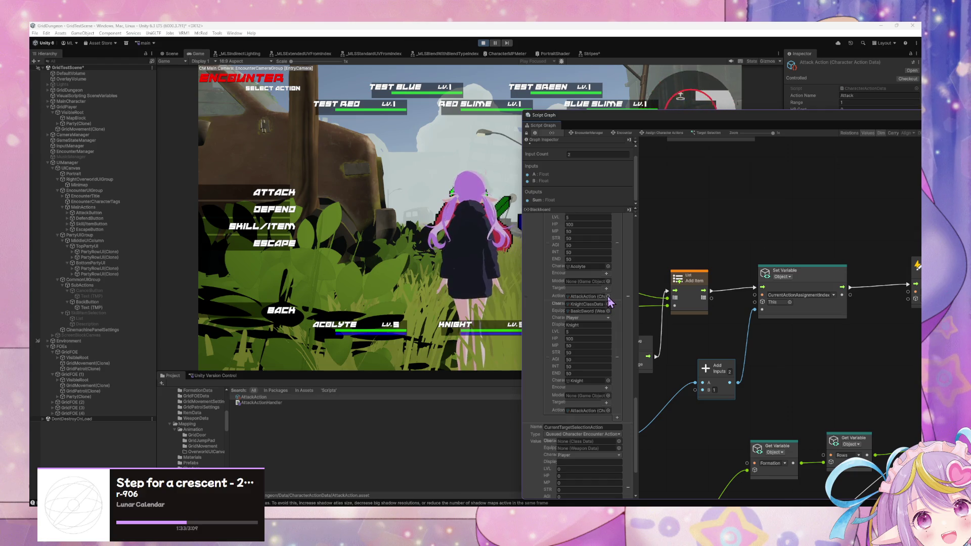
scroll(584, 268, "up", 3)
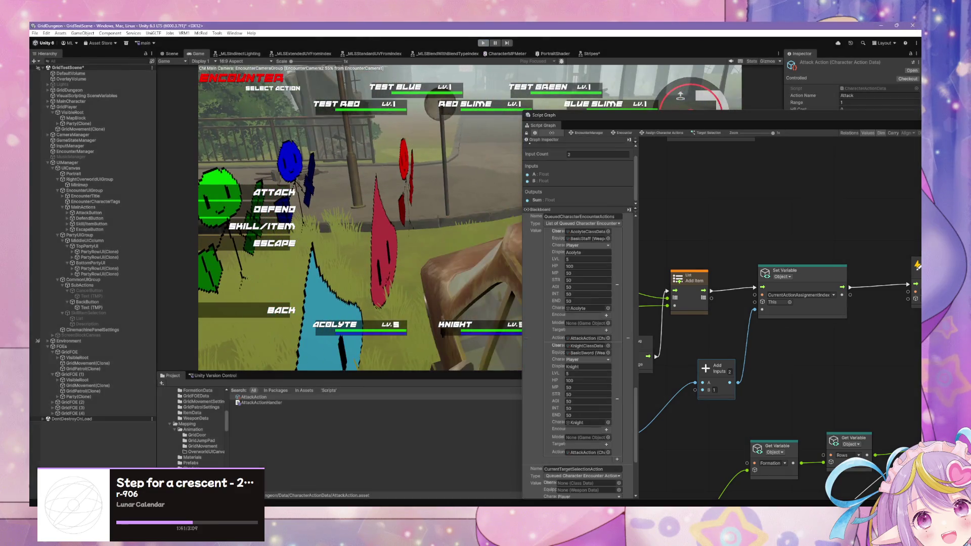
key("ctrl+p")
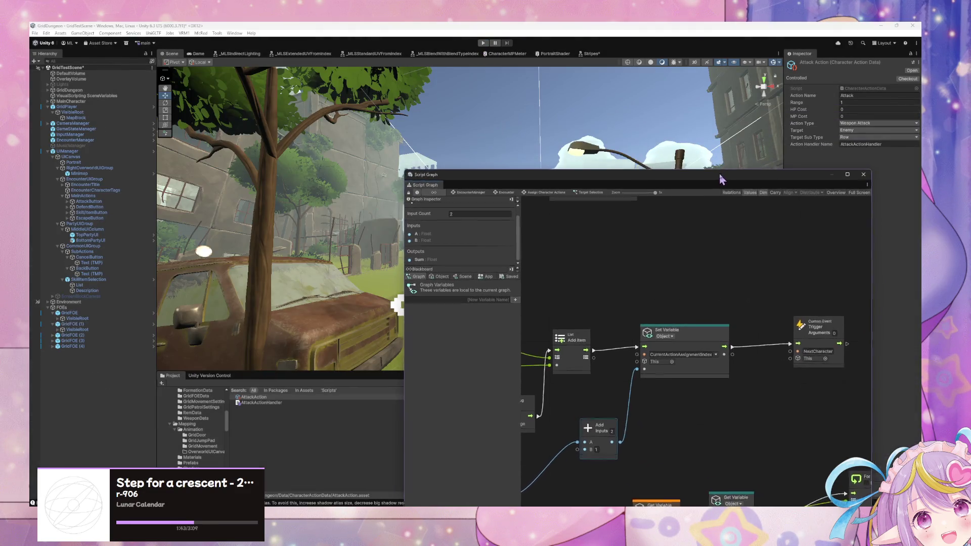
Step: Keep Weapon Attack and Enemy, switch AttackAction's Target Sub Type from Row to Single, then Play
left_click(866, 124)
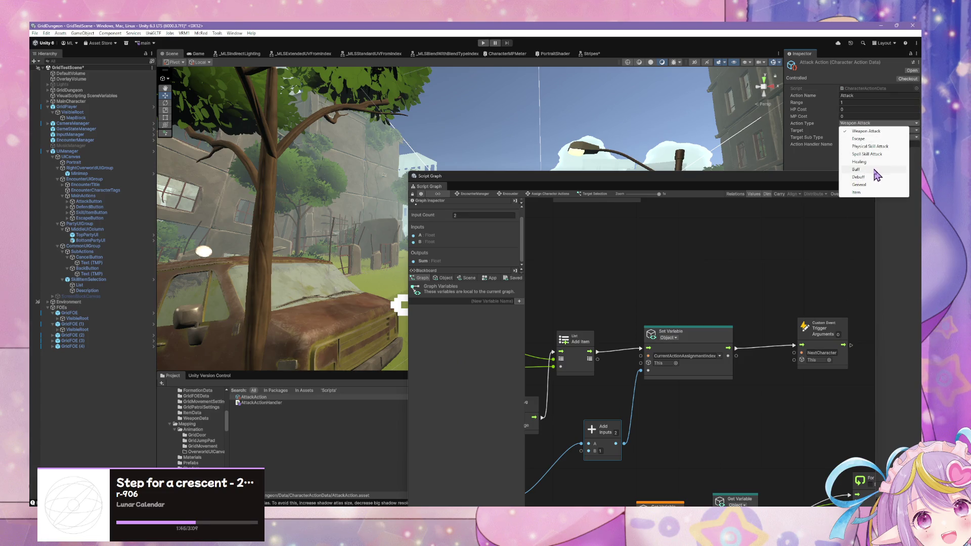
left_click(866, 131)
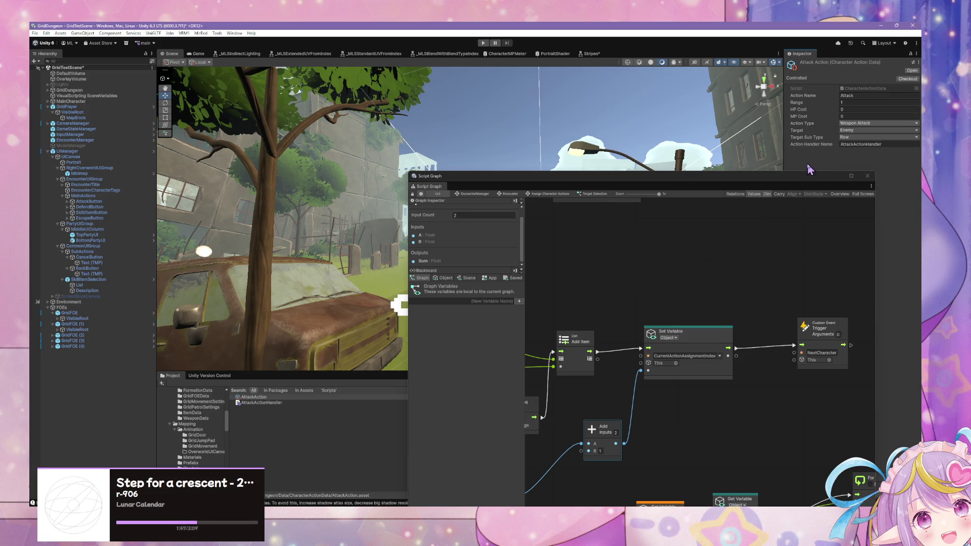
left_click(867, 133)
left_click(809, 161)
left_click(860, 137)
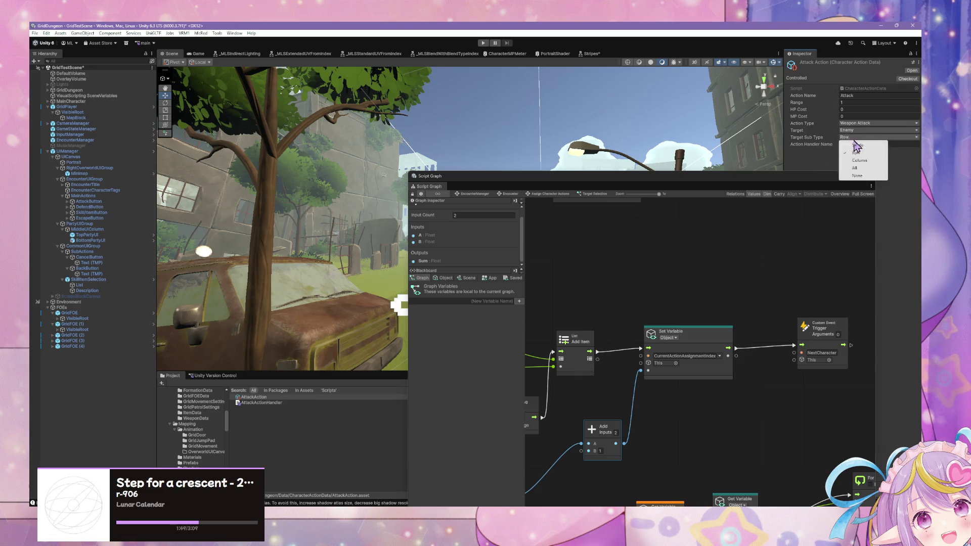
left_click(858, 145)
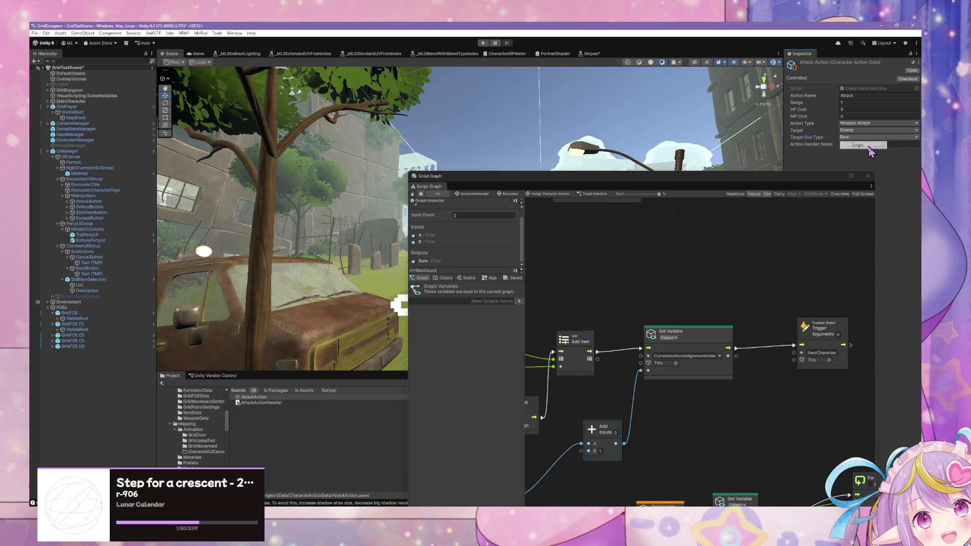
left_click(483, 44)
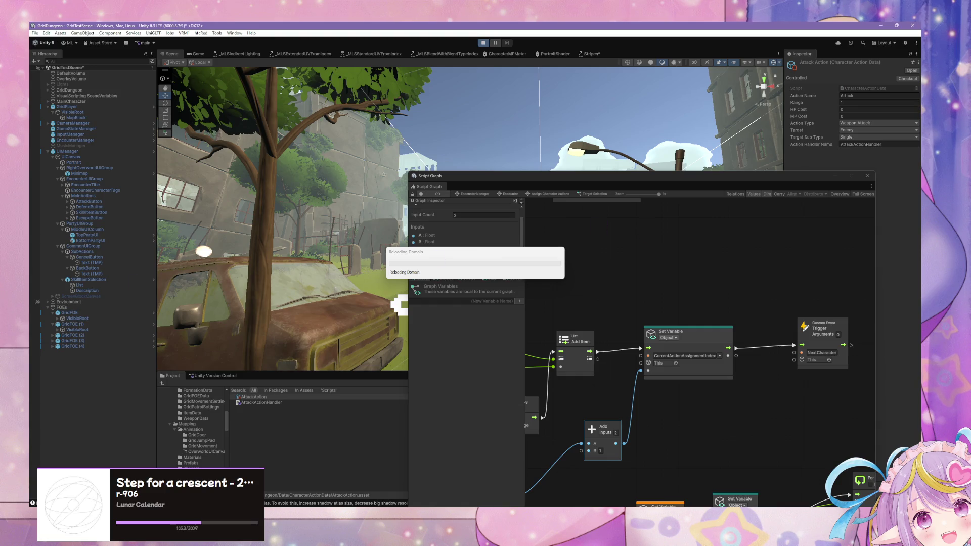
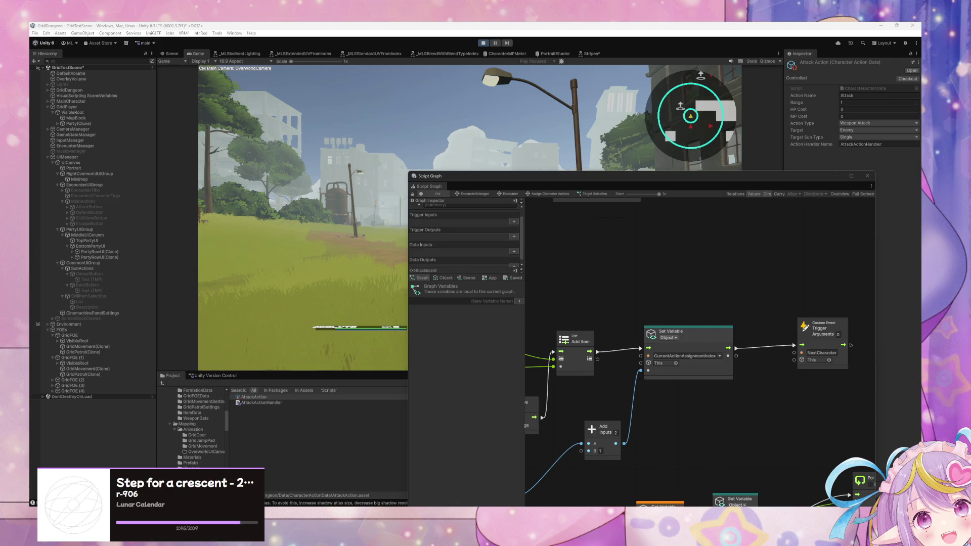
Step: Play an encounter round, queuing Attack and skill actions for each party member against Test Red
left_click_drag(512, 177, 615, 135)
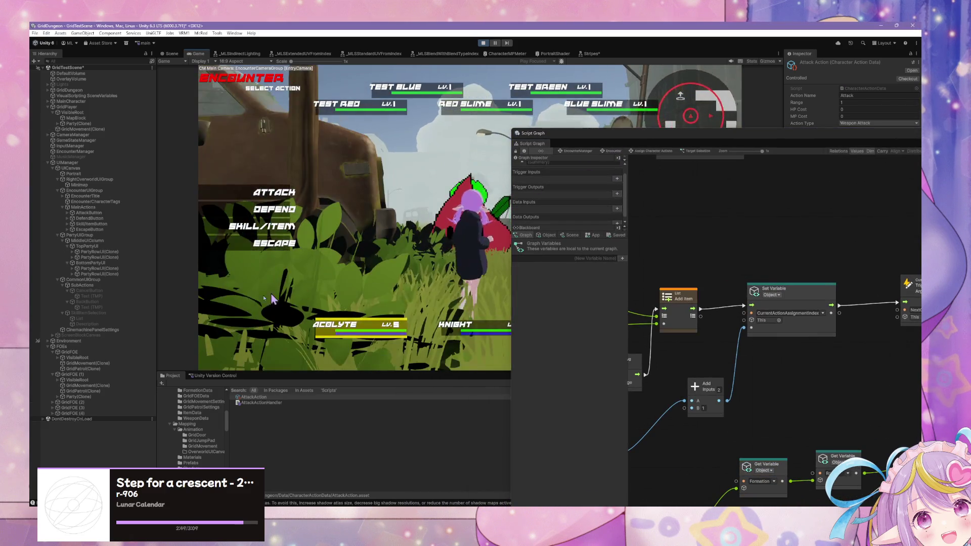
left_click(275, 234)
left_click(274, 310)
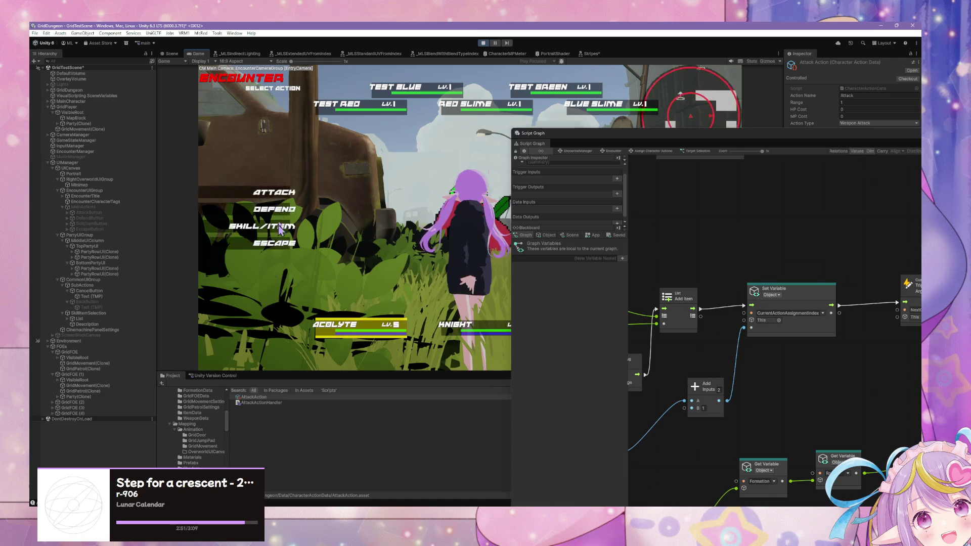
left_click(274, 193)
key("1")
left_click(268, 226)
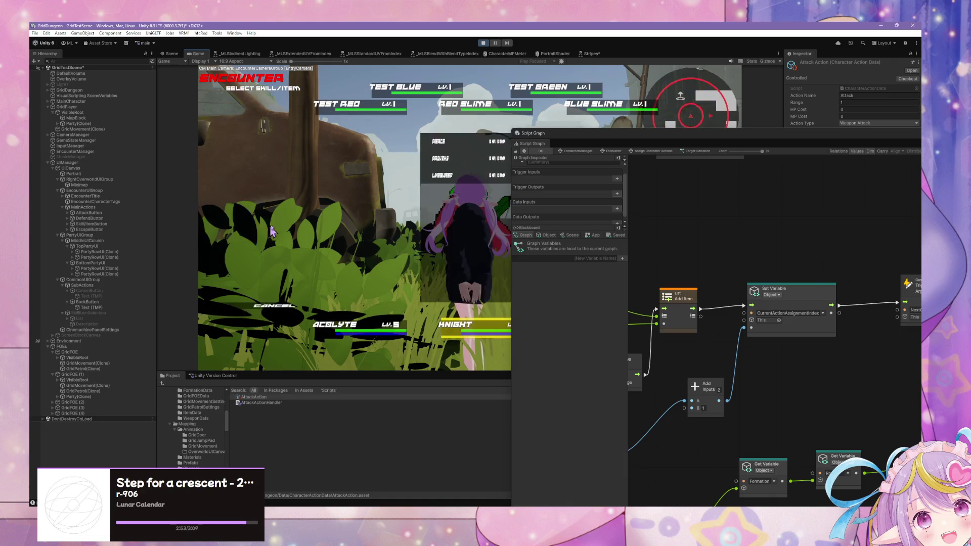
left_click(372, 167)
key("1")
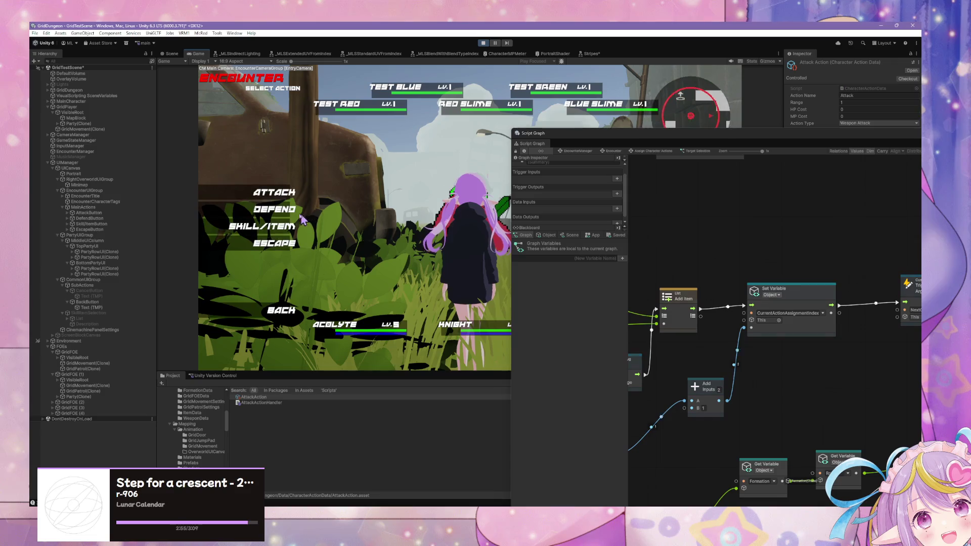
key("3")
key("1")
left_click(310, 110)
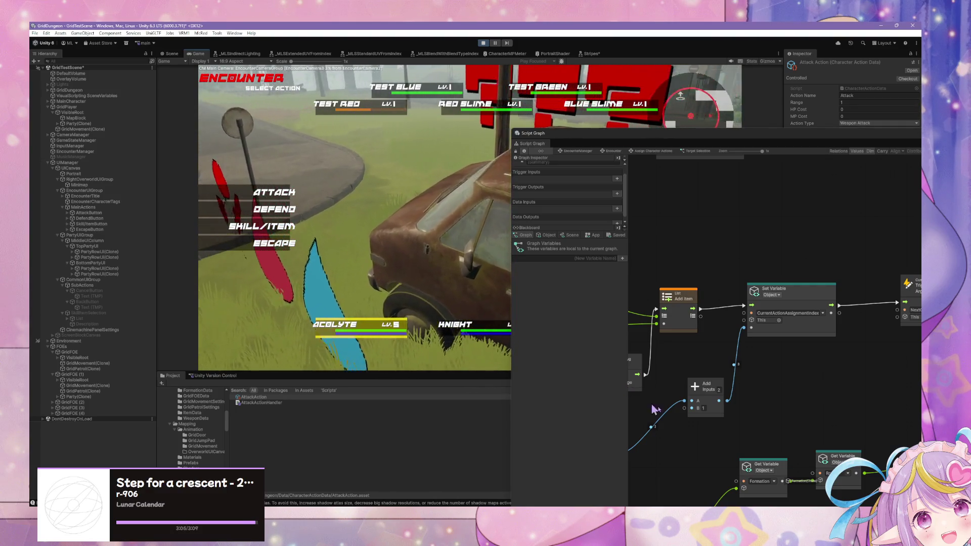
Step: Inspect the Get Variable node and the Set Targets node's settings in the script graph
mouse_move(645, 441)
left_mouse_down()
mouse_move(654, 381)
mouse_move(730, 376)
left_mouse_up()
left_click(730, 376)
mouse_move(763, 347)
left_mouse_down()
mouse_move(814, 304)
mouse_move(725, 320)
mouse_move(758, 374)
left_mouse_up()
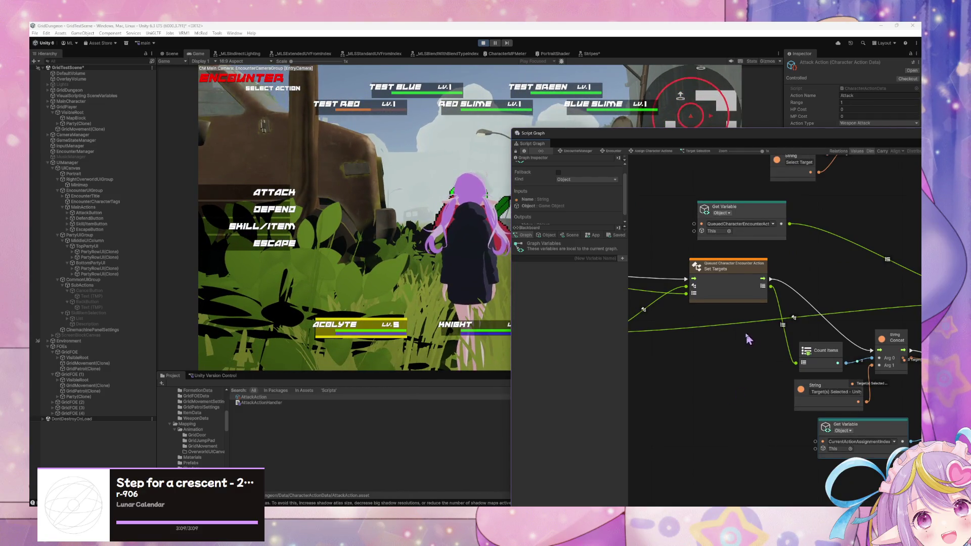
left_click_drag(748, 336, 708, 326)
left_click(701, 267)
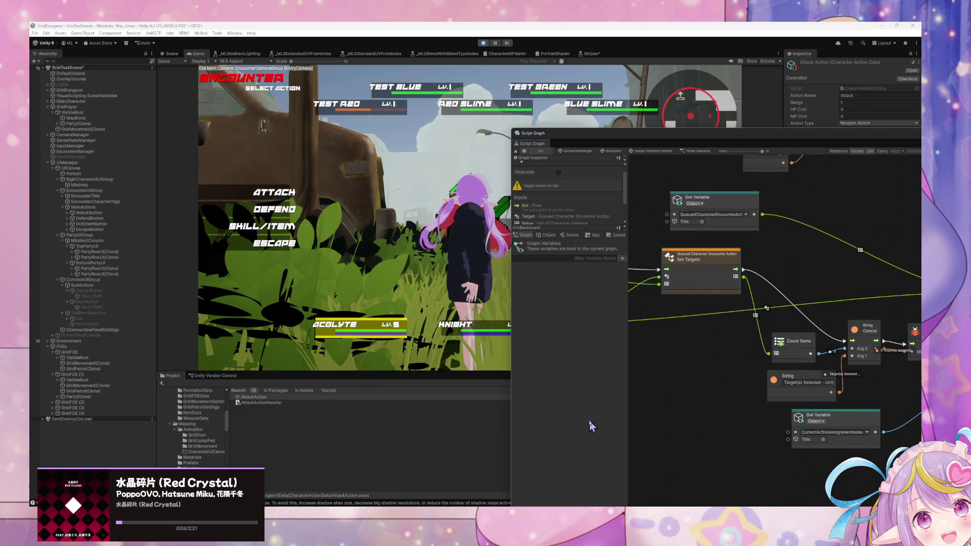
key("alt+Tab")
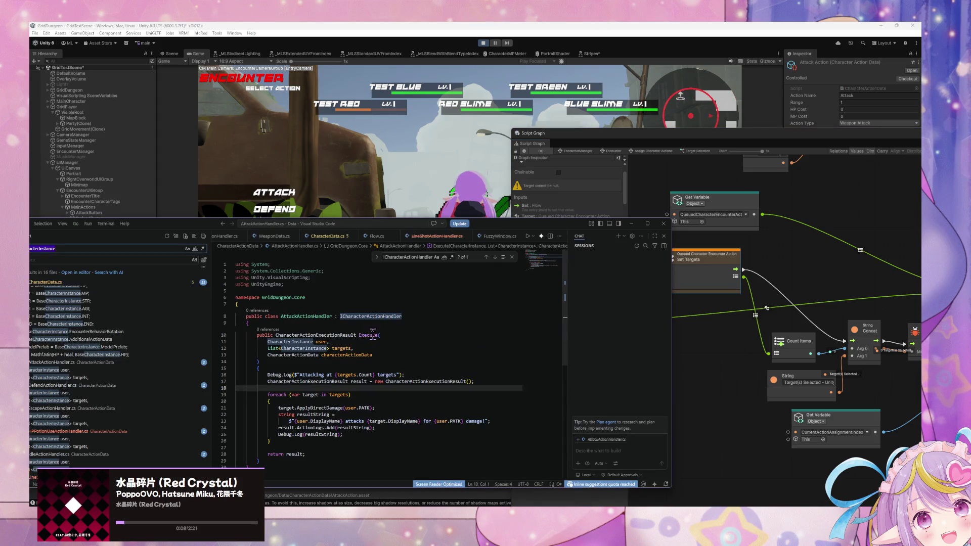
Step: Open CharacterActionData.cs, review its Targets field, then go back to Unity
scroll(378, 338, "up", 5)
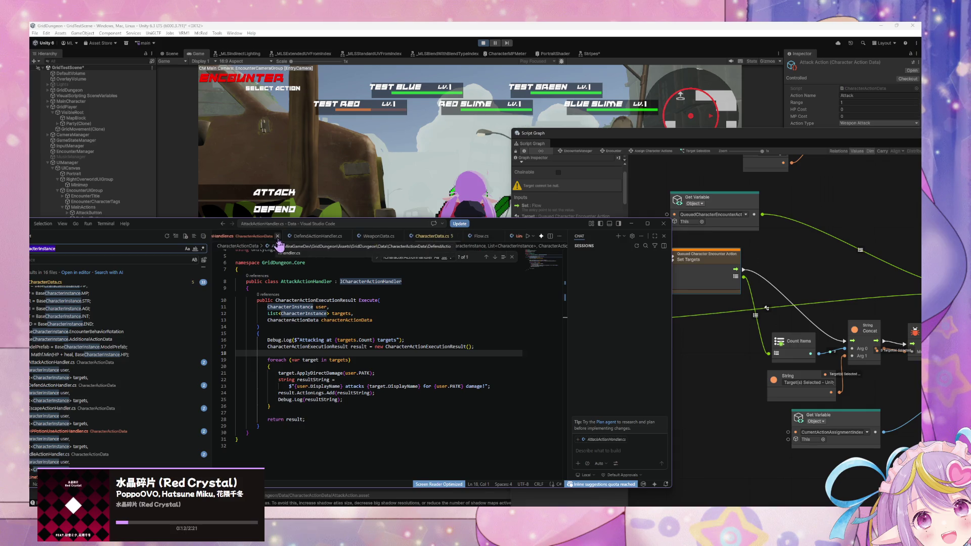
scroll(292, 237, "down", 5)
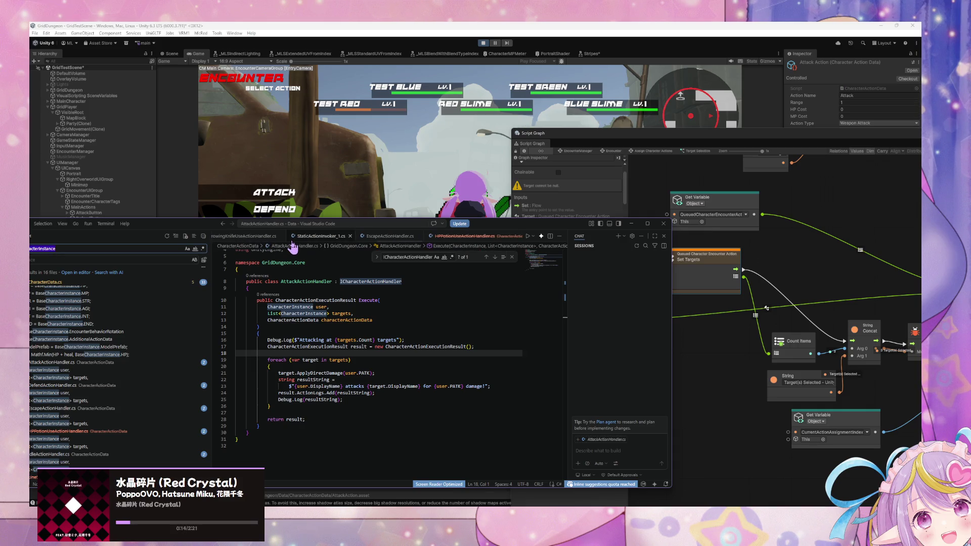
scroll(292, 238, "down", 5)
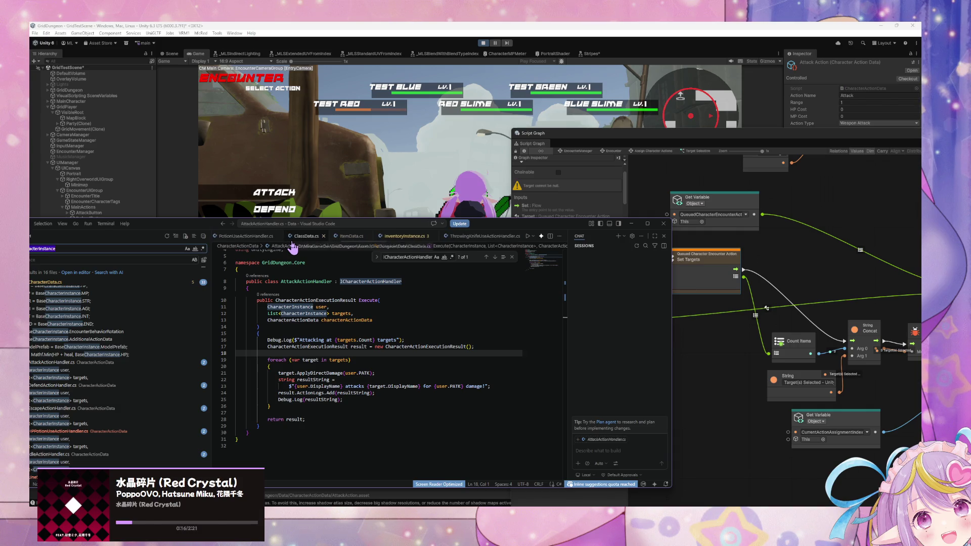
scroll(292, 242, "down", 10)
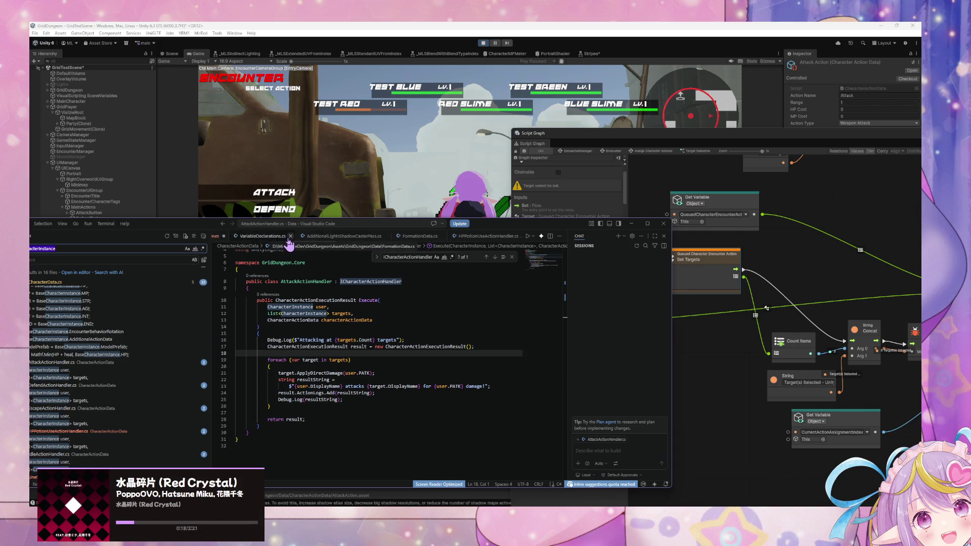
scroll(289, 242, "down", 10)
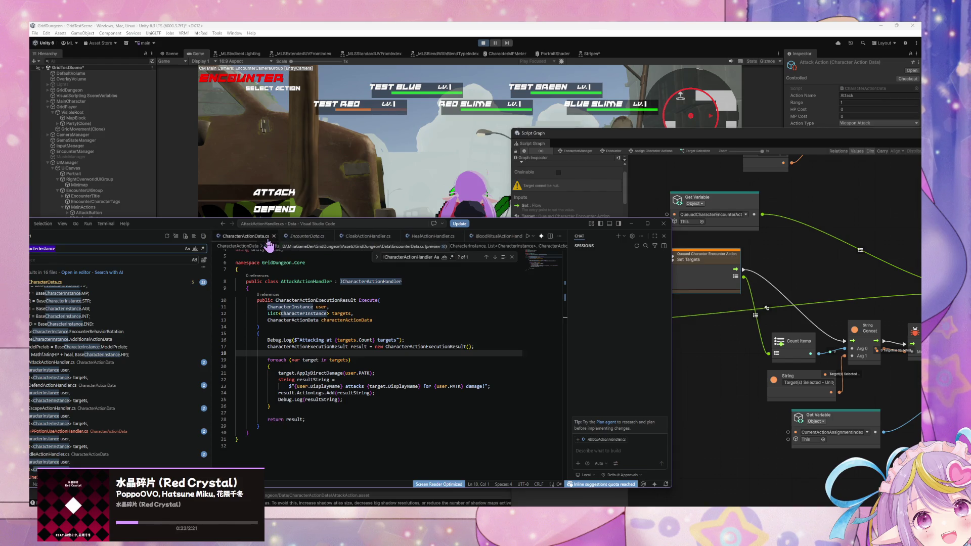
left_click(268, 236)
scroll(354, 364, "down", 1)
scroll(365, 379, "up", 9)
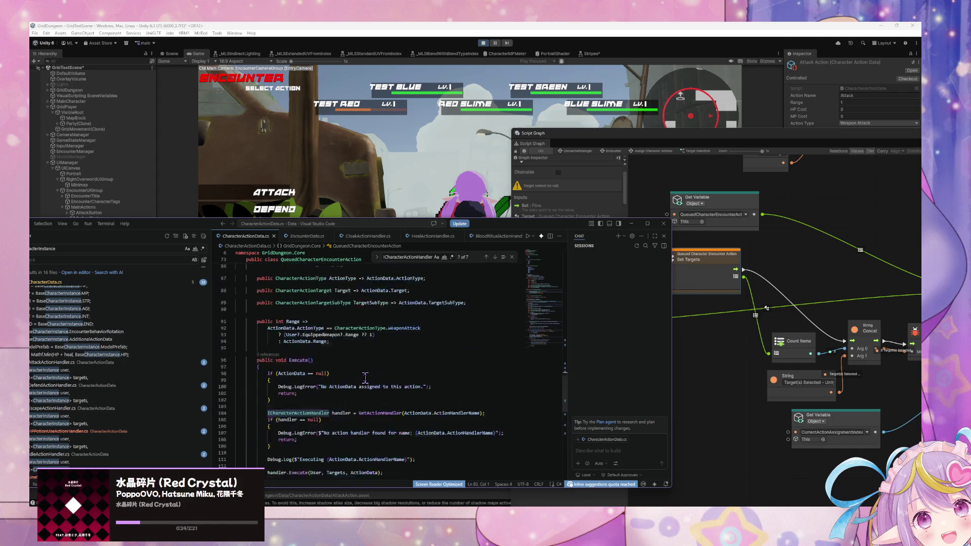
scroll(365, 379, "up", 1)
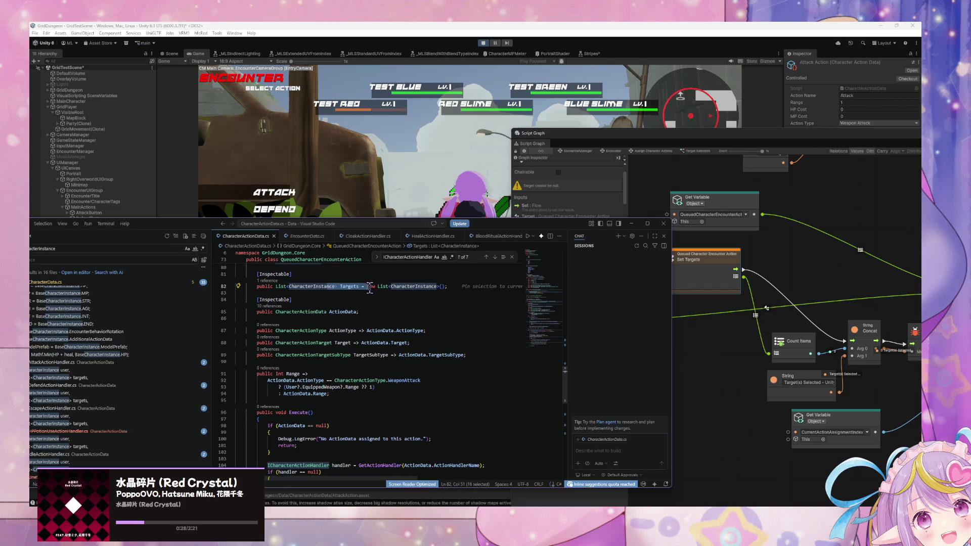
left_click(717, 347)
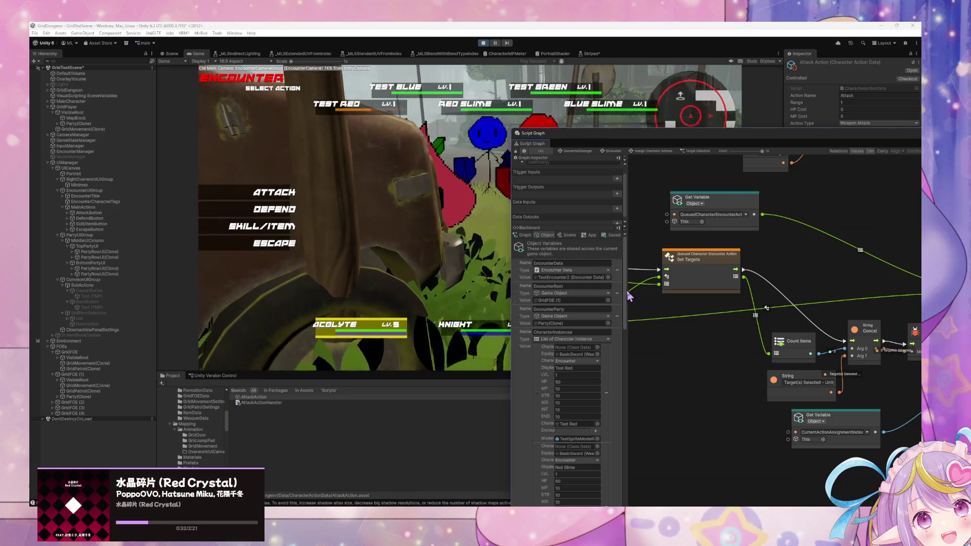
Step: Confirm the Acolyte's action, then queue the Knight's Linesweep skill targeting Test Red
scroll(571, 298, "down", 3)
scroll(567, 378, "down", 10)
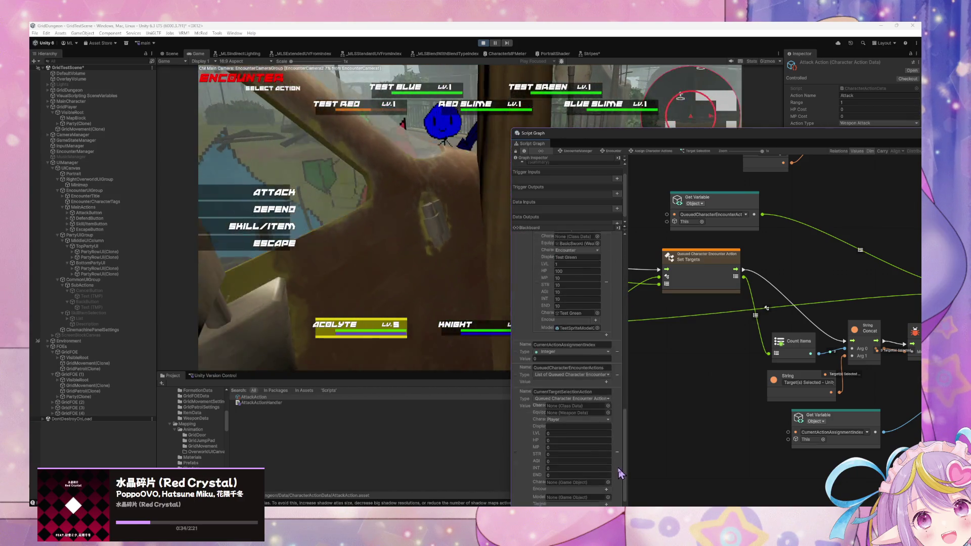
key("Return")
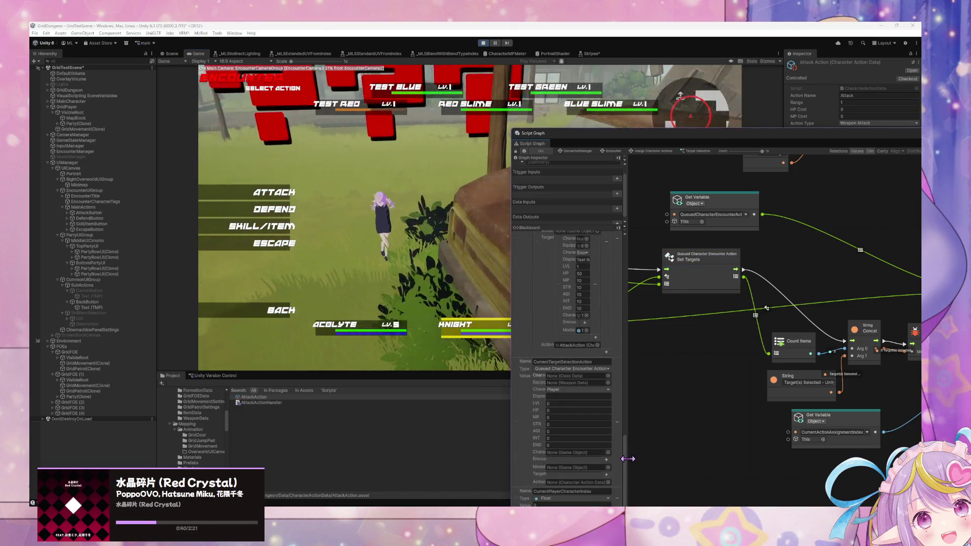
left_click(263, 230)
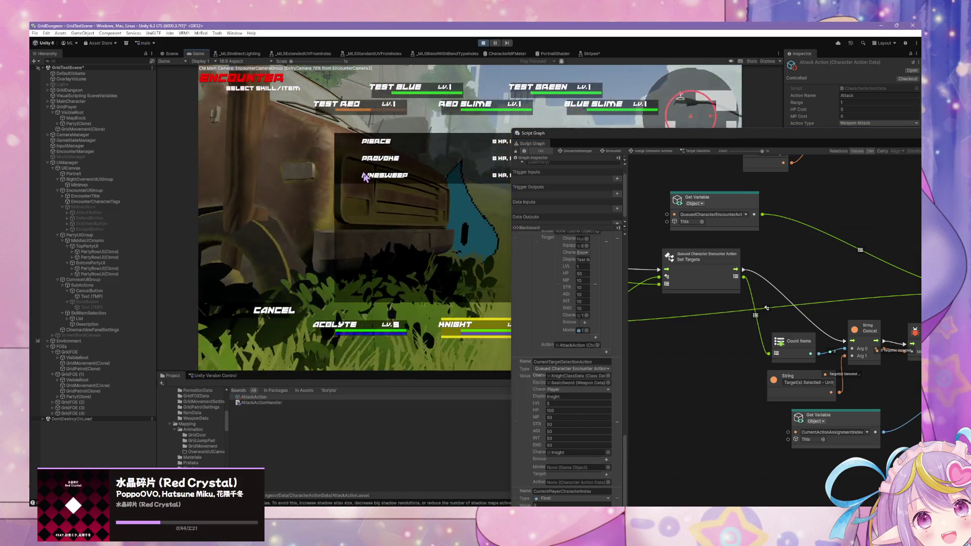
left_click(380, 178)
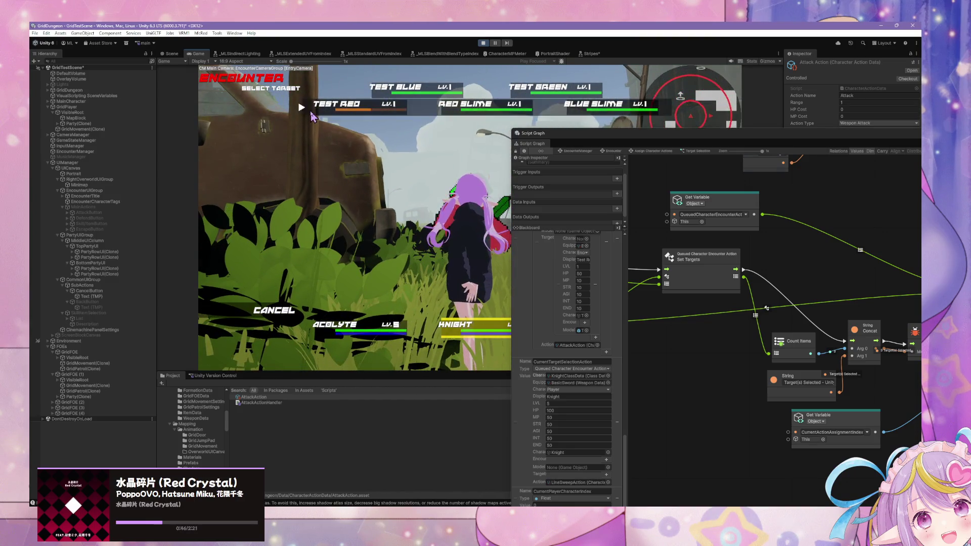
left_click(311, 110)
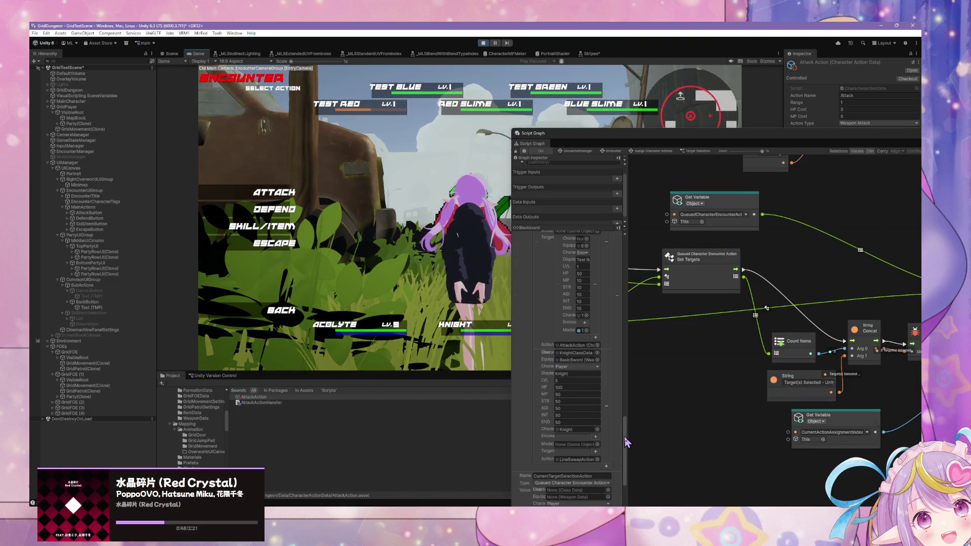
mouse_move(626, 441)
left_mouse_down()
mouse_move(631, 380)
mouse_move(635, 452)
mouse_move(636, 400)
mouse_move(636, 444)
left_mouse_up()
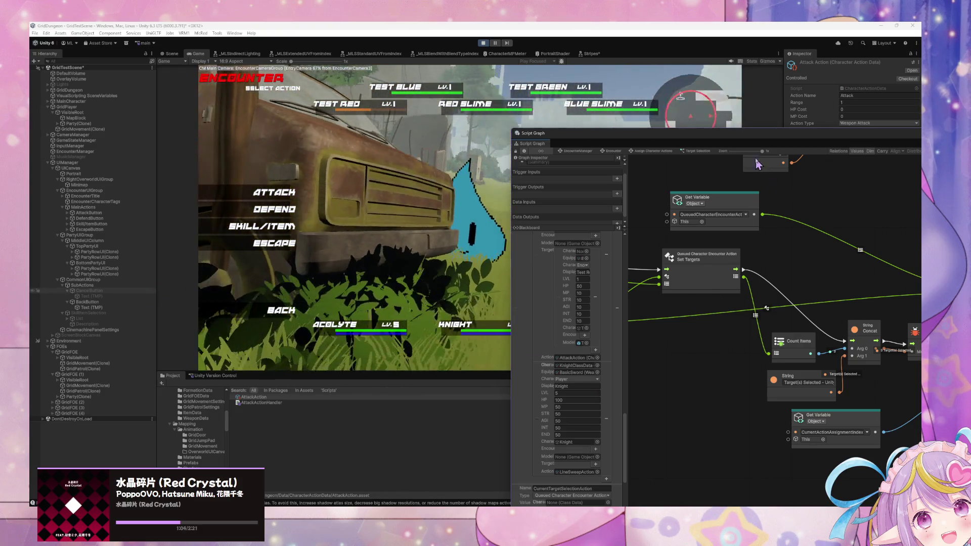
left_click_drag(729, 142, 556, 120)
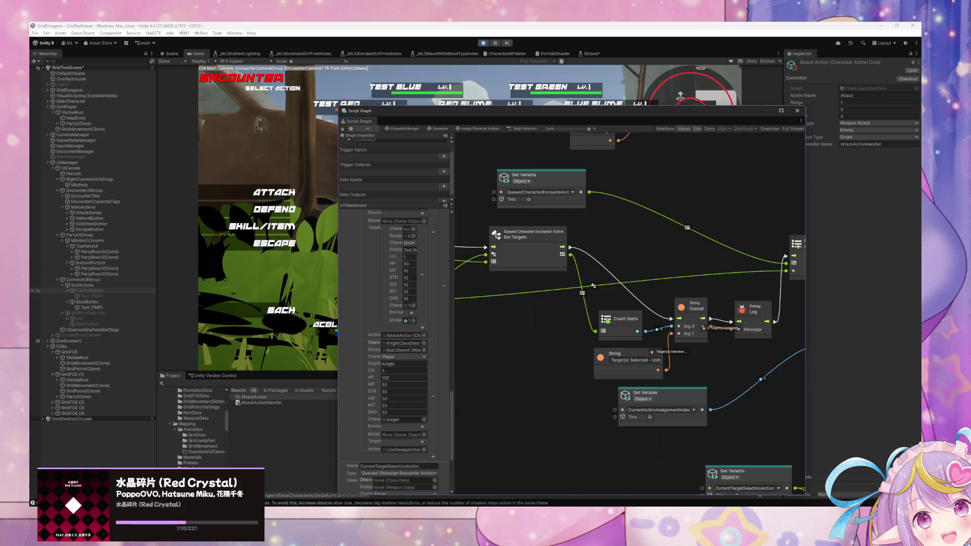
Step: Pan across the Custom Event, List Add Item, Set Variable and loop nodes, then go up to Assign Character Actions
left_click_drag(669, 374, 590, 378)
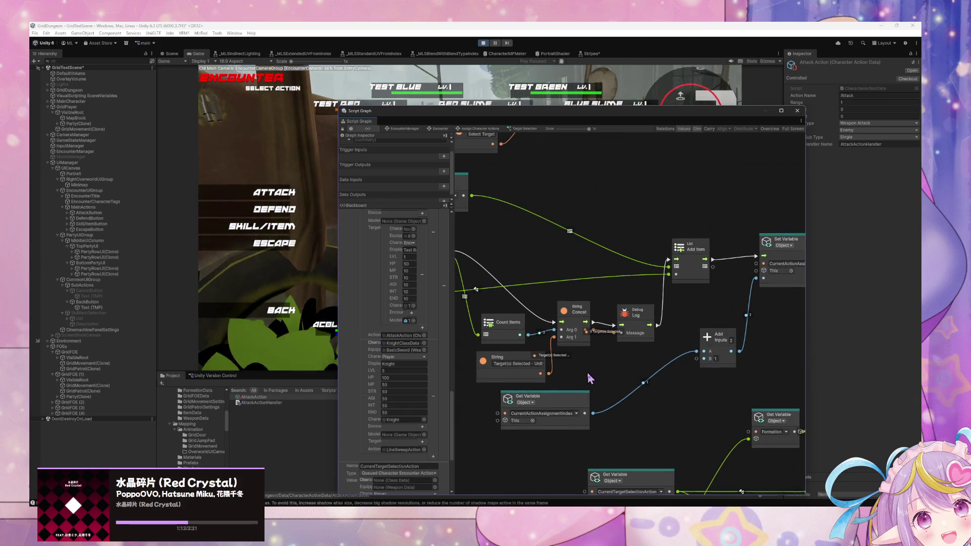
mouse_move(665, 360)
left_mouse_down()
mouse_move(570, 387)
mouse_move(685, 402)
mouse_move(634, 393)
mouse_move(781, 393)
left_mouse_up()
mouse_move(506, 352)
left_mouse_down()
mouse_move(612, 354)
mouse_move(443, 334)
left_mouse_up()
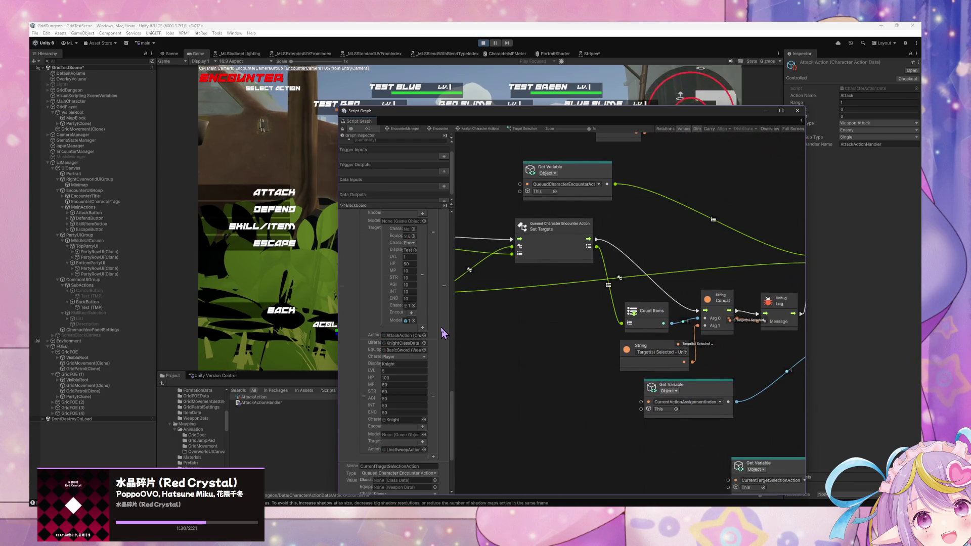
left_click_drag(738, 342, 733, 341)
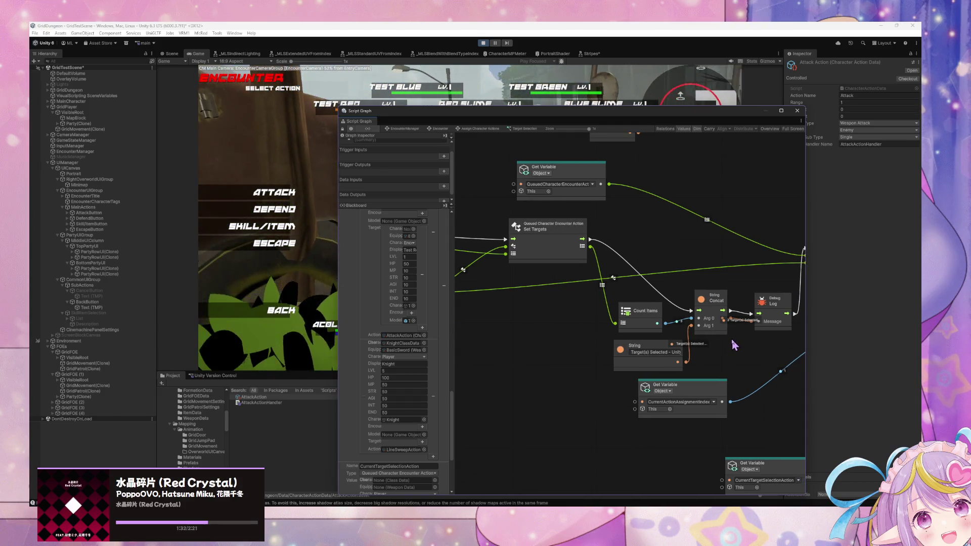
left_click_drag(731, 346, 670, 345)
left_click_drag(734, 359, 668, 347)
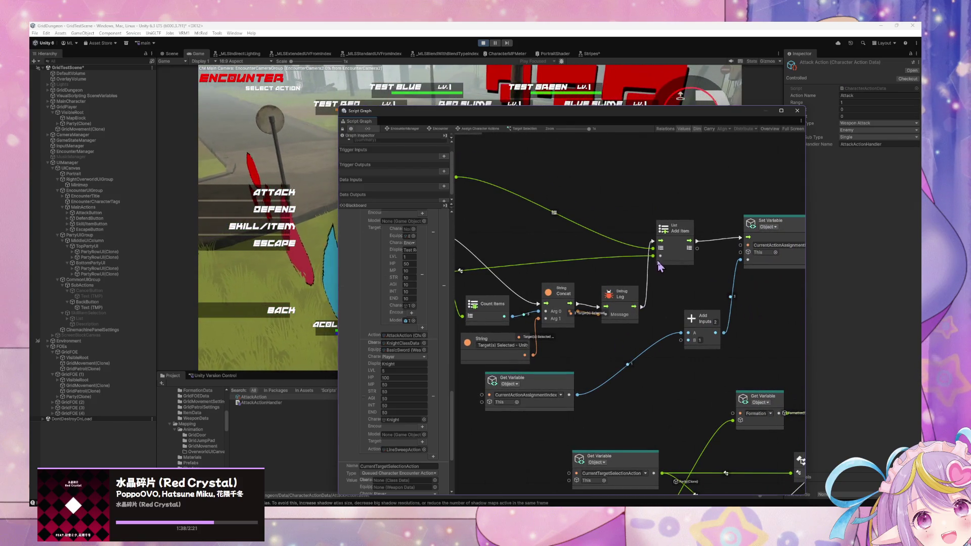
mouse_move(725, 348)
left_mouse_down()
mouse_move(686, 328)
mouse_move(533, 332)
left_mouse_up()
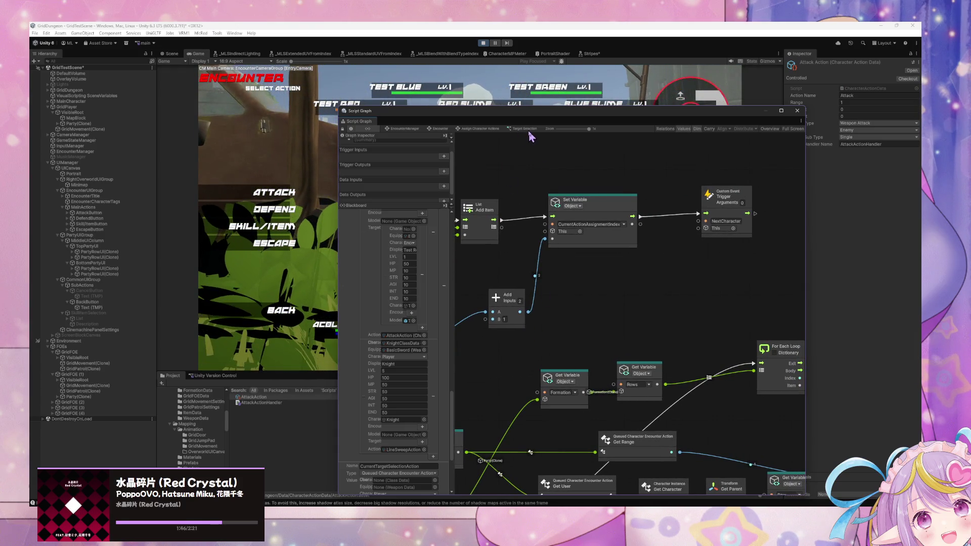
left_click(483, 129)
Step: Open Select Main Action's script graph and view its On Enter State, BackButton and queued-action nodes
left_click_drag(511, 230, 581, 229)
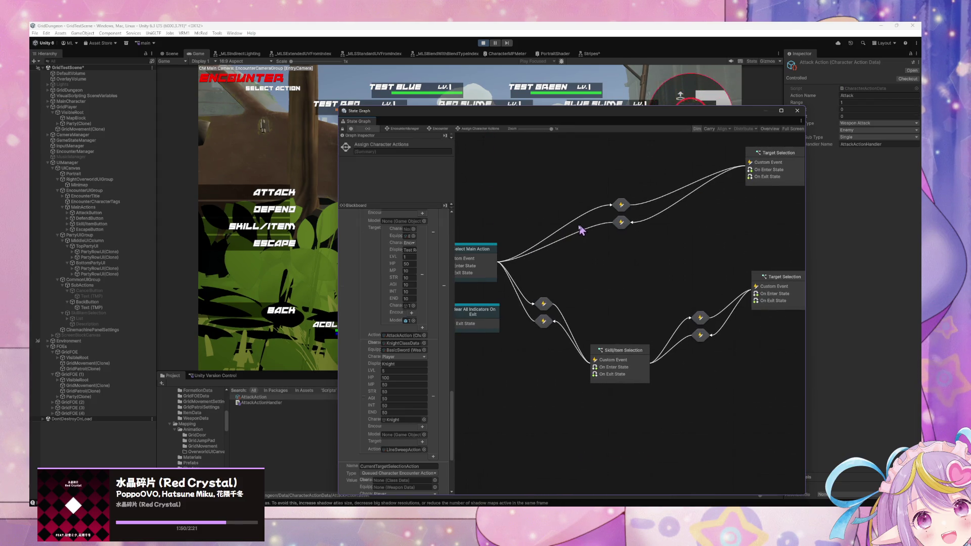
left_click_drag(504, 244, 541, 249)
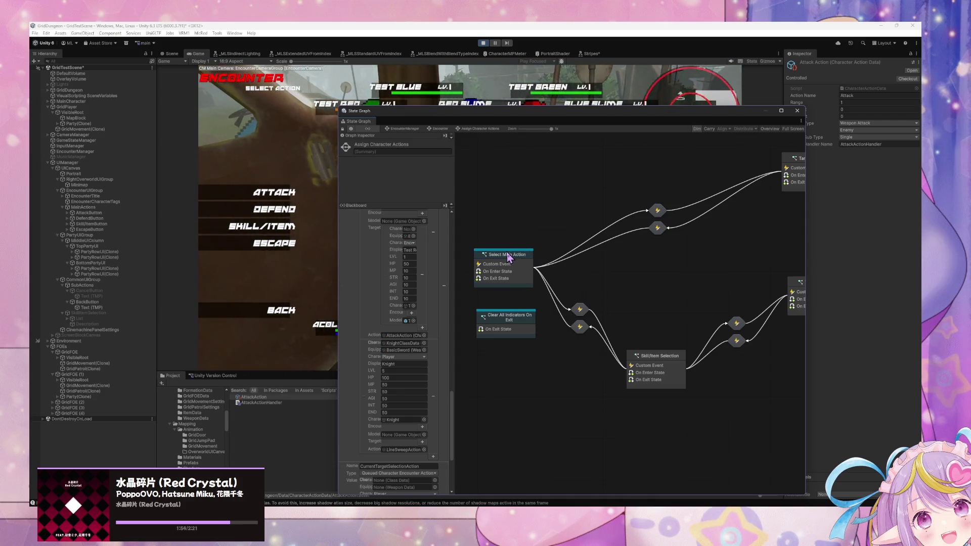
double_click(508, 257)
scroll(537, 268, "up", 4)
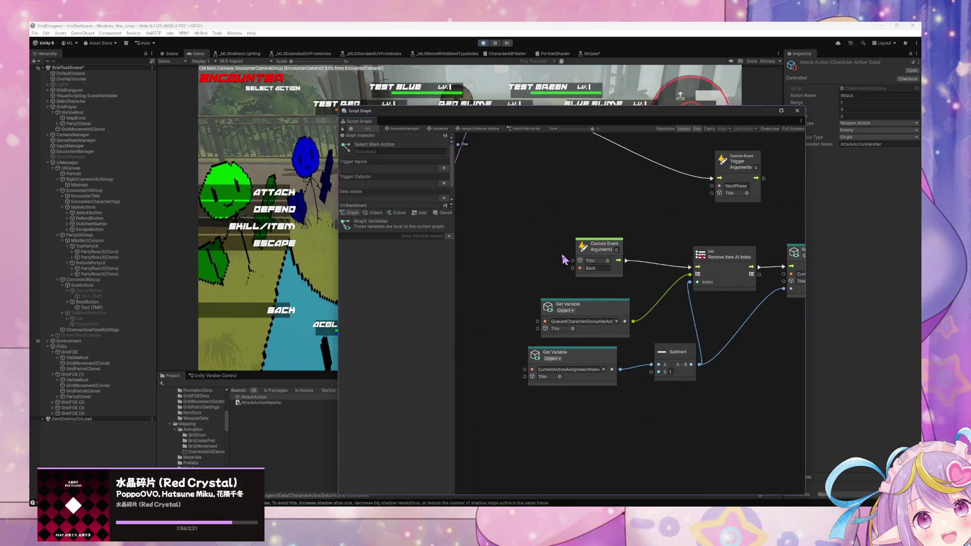
mouse_move(537, 268)
left_mouse_down()
mouse_move(622, 303)
mouse_move(713, 366)
mouse_move(503, 292)
mouse_move(762, 306)
mouse_move(559, 273)
mouse_move(611, 189)
mouse_move(672, 201)
mouse_move(726, 309)
left_mouse_up()
mouse_move(771, 336)
left_mouse_down()
mouse_move(672, 272)
mouse_move(676, 282)
left_mouse_up()
scroll(677, 282, "down", 5)
scroll(696, 282, "up", 3)
scroll(642, 344, "up", 3)
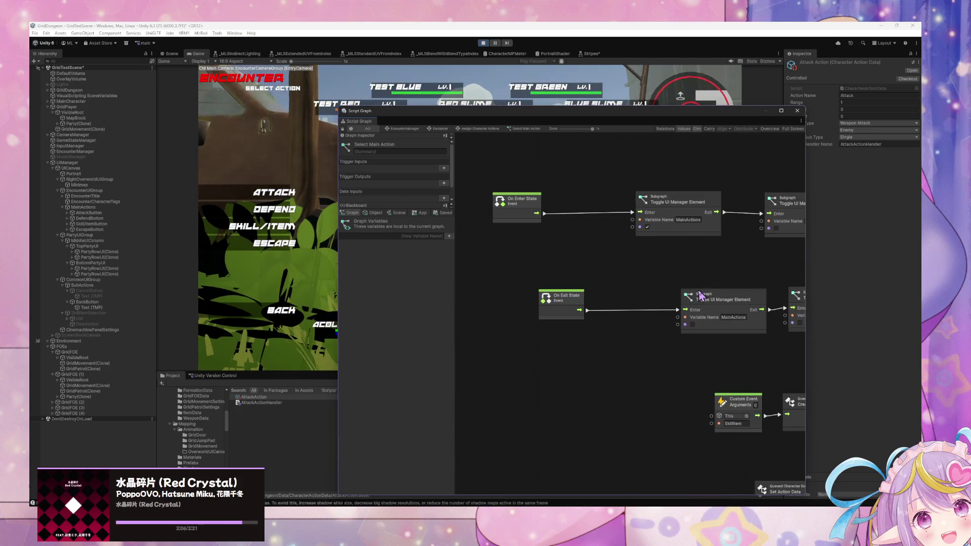
mouse_move(731, 396)
left_mouse_down()
mouse_move(656, 338)
mouse_move(606, 269)
mouse_move(671, 286)
mouse_move(732, 323)
left_mouse_up()
Step: Move the Attack custom event up beside its Create node
scroll(680, 307, "down", 4)
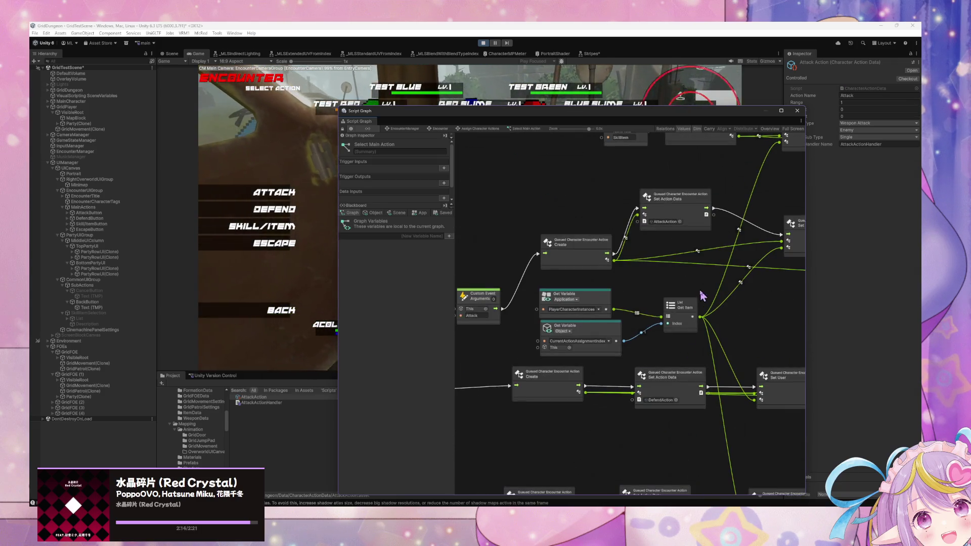
mouse_move(673, 387)
left_mouse_down()
mouse_move(727, 337)
mouse_move(514, 288)
left_mouse_up()
mouse_move(674, 387)
left_mouse_down()
mouse_move(702, 256)
mouse_move(498, 267)
mouse_move(575, 308)
left_mouse_up()
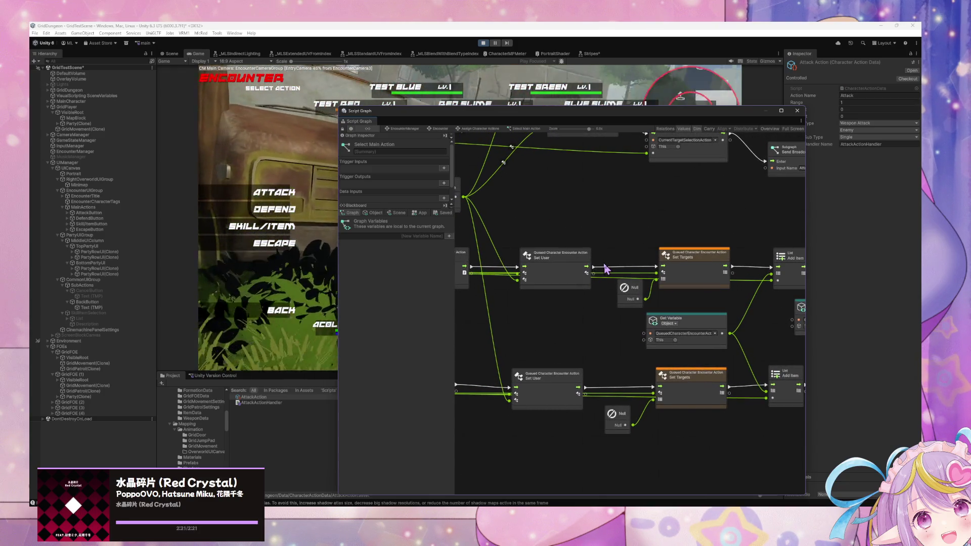
mouse_move(690, 296)
left_mouse_down()
mouse_move(645, 341)
mouse_move(739, 289)
left_mouse_up()
left_click_drag(480, 283, 707, 301)
mouse_move(577, 278)
left_mouse_down()
mouse_move(653, 286)
mouse_move(574, 341)
mouse_move(561, 383)
left_mouse_up()
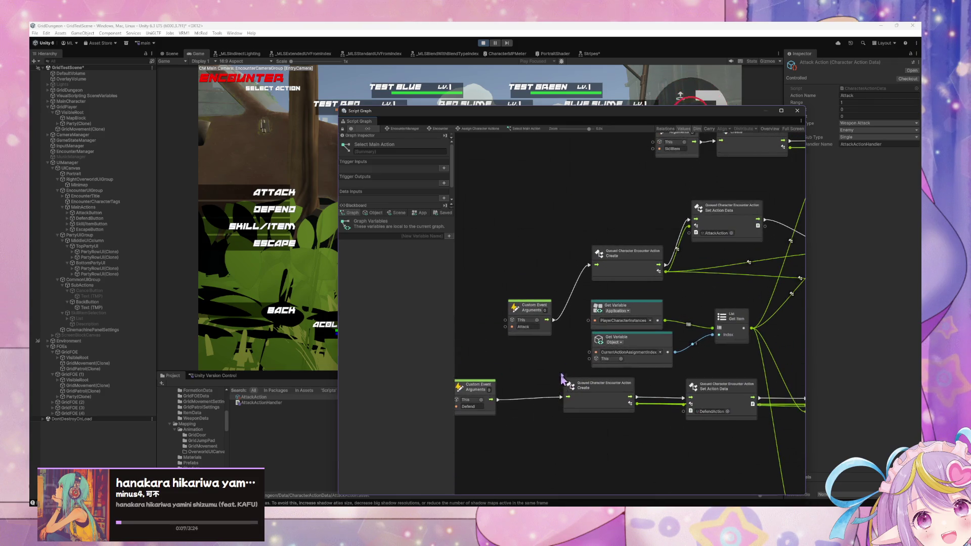
left_click_drag(537, 307, 528, 251)
Step: Shift the top Set Variable node slightly left
mouse_move(637, 290)
left_mouse_down()
mouse_move(592, 316)
mouse_move(580, 342)
mouse_move(552, 326)
mouse_move(531, 349)
left_mouse_up()
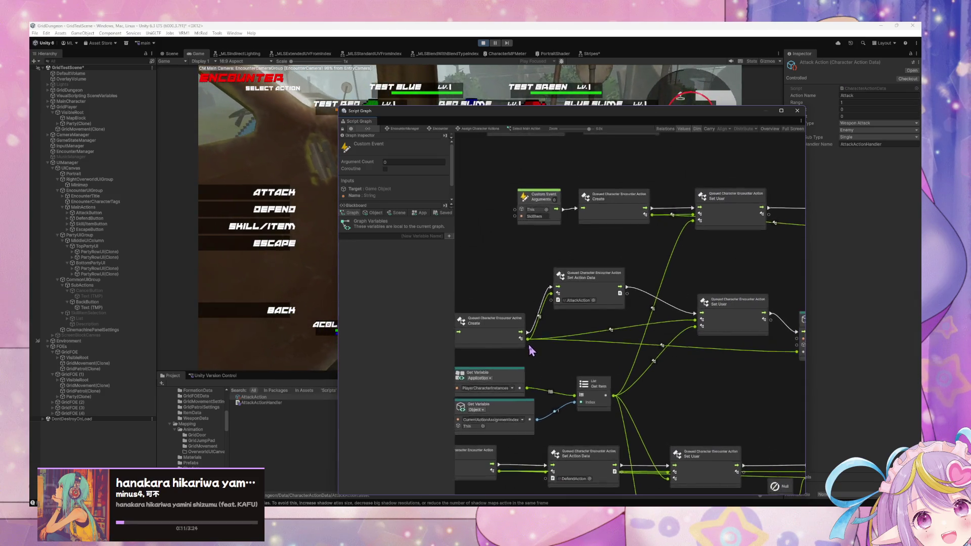
scroll(581, 245, "up", 2)
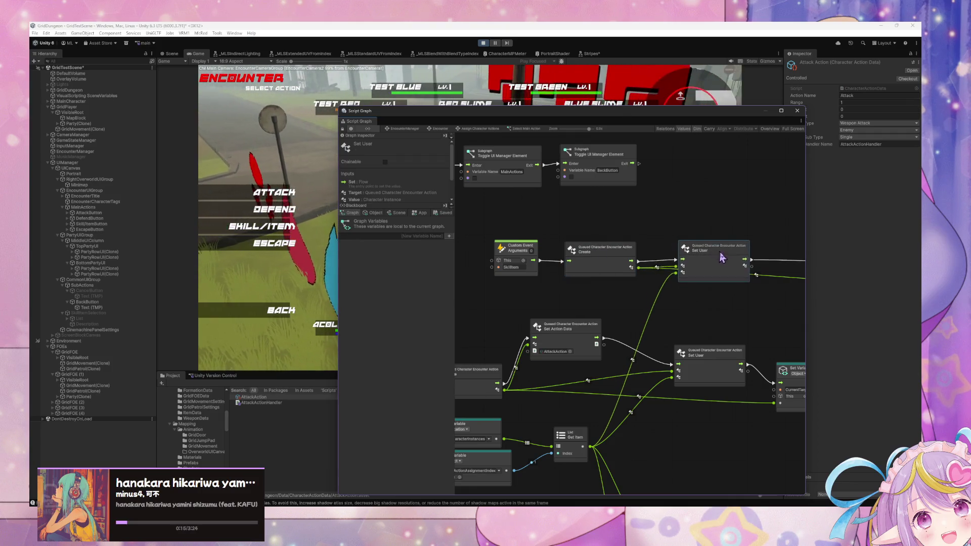
scroll(581, 258, "right", 5)
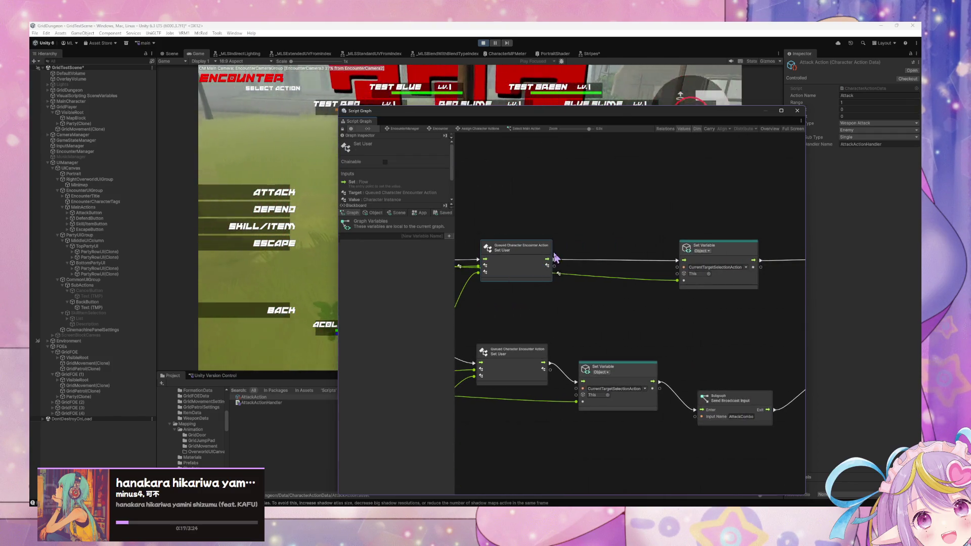
scroll(537, 323, "left", 5)
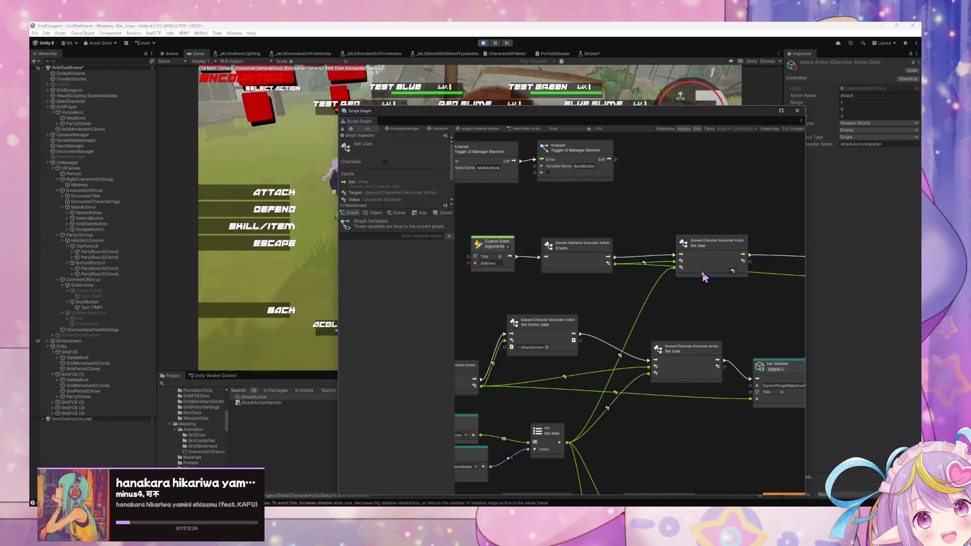
scroll(696, 277, "right", 4)
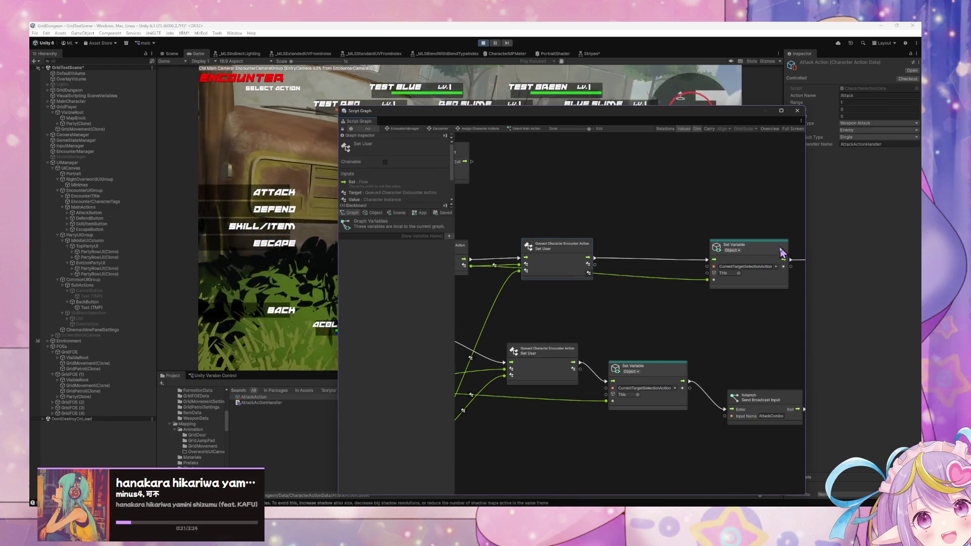
left_click_drag(782, 251, 746, 253)
scroll(676, 293, "right", 5)
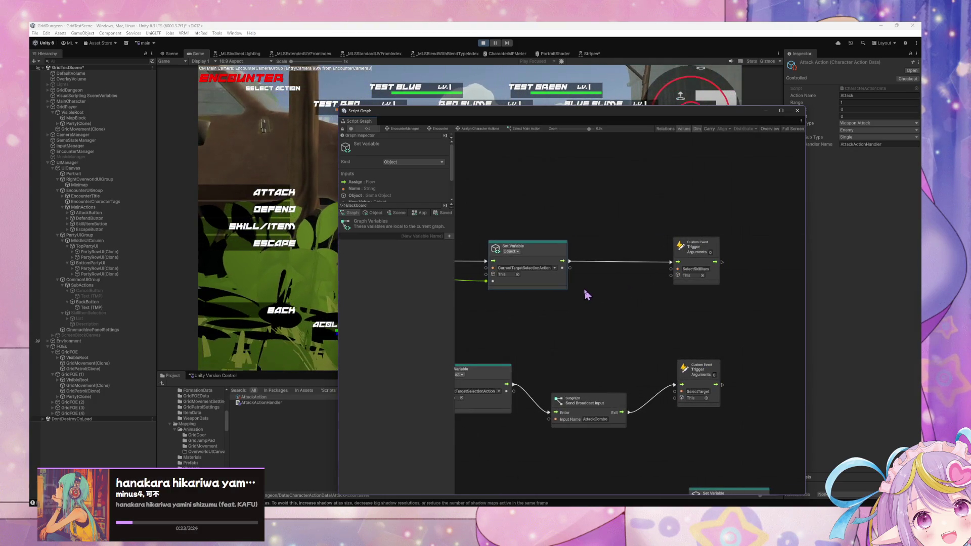
Step: Open the Target Selection state's script graph and scroll through its nodes
left_click(481, 130)
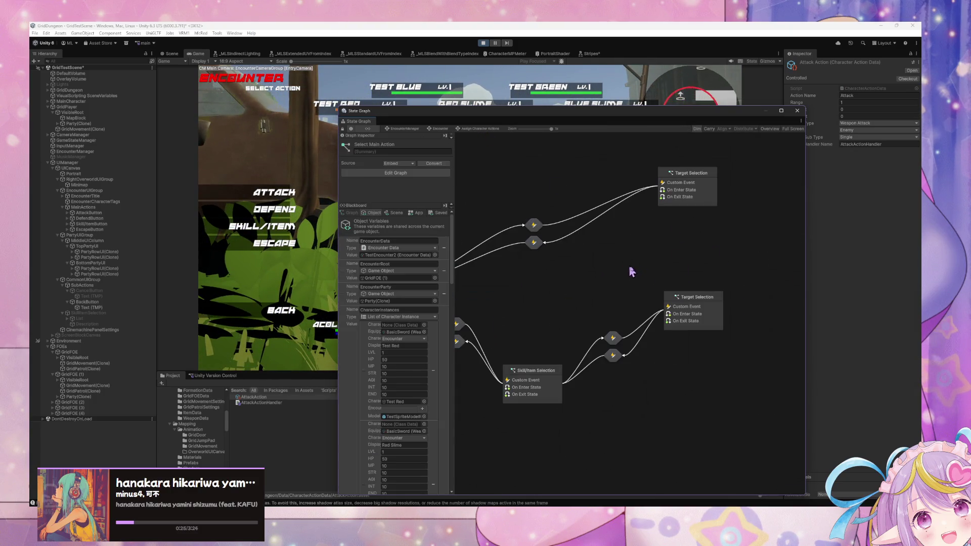
double_click(708, 311)
scroll(662, 290, "left", 10)
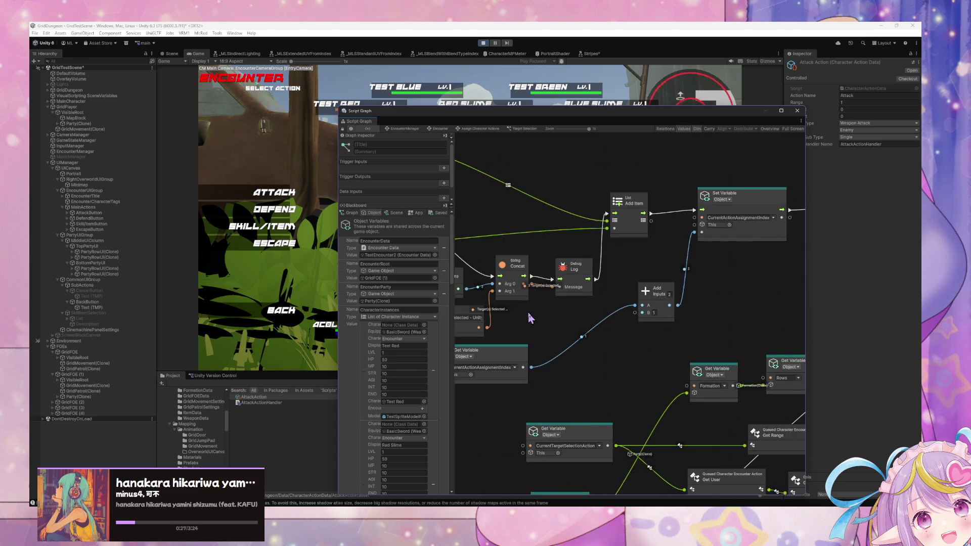
scroll(694, 373, "down", 2)
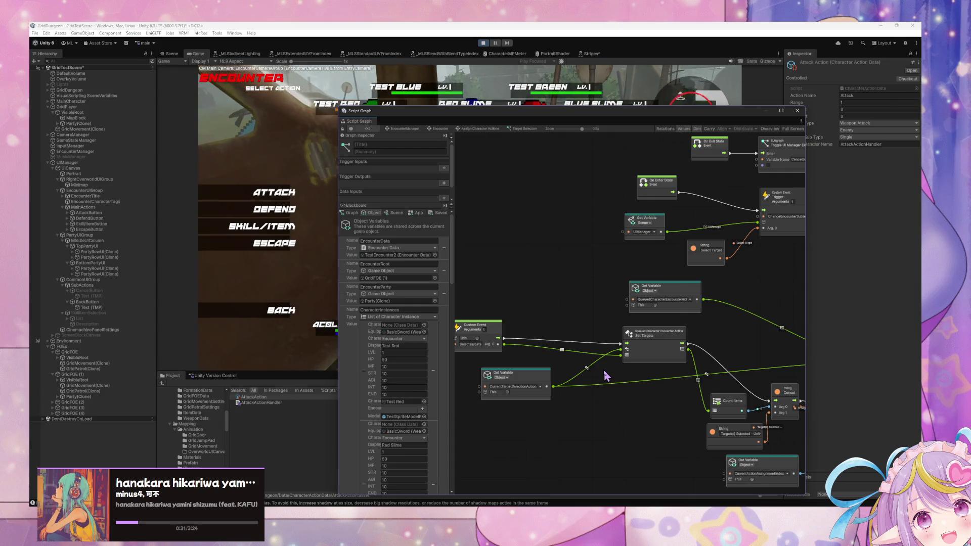
scroll(726, 304, "right", 10)
scroll(632, 319, "down", 3)
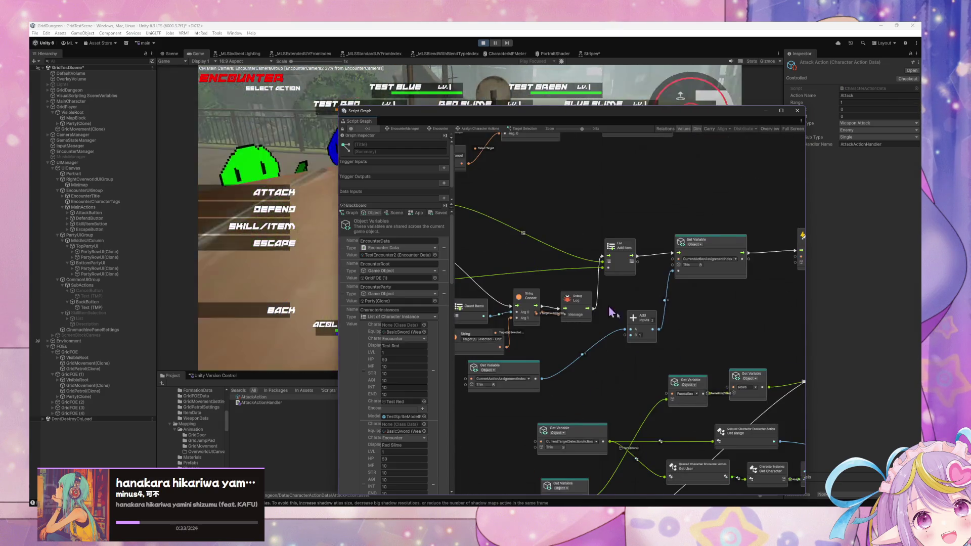
scroll(535, 336, "down", 5)
scroll(535, 336, "left", 5)
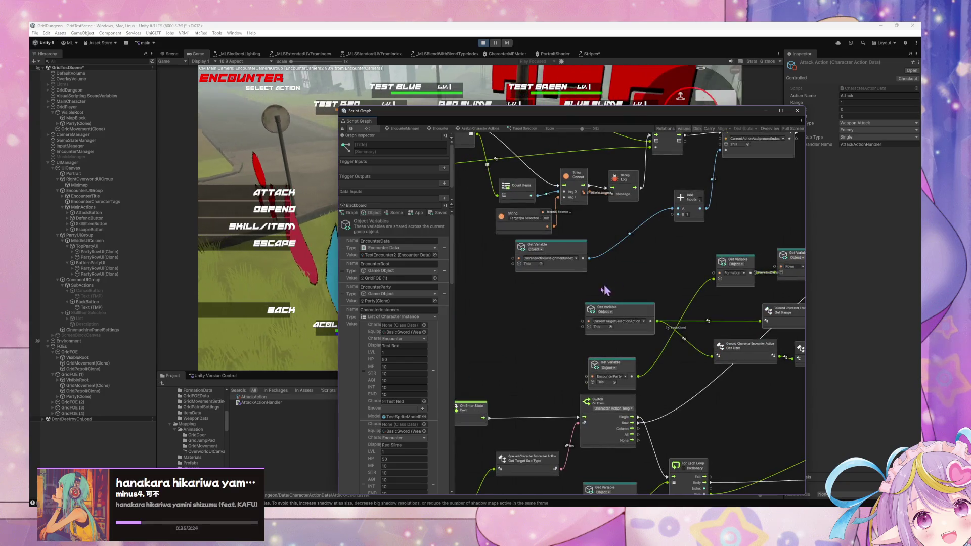
scroll(606, 302, "right", 5)
scroll(581, 304, "down", 1)
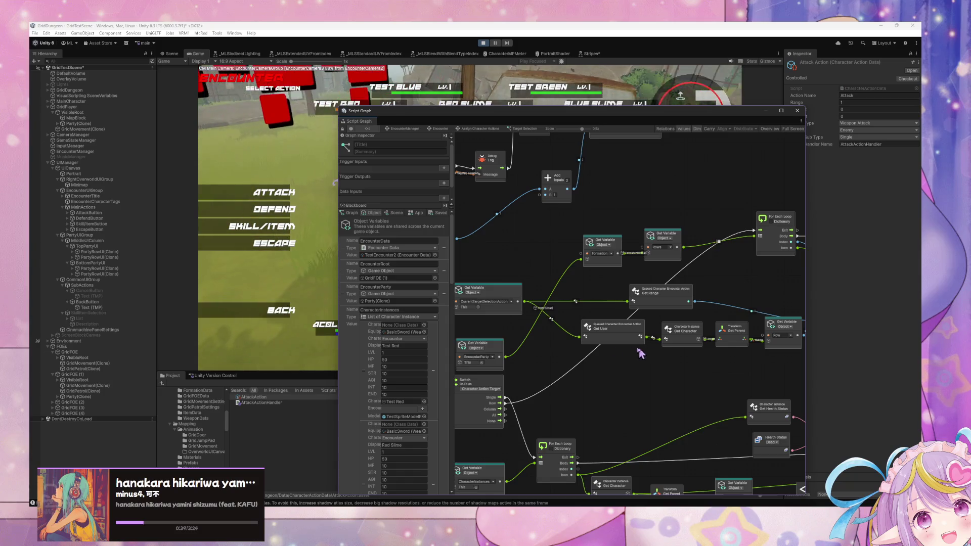
Step: View the range and character lookup nodes, then return to Assign Character Actions
left_click_drag(646, 354, 502, 333)
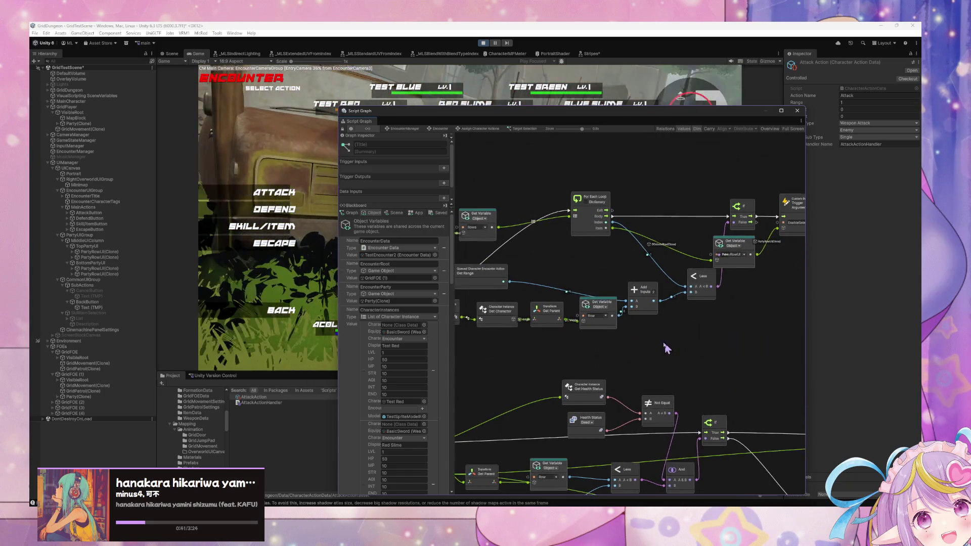
scroll(509, 314, "left", 3)
scroll(808, 341, "left", 10)
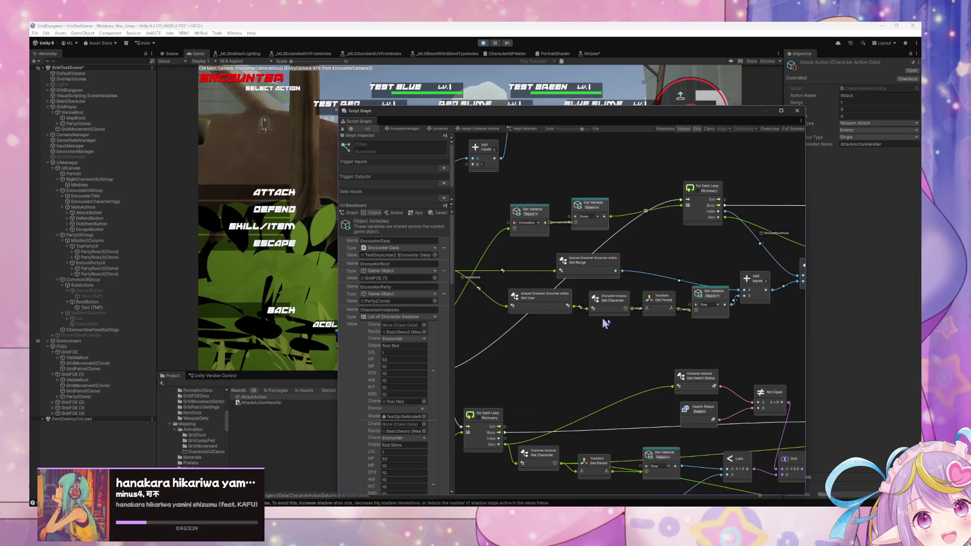
left_click(475, 130)
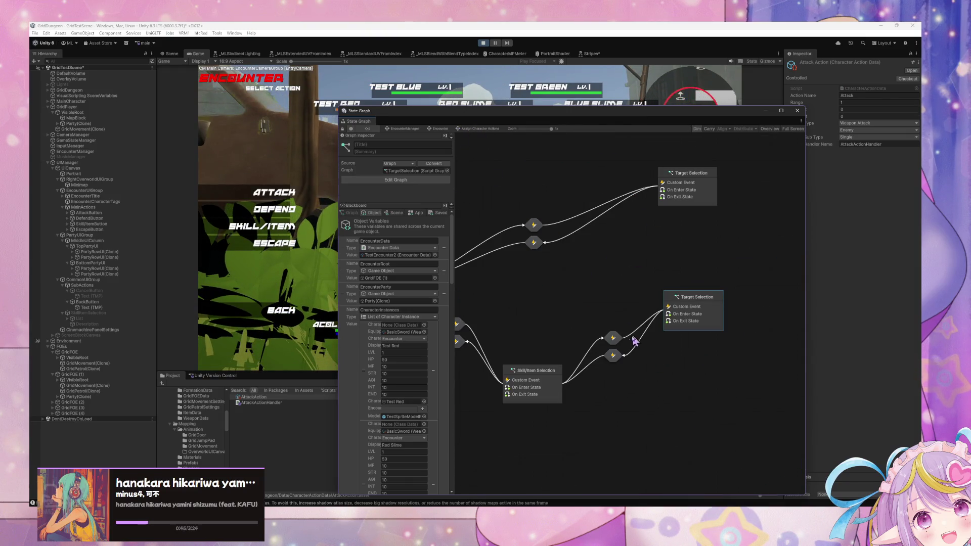
Step: Open the Skill/Item Selection state's script graph and scroll through its selection nodes
double_click(541, 377)
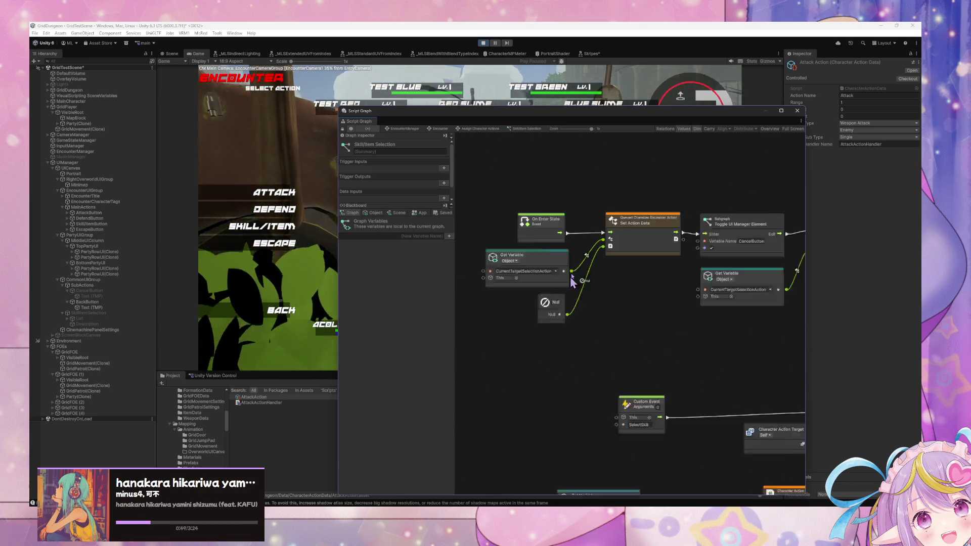
scroll(586, 299, "down", 5)
scroll(657, 344, "down", 3)
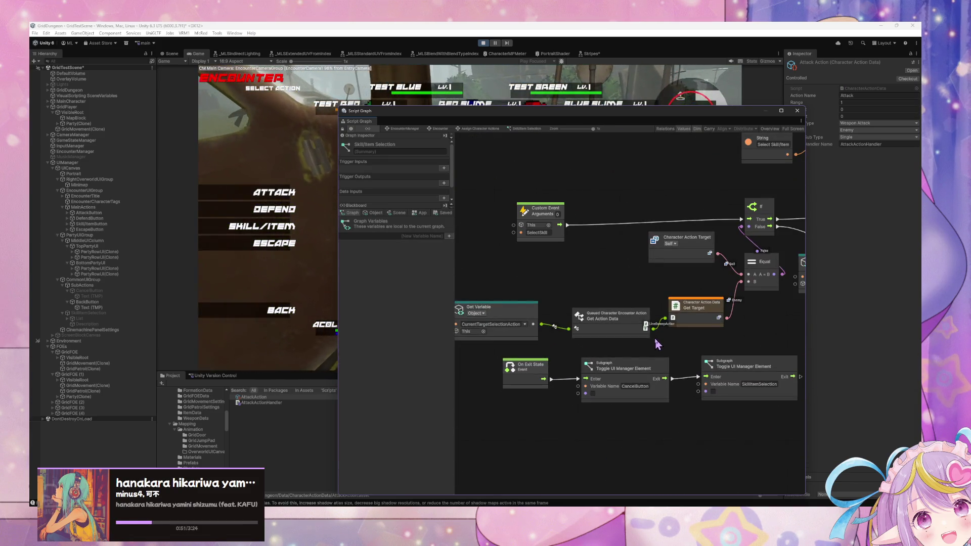
left_click_drag(688, 366, 675, 364)
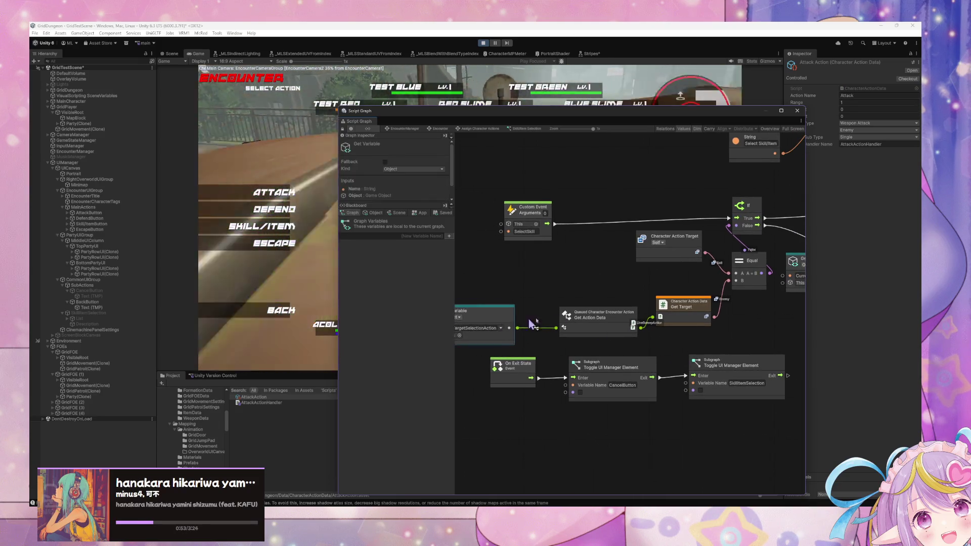
scroll(515, 324, "right", 3)
scroll(705, 329, "right", 5)
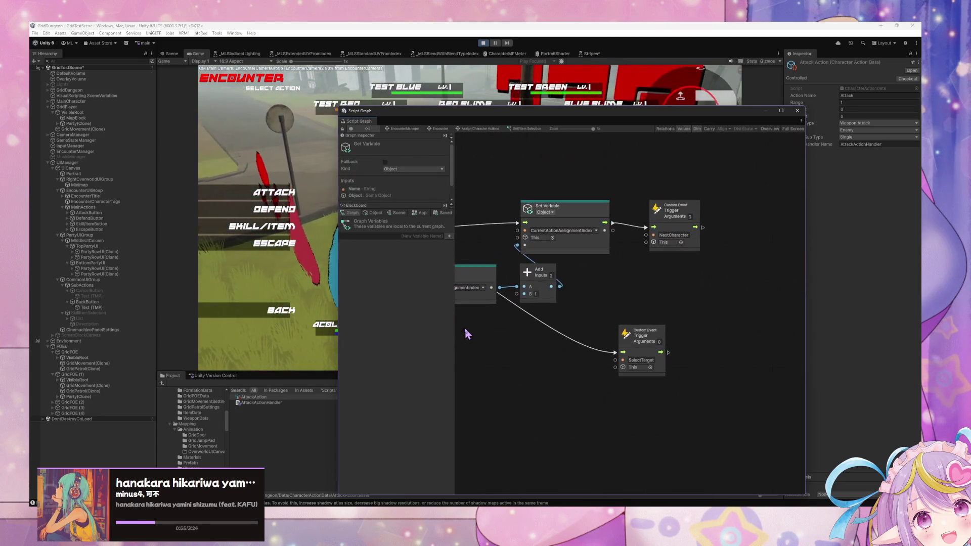
scroll(466, 334, "down", 5)
scroll(660, 369, "left", 5)
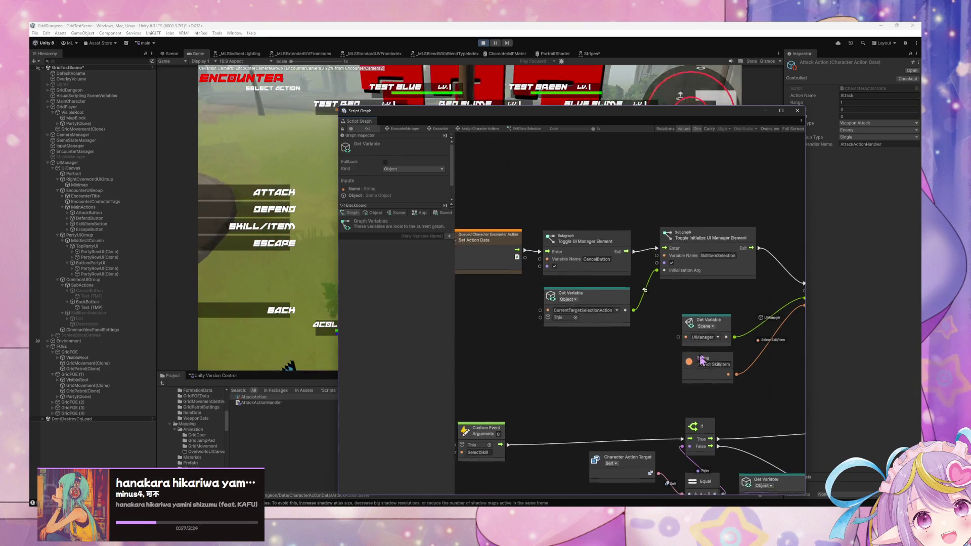
scroll(569, 379, "down", 5)
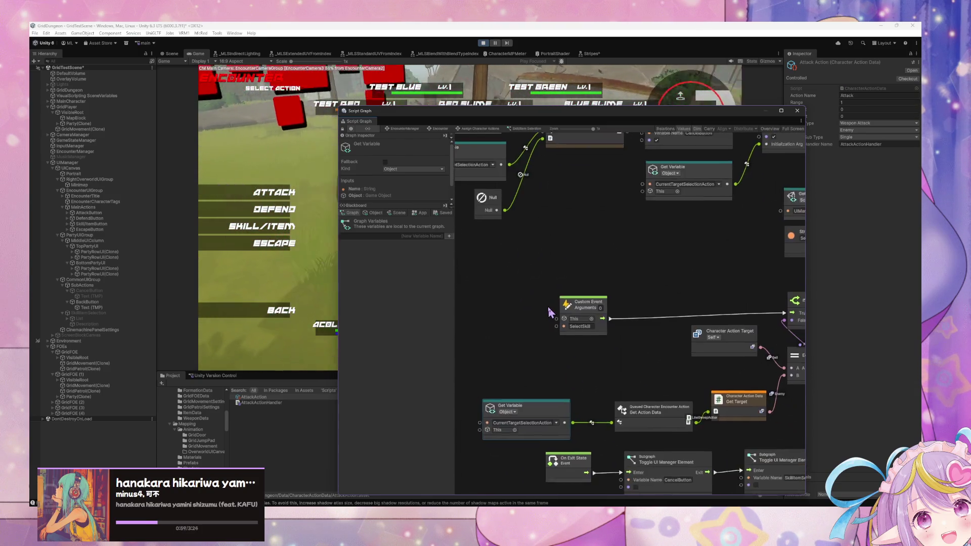
scroll(594, 361, "right", 4)
scroll(538, 343, "down", 1)
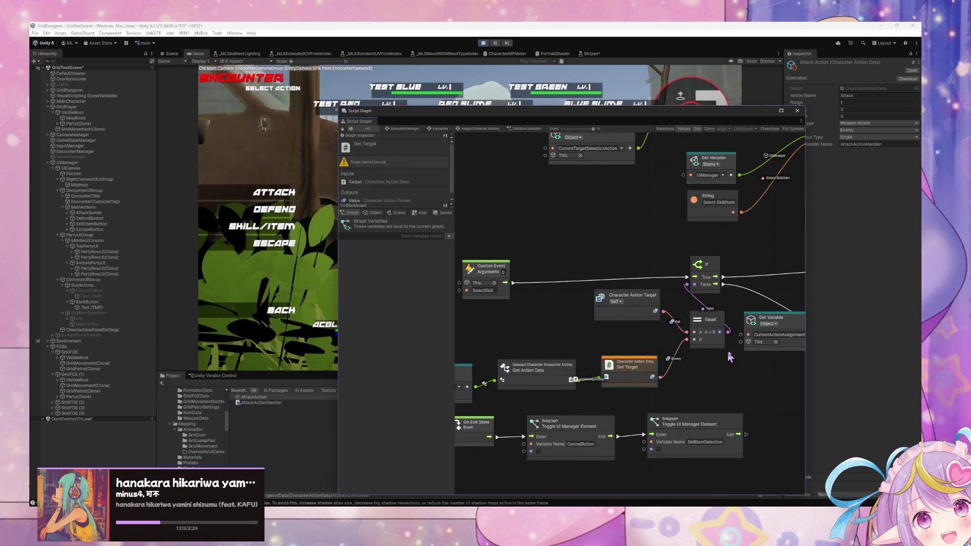
scroll(721, 357, "right", 5)
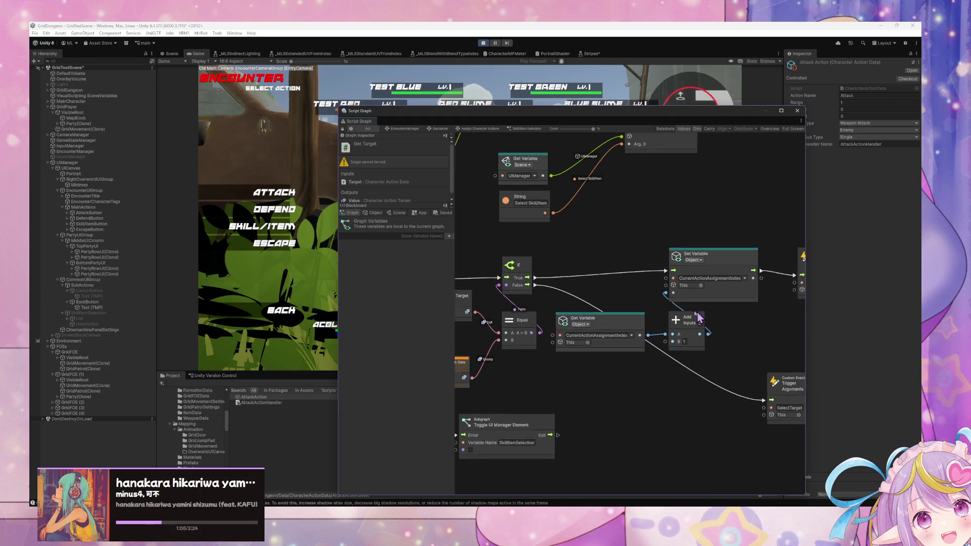
scroll(668, 311, "right", 3)
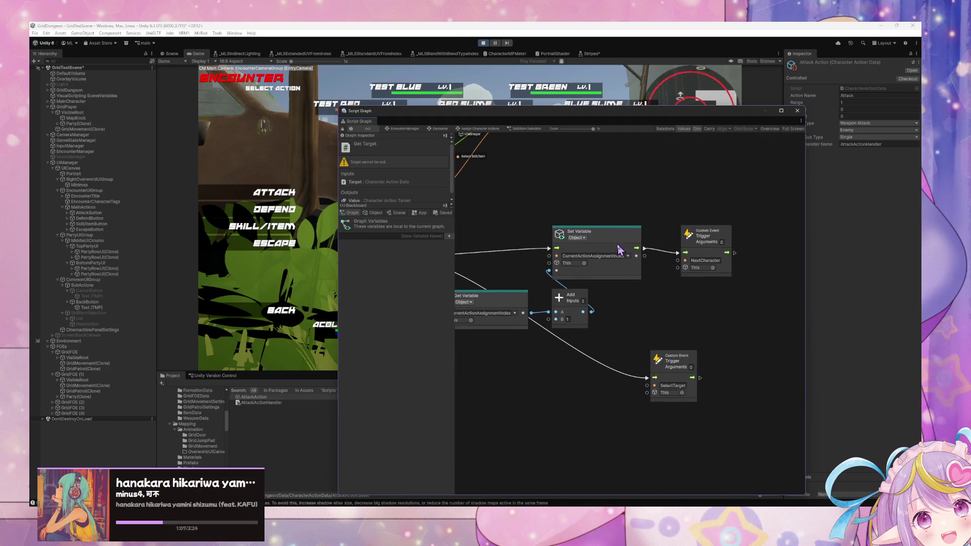
Step: Examine the If, Equal, Subgraph and Character Action Target check nodes, then return to the state graph
left_click_drag(542, 255, 822, 311)
scroll(641, 280, "left", 3)
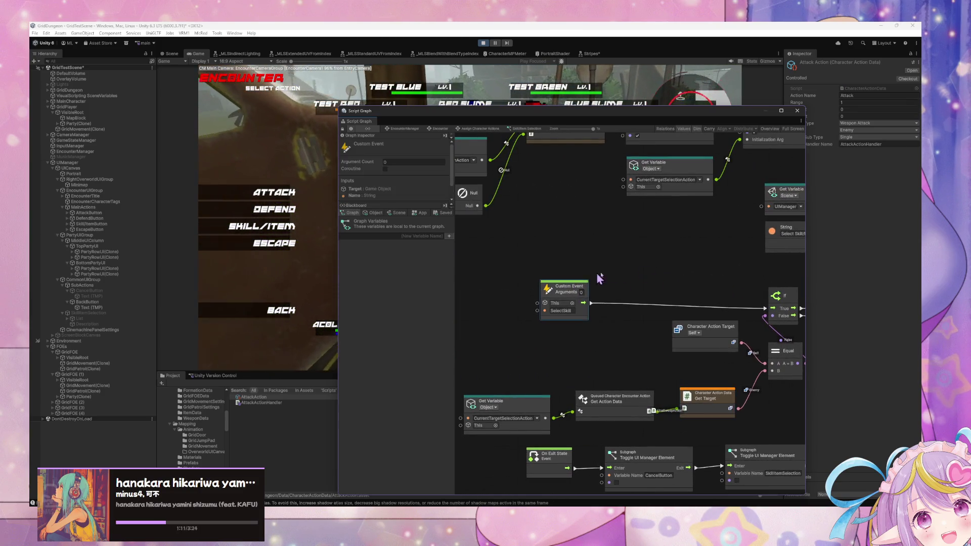
scroll(593, 280, "right", 3)
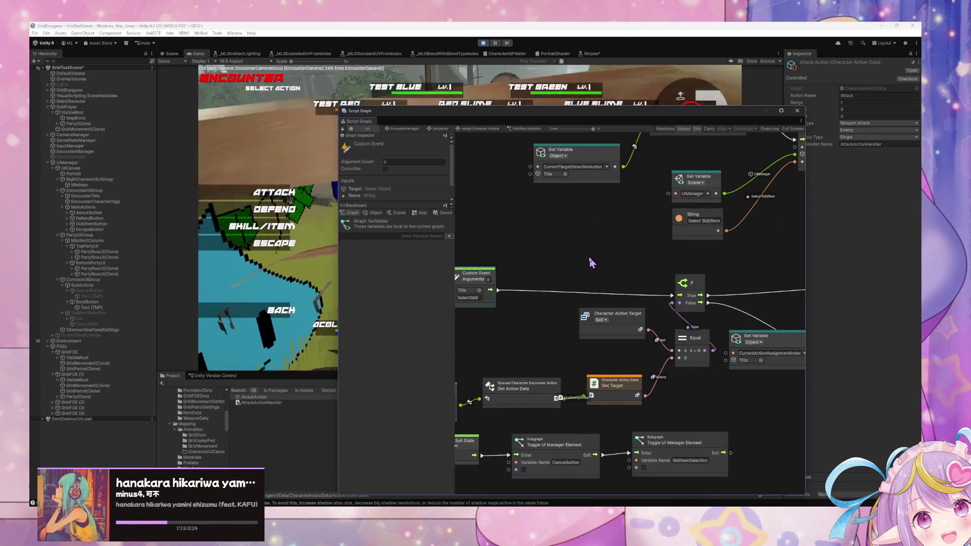
scroll(602, 268, "left", 1)
scroll(638, 330, "right", 8)
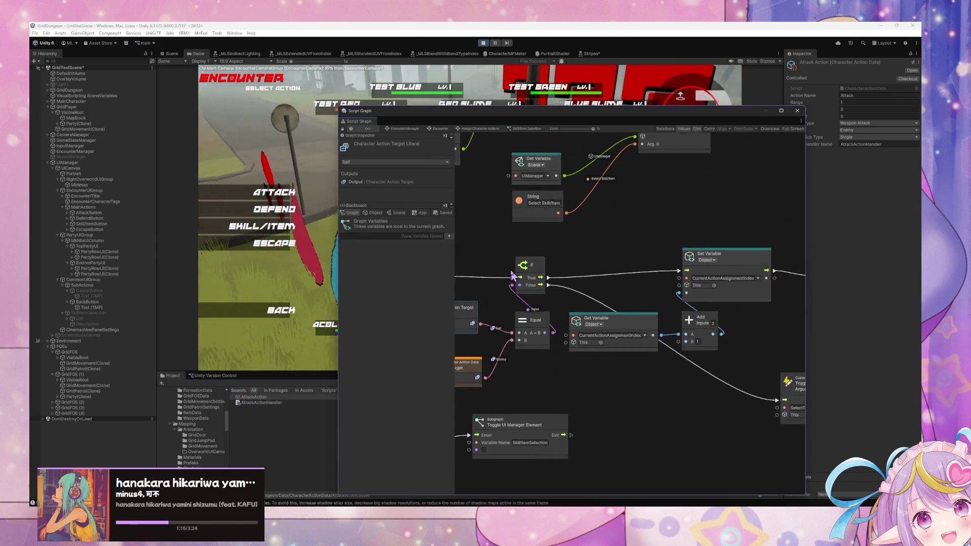
mouse_move(410, 271)
left_mouse_down()
mouse_move(724, 285)
mouse_move(431, 257)
left_mouse_up()
left_click_drag(529, 263, 654, 278)
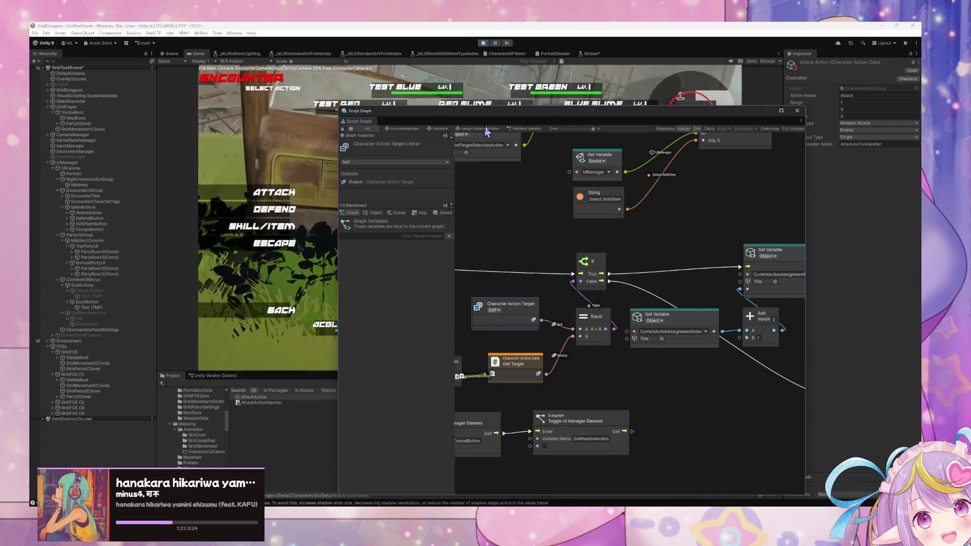
left_click(520, 132)
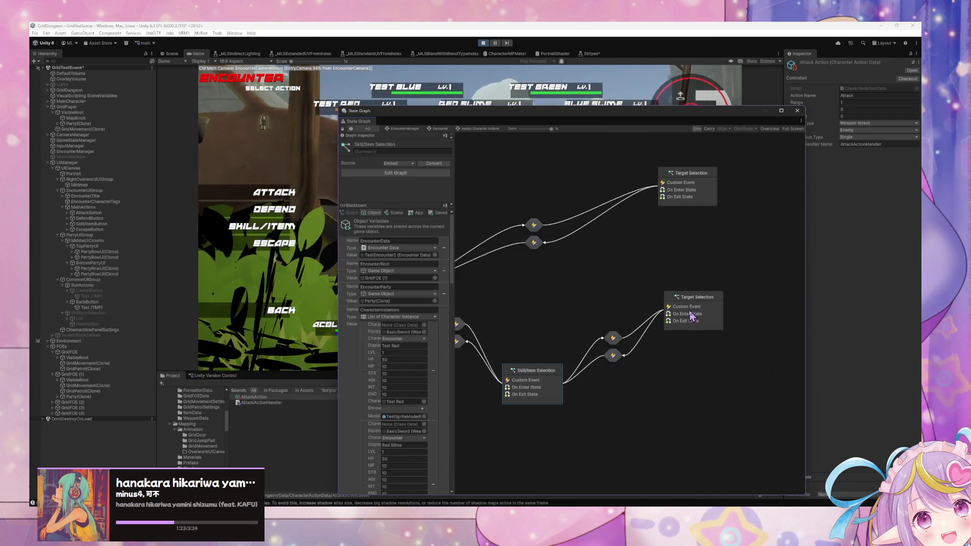
Step: Open Target Selection's script graph, nudge Set Targets left and inspect the Debug Log node
double_click(691, 316)
mouse_move(640, 290)
left_mouse_down()
mouse_move(698, 317)
mouse_move(602, 316)
left_mouse_up()
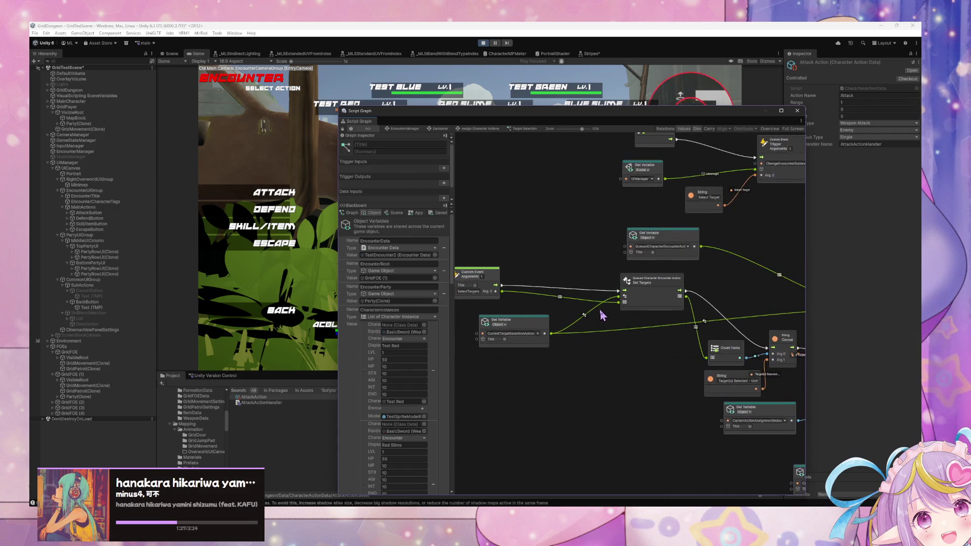
left_click_drag(662, 288, 640, 277)
mouse_move(756, 271)
left_mouse_down()
mouse_move(657, 260)
mouse_move(641, 273)
left_mouse_up()
left_click(674, 331)
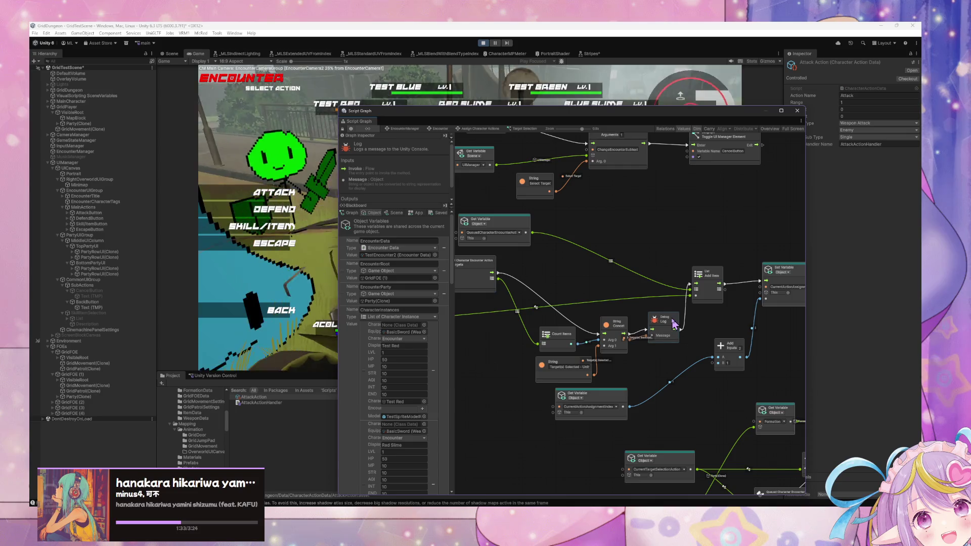
mouse_move(673, 313)
left_mouse_down()
mouse_move(833, 317)
mouse_move(665, 306)
left_mouse_up()
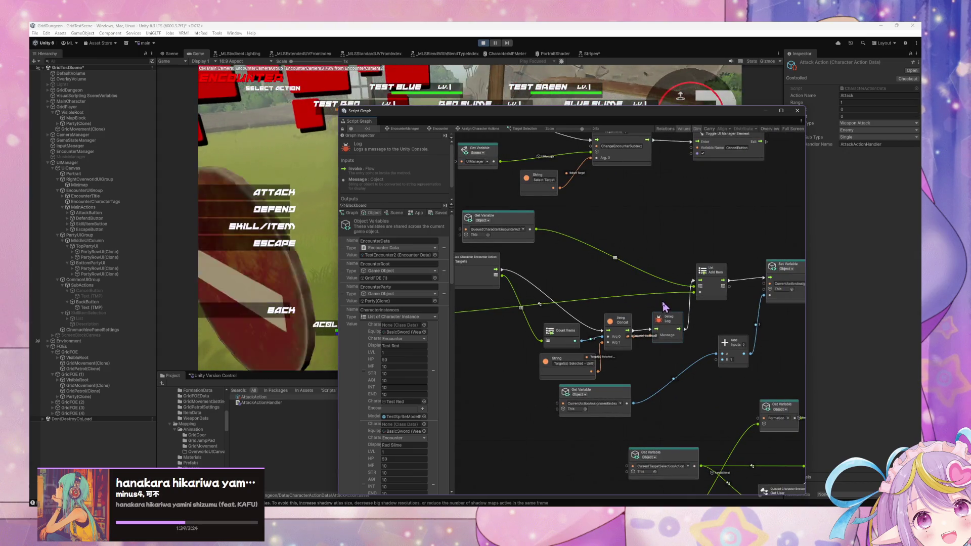
left_click_drag(664, 306, 749, 297)
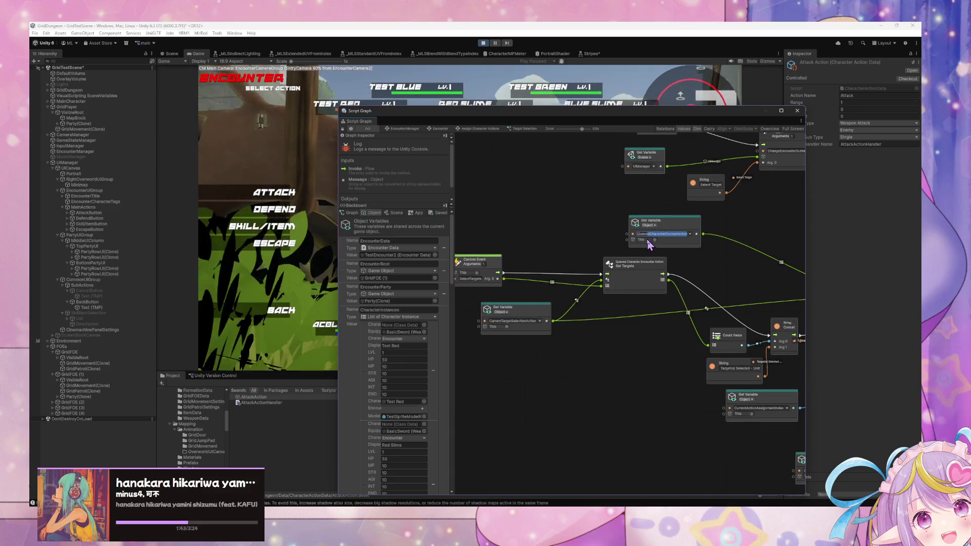
Step: Line up the Get Variable, Count Items and Set Variable nodes by moving them left
left_click_drag(691, 244, 665, 245)
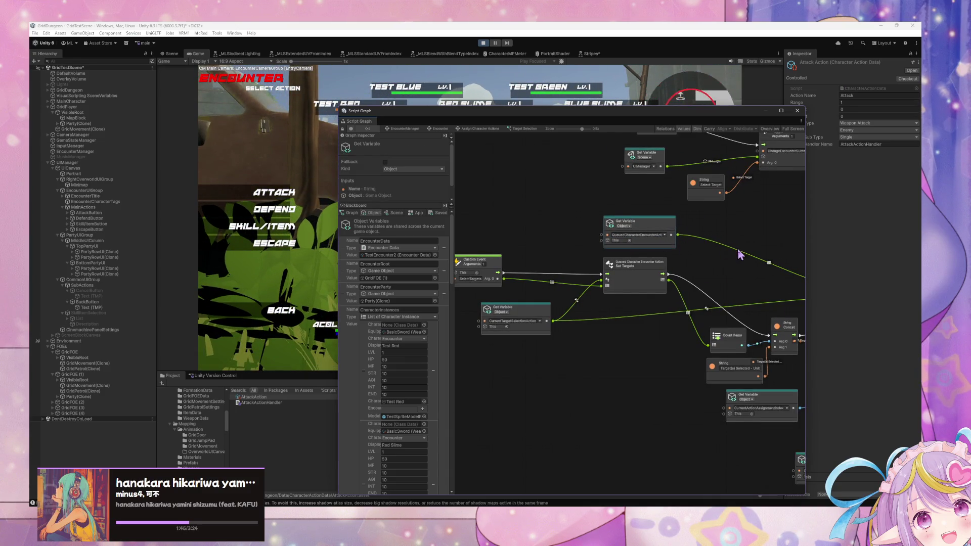
scroll(614, 247, "right", 5)
mouse_move(599, 285)
left_mouse_down()
mouse_move(740, 297)
mouse_move(560, 276)
left_mouse_up()
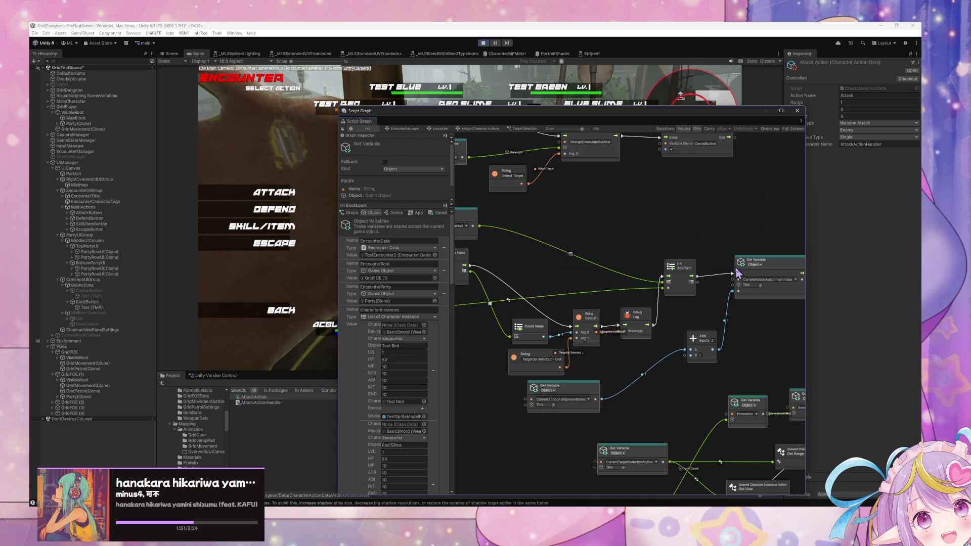
mouse_move(631, 298)
left_mouse_down()
mouse_move(778, 303)
mouse_move(687, 289)
left_mouse_up()
left_click_drag(639, 326, 598, 286)
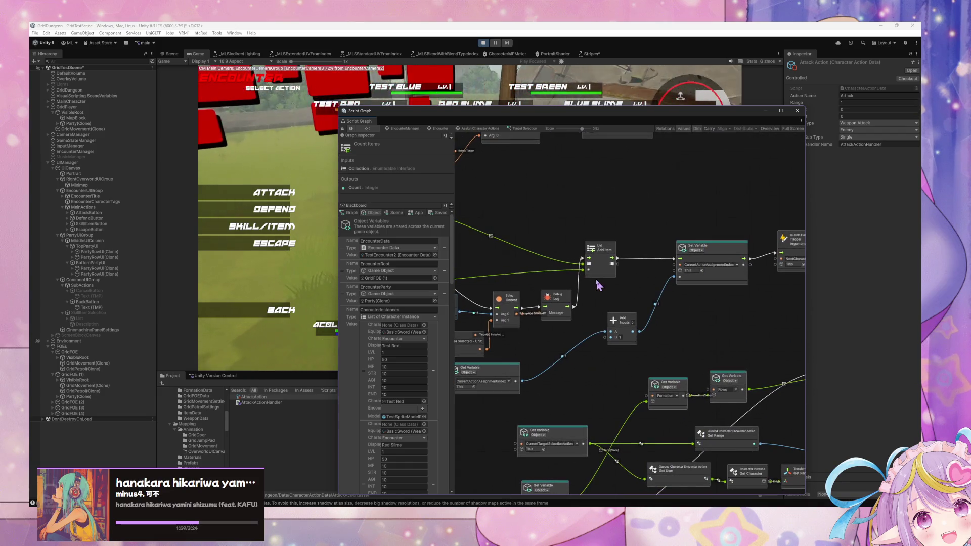
left_click_drag(731, 254, 703, 250)
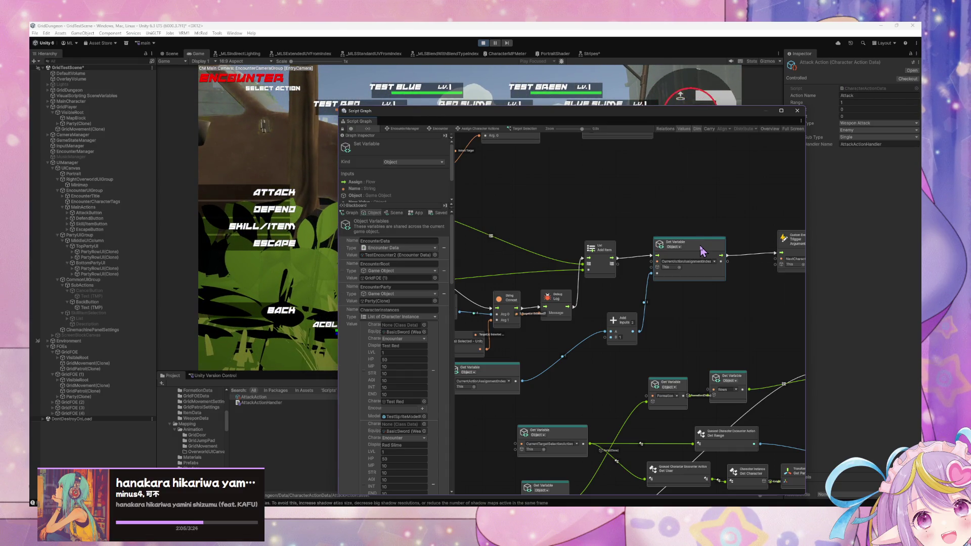
Step: Wire the Switch's Row case toward the For Each Loop, then move the graph window aside
mouse_move(780, 390)
left_mouse_down()
mouse_move(740, 280)
mouse_move(606, 255)
left_mouse_up()
mouse_move(791, 202)
left_mouse_down()
mouse_move(650, 253)
mouse_move(667, 264)
mouse_move(765, 248)
mouse_move(792, 254)
mouse_move(683, 266)
mouse_move(617, 293)
mouse_move(676, 268)
left_mouse_up()
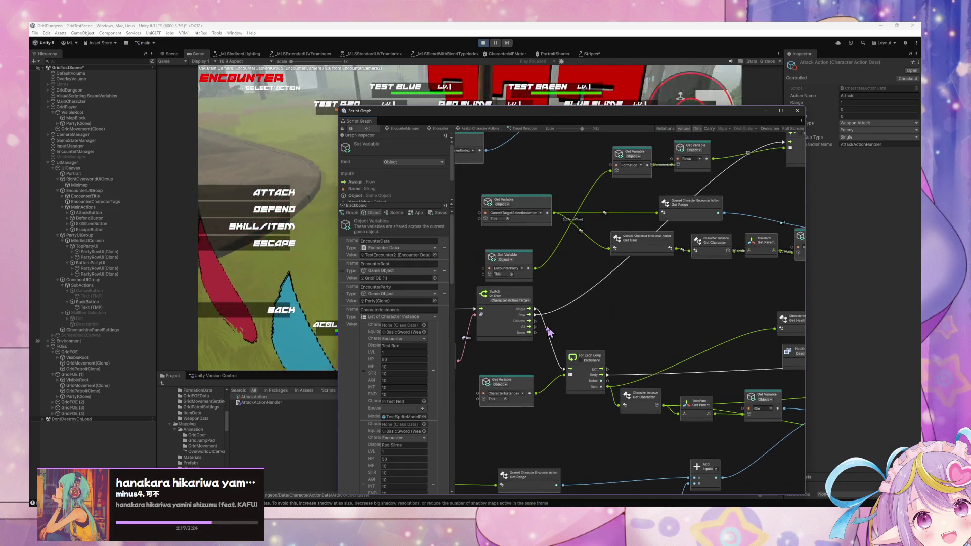
left_click_drag(535, 315, 565, 371)
left_click_drag(605, 307, 582, 359)
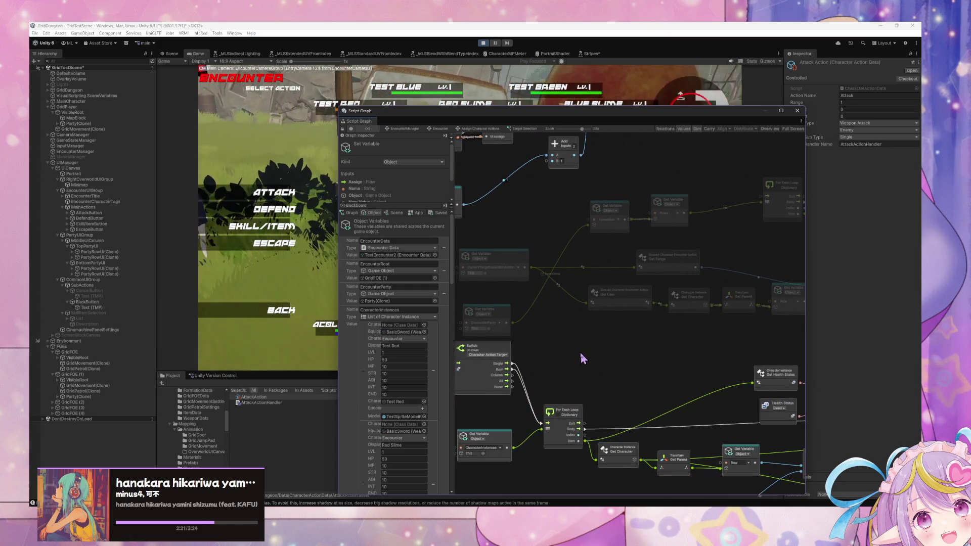
left_click_drag(470, 111, 616, 143)
Step: Use a skill on Test Red, dropping its HP to 0
left_click(261, 226)
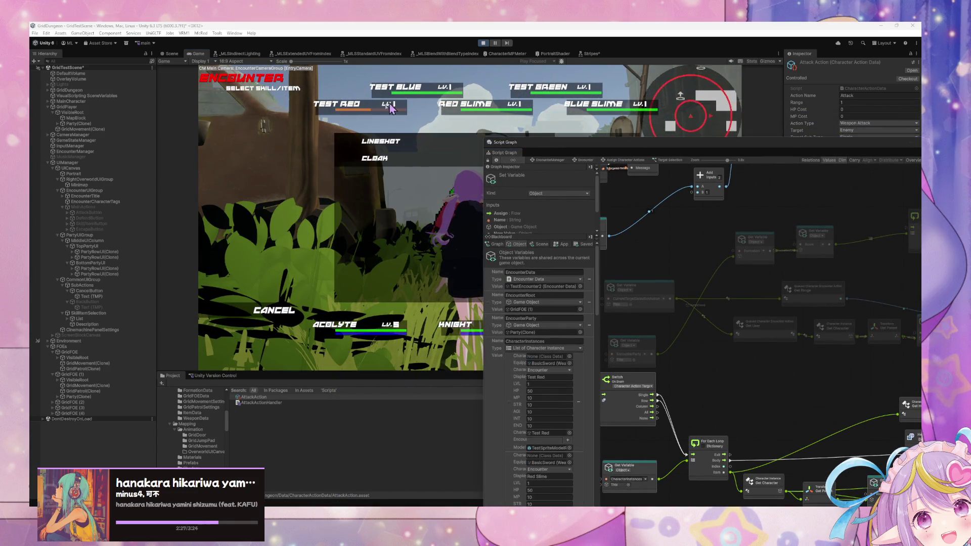
key("Return")
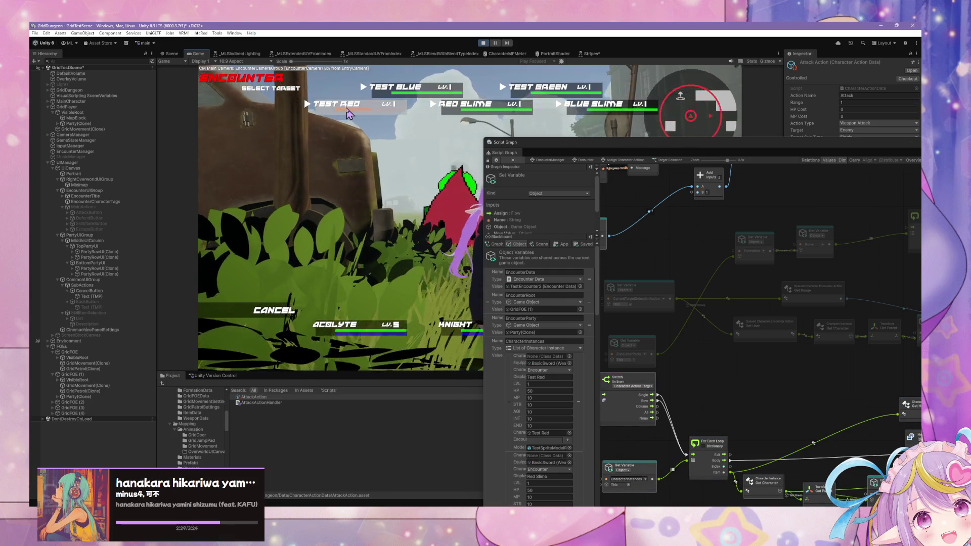
left_click(348, 113)
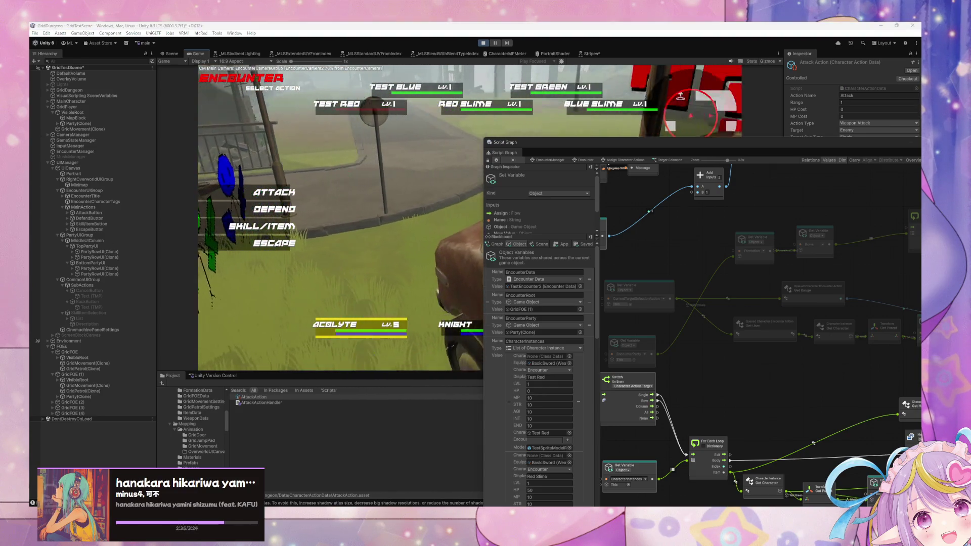
Step: Browse the Heal/Blood Ritual and Pierce/Provoke/Line Sweep skill lists, then cancel targeting
left_click(261, 226)
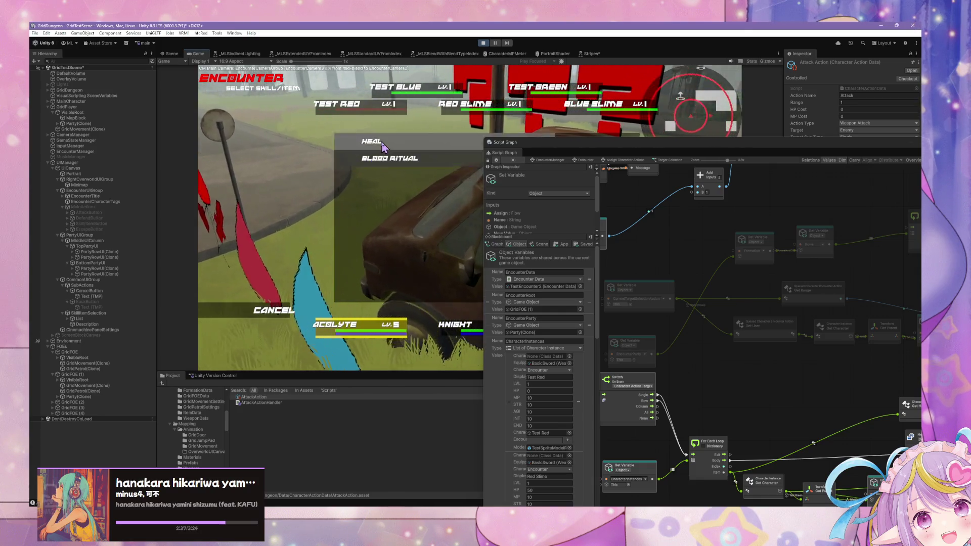
left_click(273, 310)
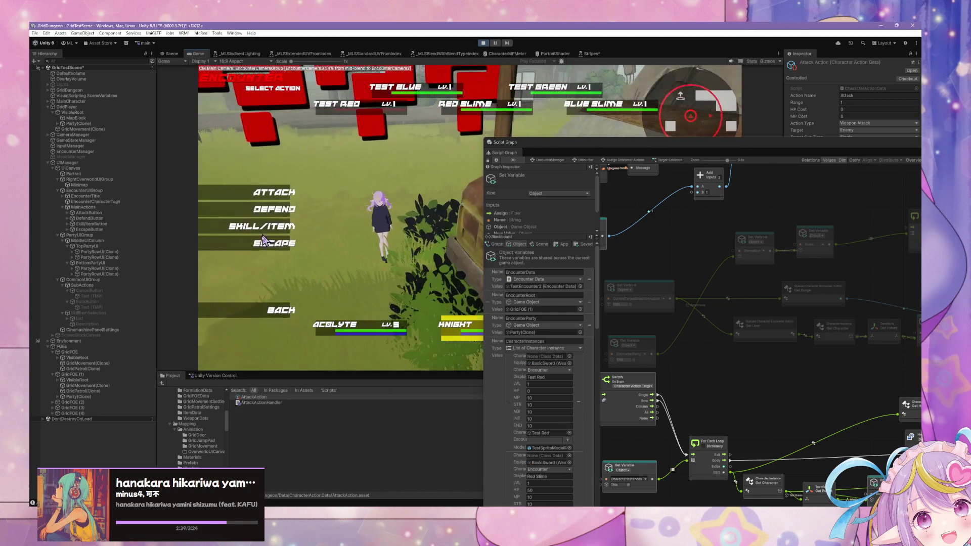
left_click(263, 227)
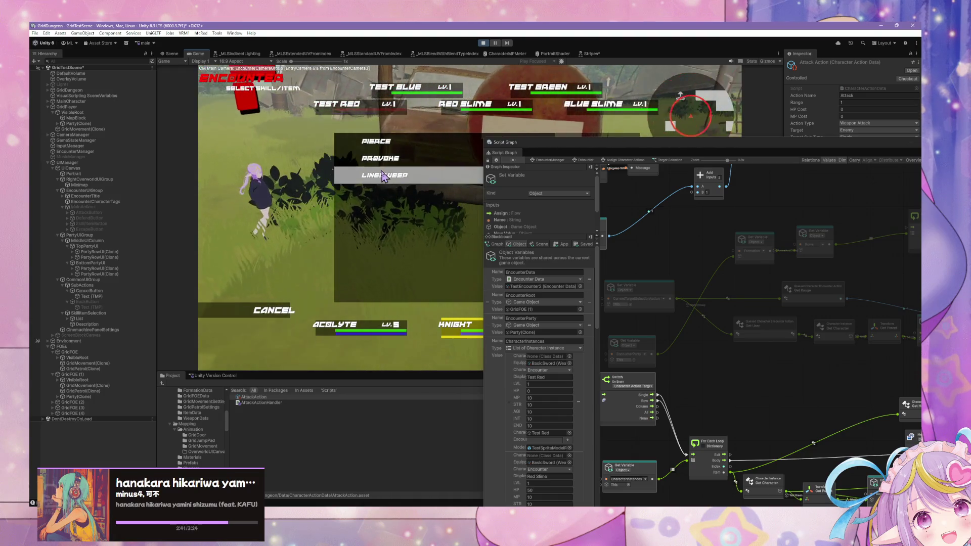
left_click(384, 176)
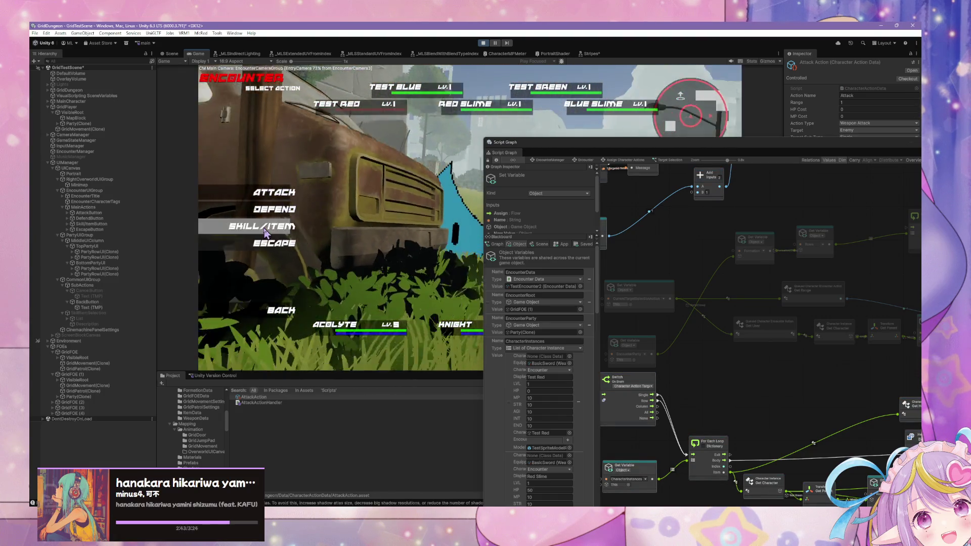
left_click(264, 232)
left_click(411, 151)
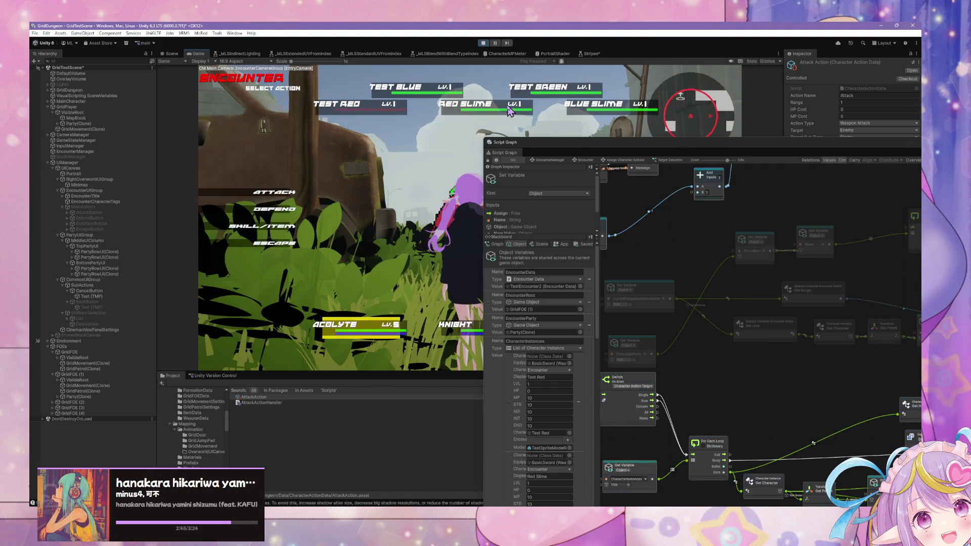
left_click(509, 111)
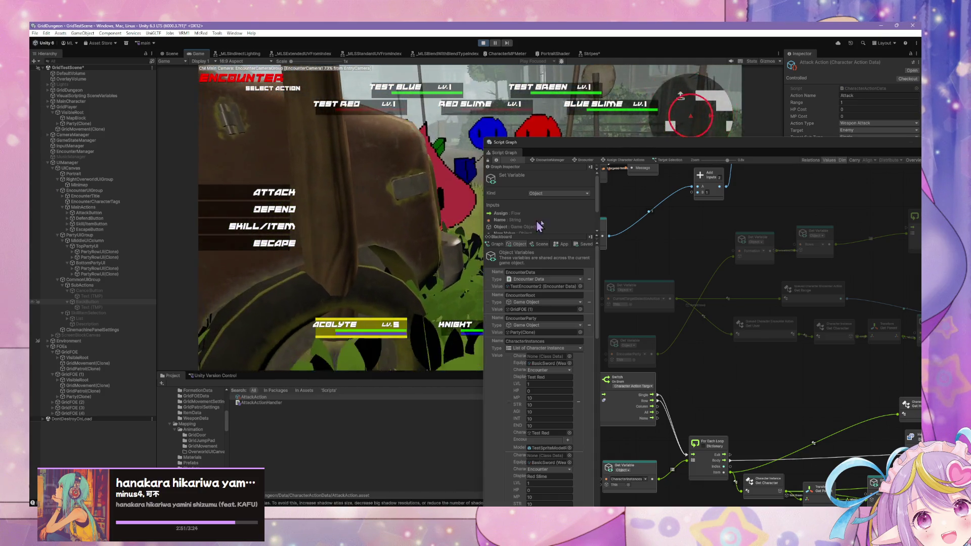
mouse_move(711, 365)
left_mouse_down()
mouse_move(682, 283)
mouse_move(615, 272)
mouse_move(724, 315)
left_mouse_up()
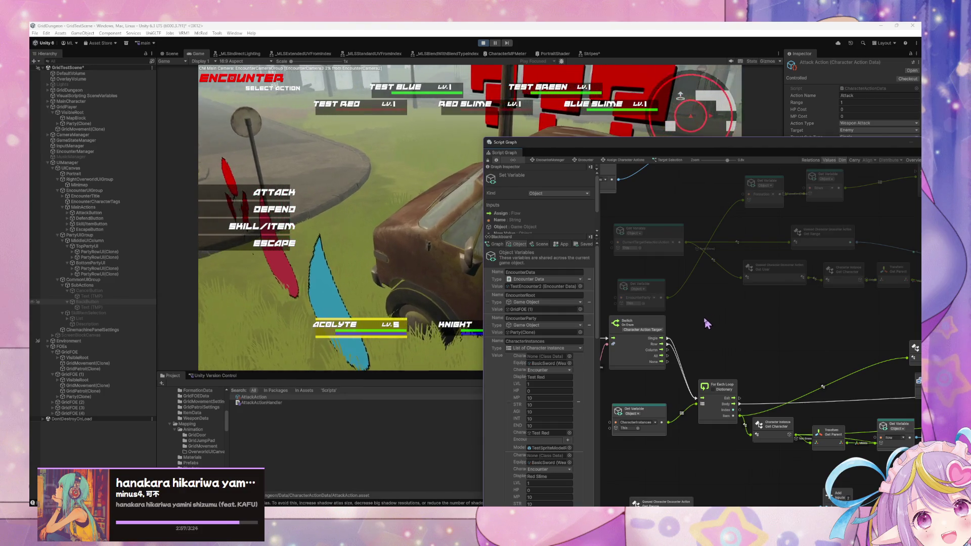
mouse_move(686, 327)
left_mouse_down()
mouse_move(662, 354)
mouse_move(612, 270)
mouse_move(640, 280)
mouse_move(798, 285)
mouse_move(652, 379)
left_mouse_up()
left_click_drag(814, 336, 742, 343)
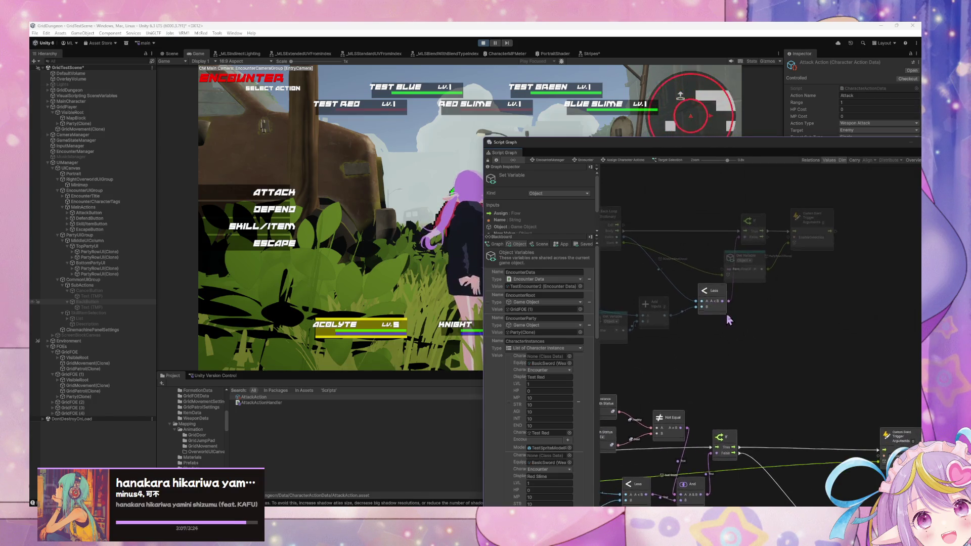
left_click(843, 241)
key("ctrl+d")
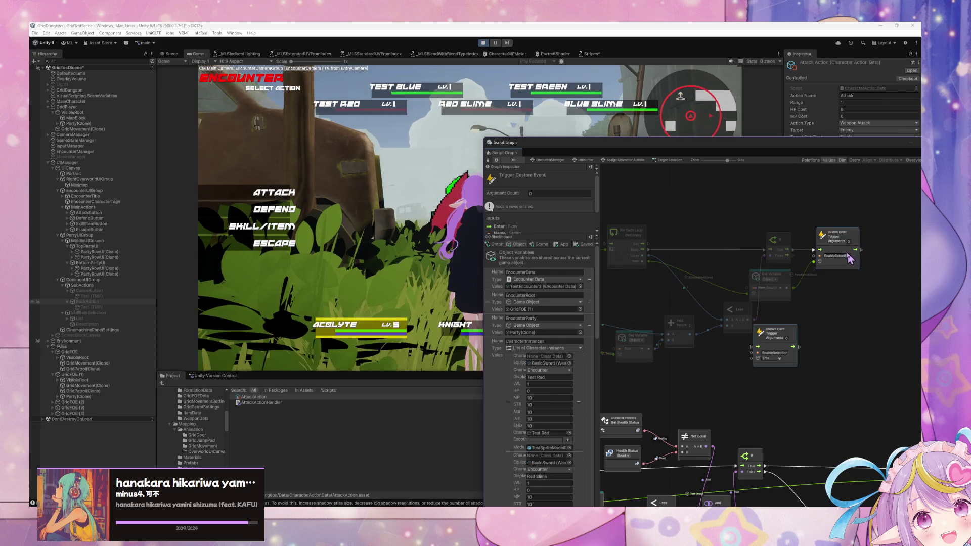
left_click_drag(786, 328, 853, 287)
left_click_drag(787, 255, 817, 302)
left_click(834, 307)
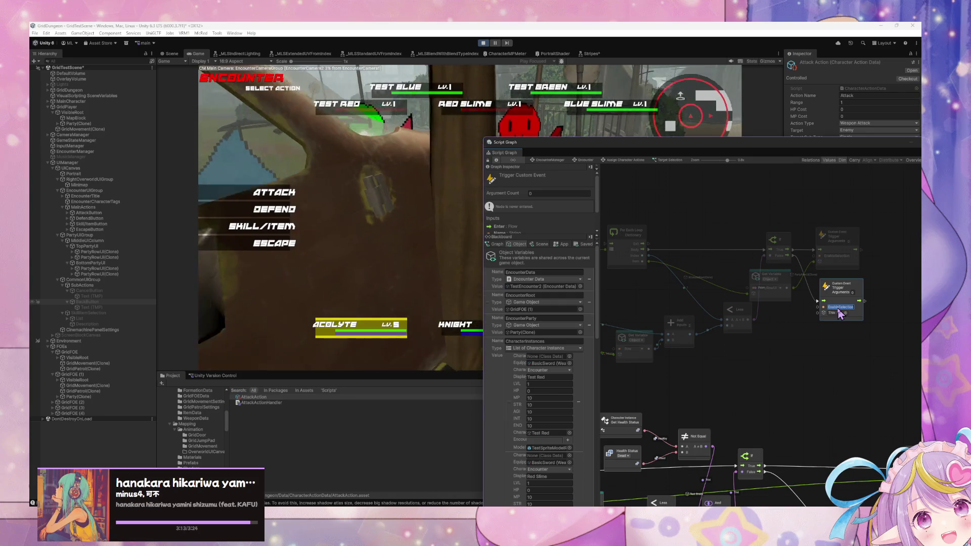
type("Dead")
type("ble")
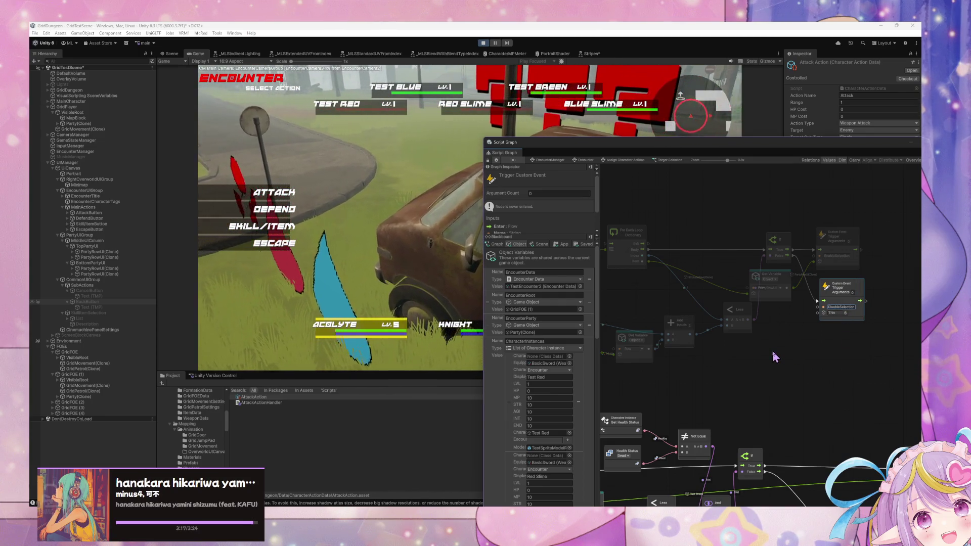
mouse_move(737, 372)
left_mouse_down()
mouse_move(883, 391)
mouse_move(722, 372)
mouse_move(812, 369)
mouse_move(847, 402)
left_mouse_up()
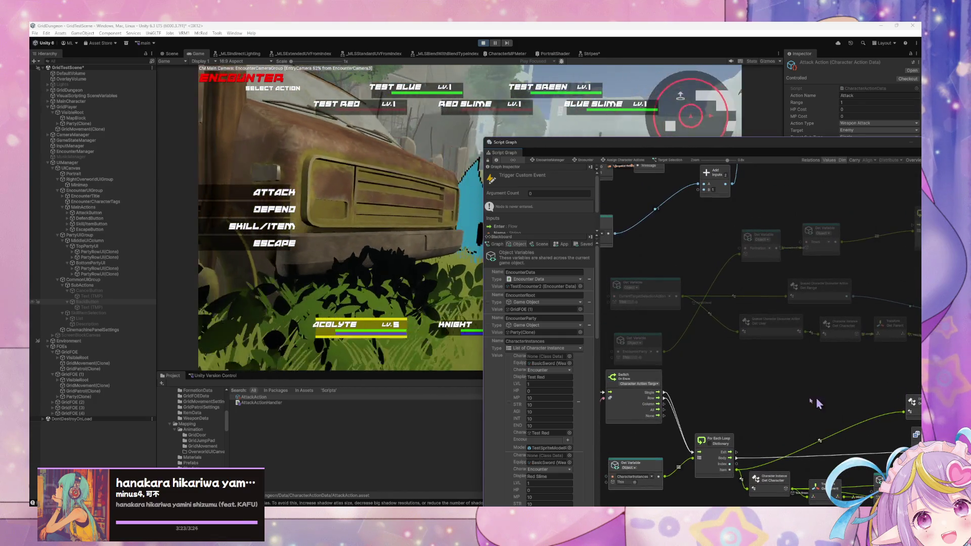
left_click_drag(666, 400, 707, 312)
left_click_drag(730, 268, 912, 226)
left_click_drag(764, 372, 843, 386)
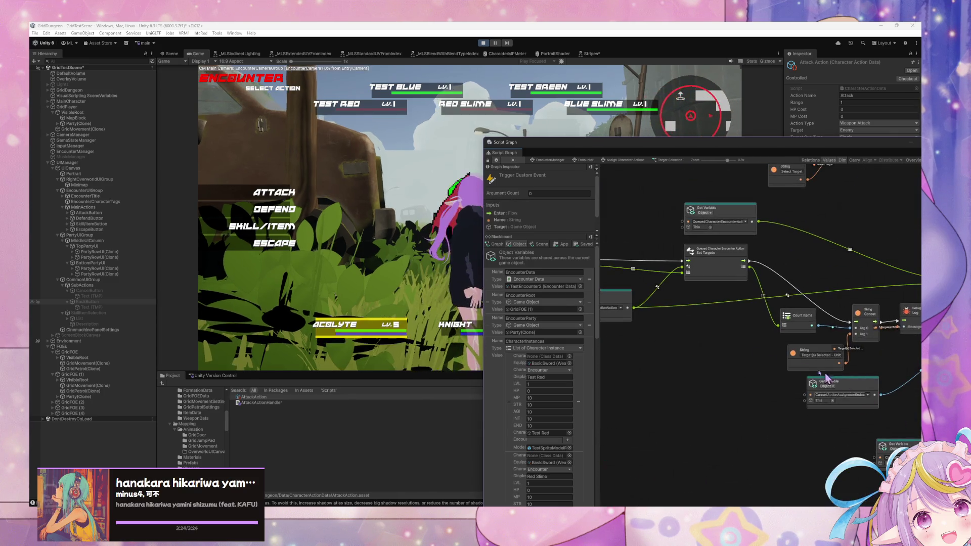
mouse_move(701, 356)
left_mouse_down()
mouse_move(792, 371)
mouse_move(700, 321)
mouse_move(694, 348)
mouse_move(641, 347)
mouse_move(732, 407)
mouse_move(733, 417)
mouse_move(685, 439)
left_mouse_up()
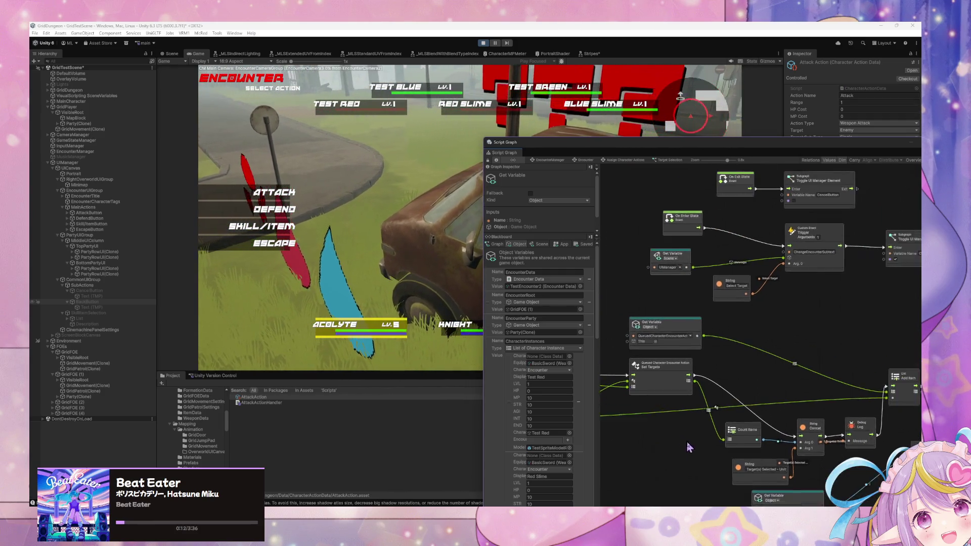
left_click_drag(810, 397, 944, 302)
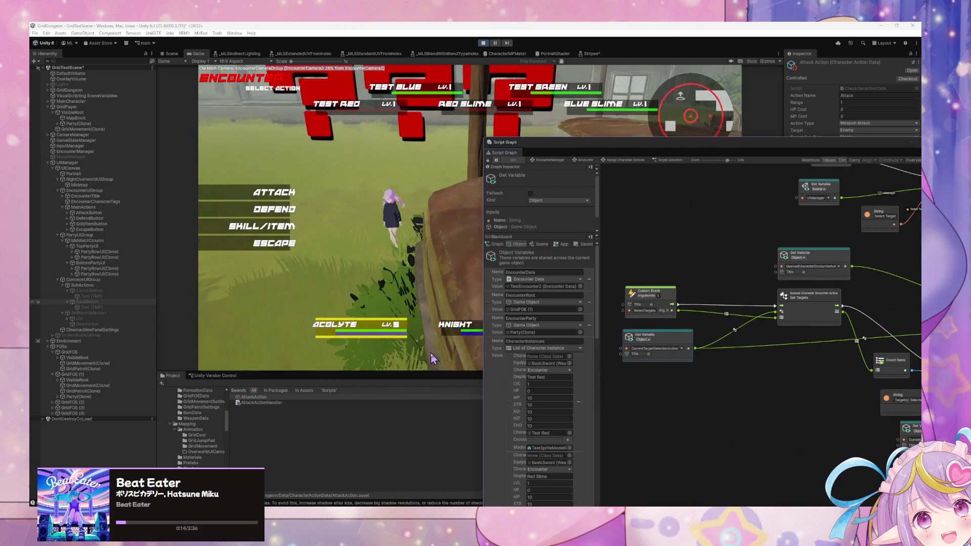
Step: Open the Relay Unity Event graph inside PartyRowUI(Clone)'s Selection Enabled state
left_click(122, 252)
double_click(743, 345)
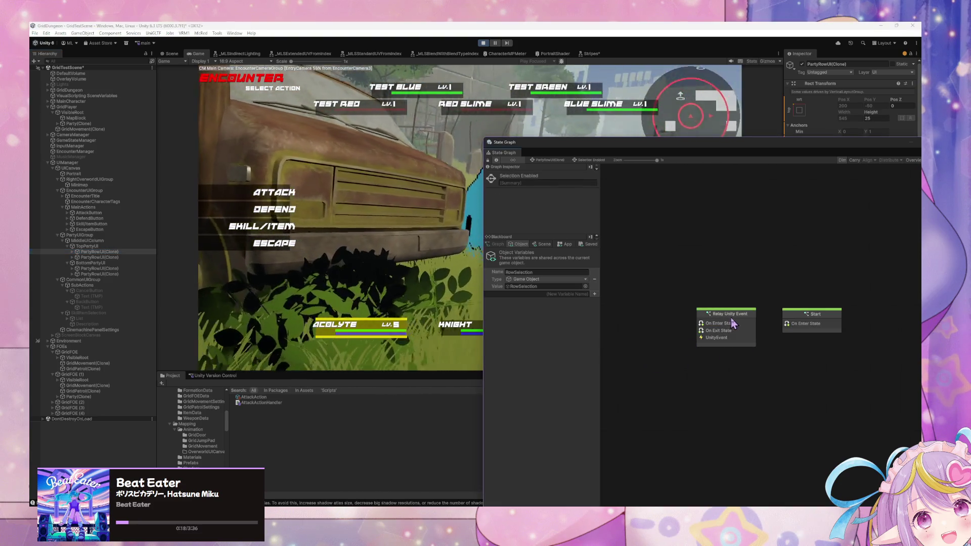
double_click(734, 324)
mouse_move(711, 343)
left_mouse_down()
mouse_move(865, 364)
mouse_move(863, 304)
mouse_move(667, 285)
mouse_move(785, 294)
left_mouse_up()
Step: Reposition the Get Variable and TargetSelected String nodes and edit the TargetSelected string value
left_click_drag(836, 317, 706, 308)
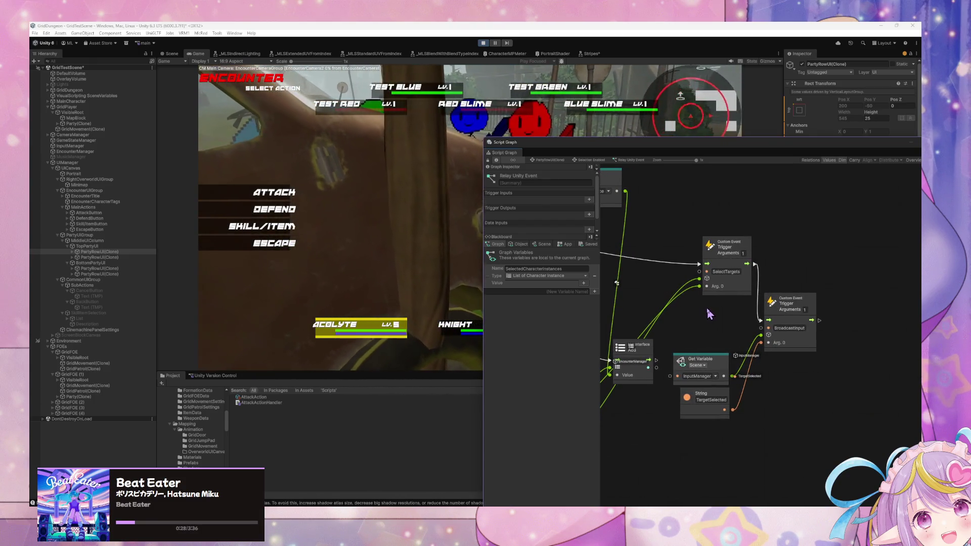
left_click_drag(722, 358, 720, 350)
left_click(720, 399)
left_click_drag(720, 399, 782, 338)
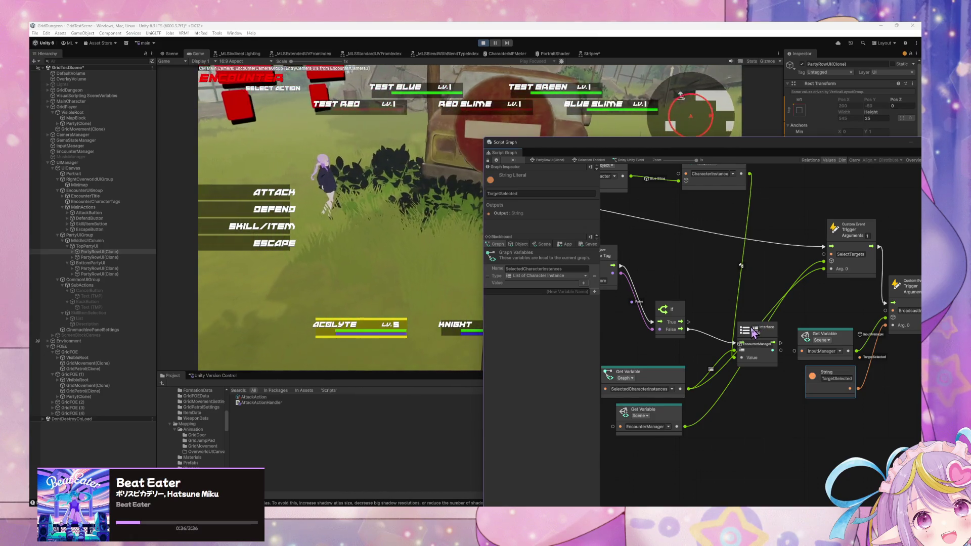
left_click_drag(867, 408, 815, 376)
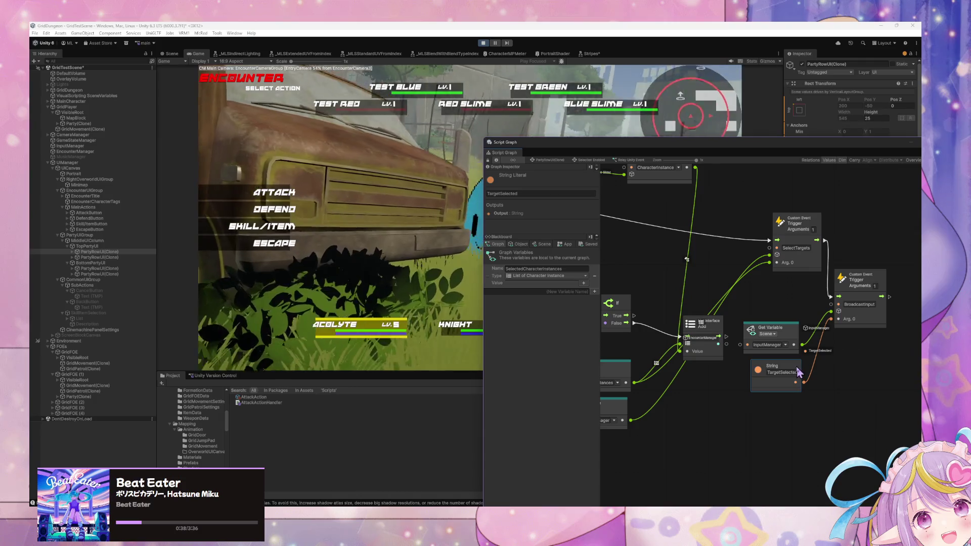
left_click_drag(792, 371, 790, 367)
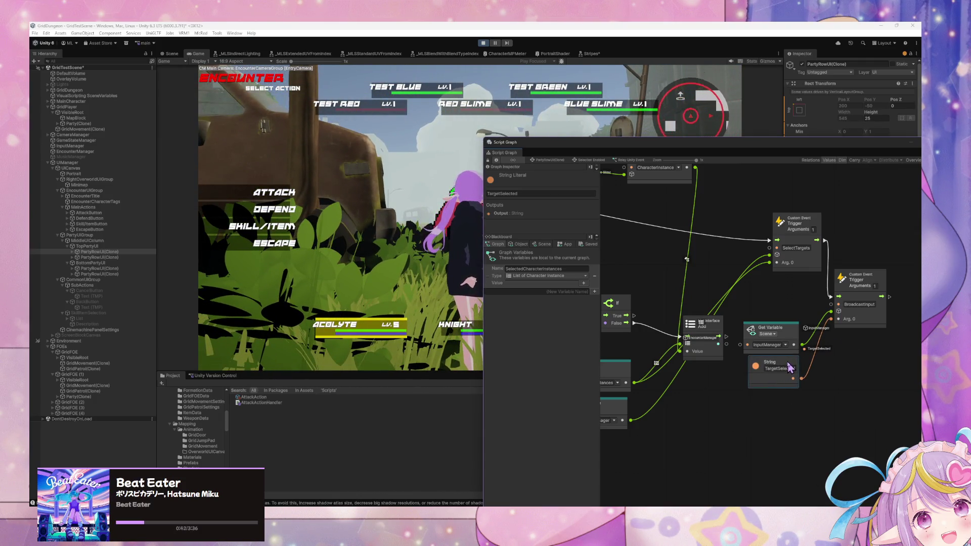
left_click(796, 418)
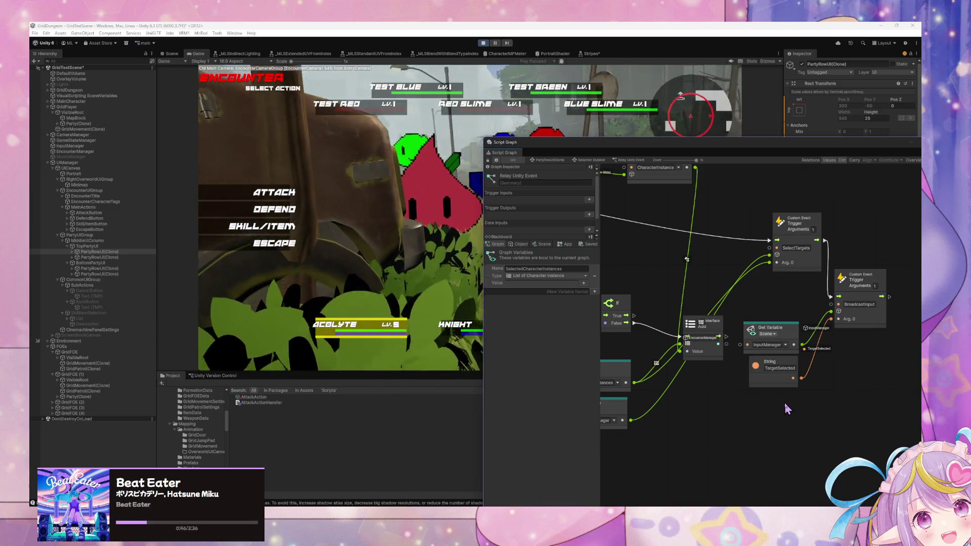
left_click(779, 368)
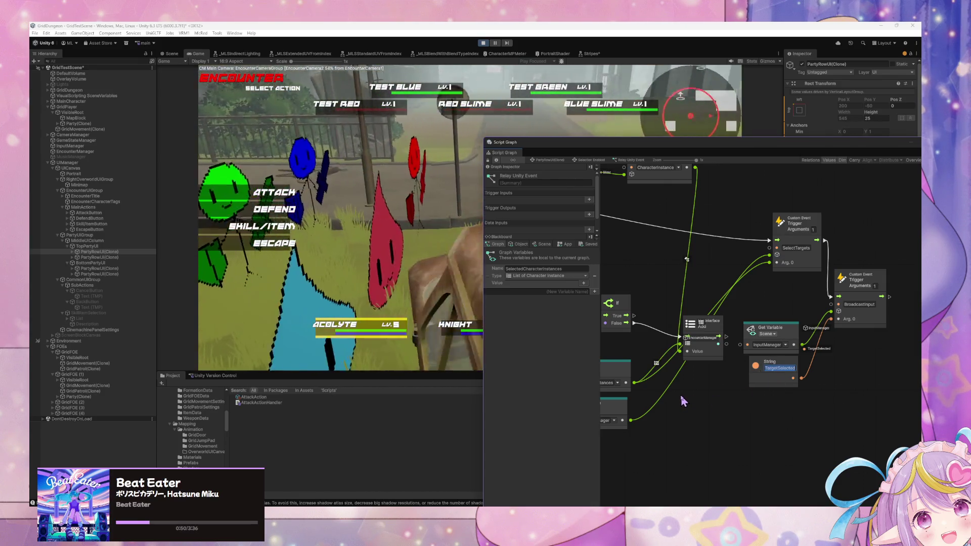
scroll(757, 350, "down", 2)
scroll(757, 350, "right", 3)
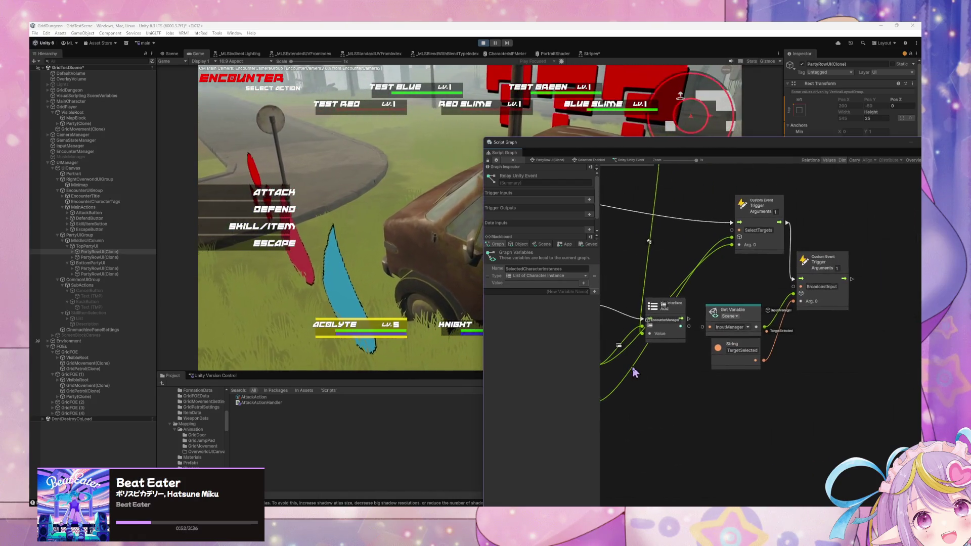
mouse_move(879, 390)
left_mouse_down()
mouse_move(704, 260)
mouse_move(850, 386)
left_mouse_up()
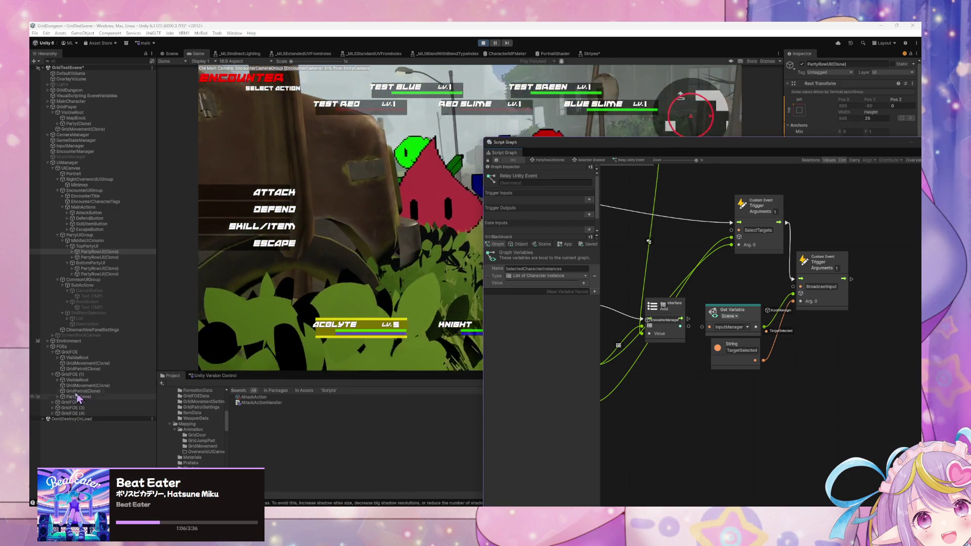
Step: Expand GridFOE (2) in the Hierarchy and open Test Red (Tag)'s Selection Enabled Relay Unity Event graph
left_click(53, 403)
left_click(57, 397)
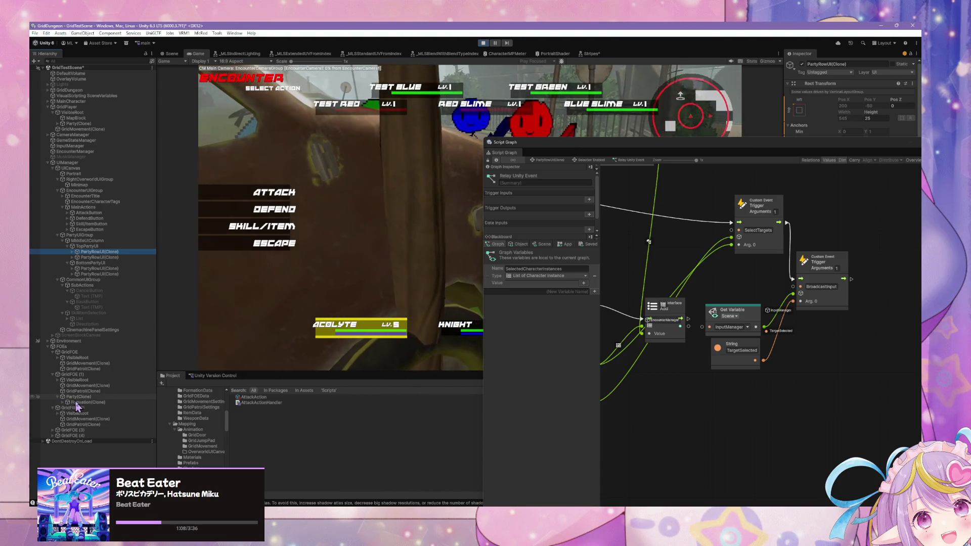
left_click(62, 403)
left_click(67, 408)
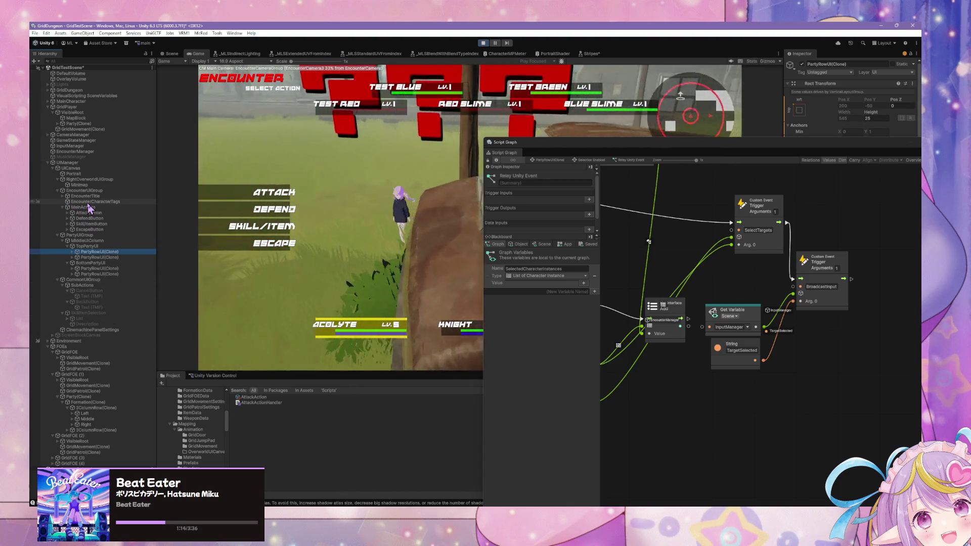
left_click(71, 251)
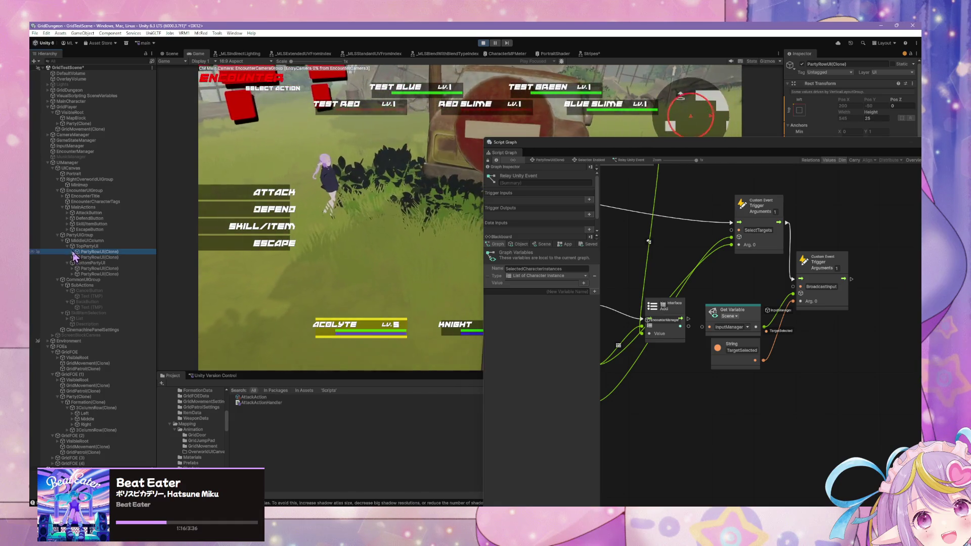
left_click(94, 263)
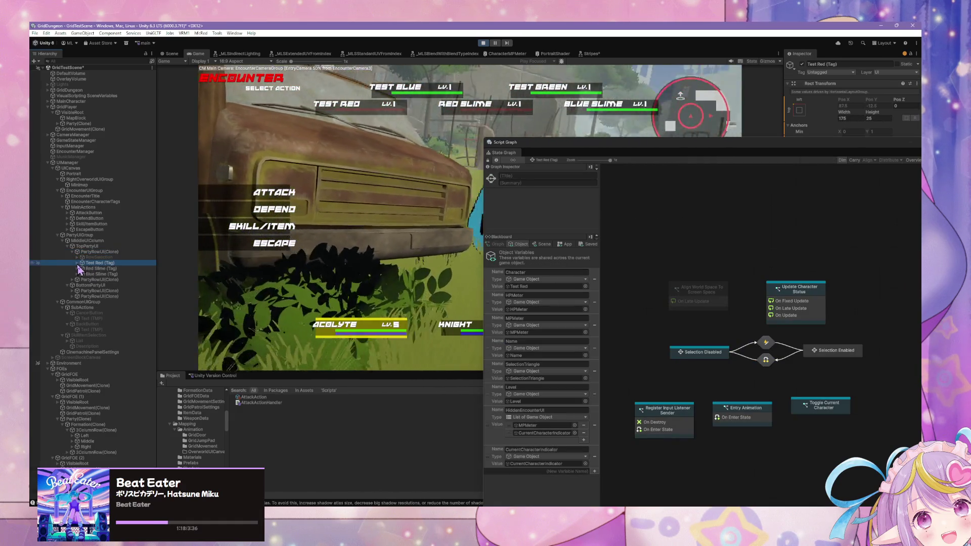
left_click_drag(806, 402, 763, 404)
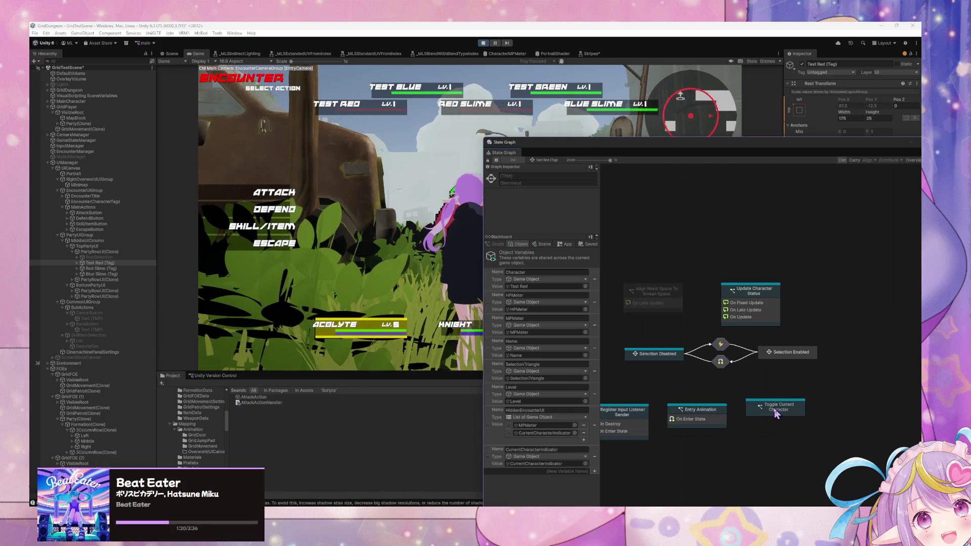
double_click(791, 352)
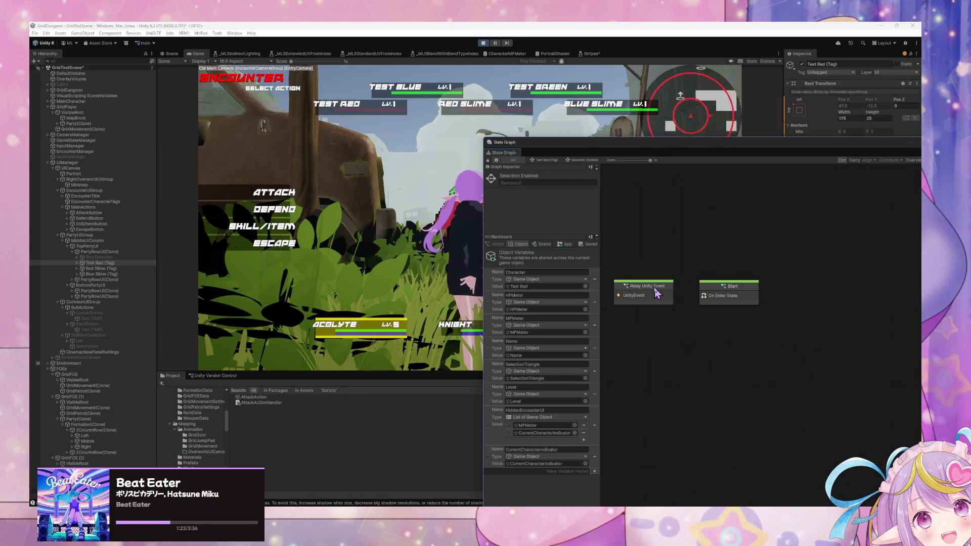
double_click(640, 282)
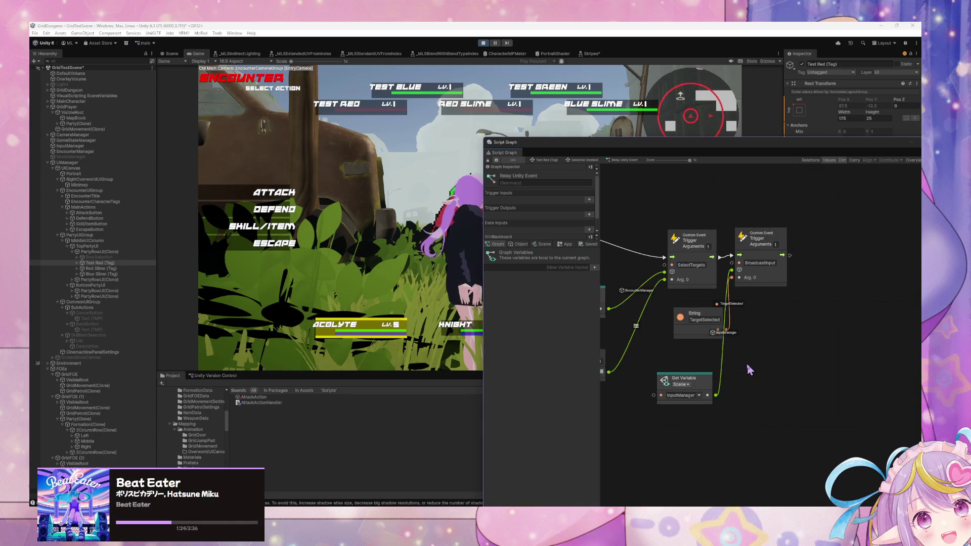
Step: In the Game view, try ATTACK, cancel targeting, then open and close the SKILL/ITEM list
left_click(273, 193)
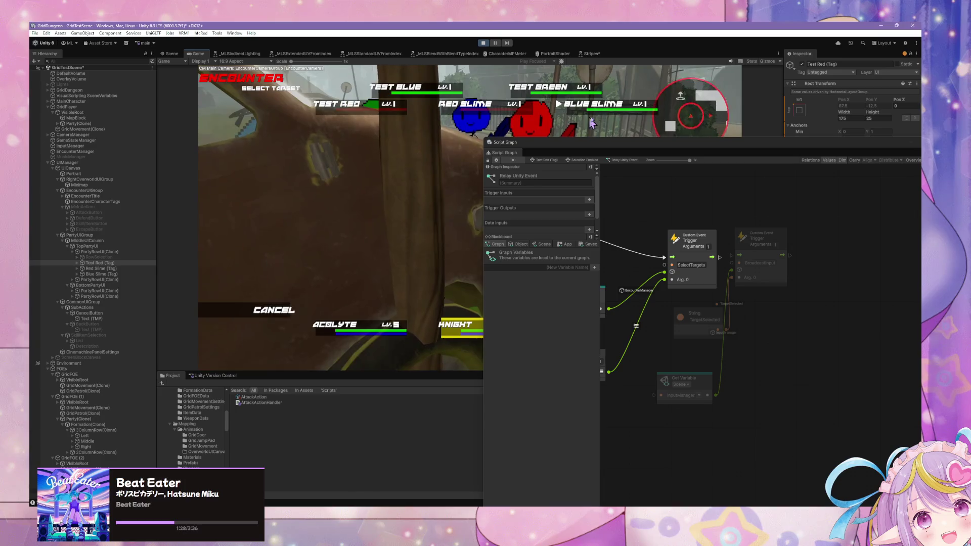
left_click(457, 160)
left_click(283, 226)
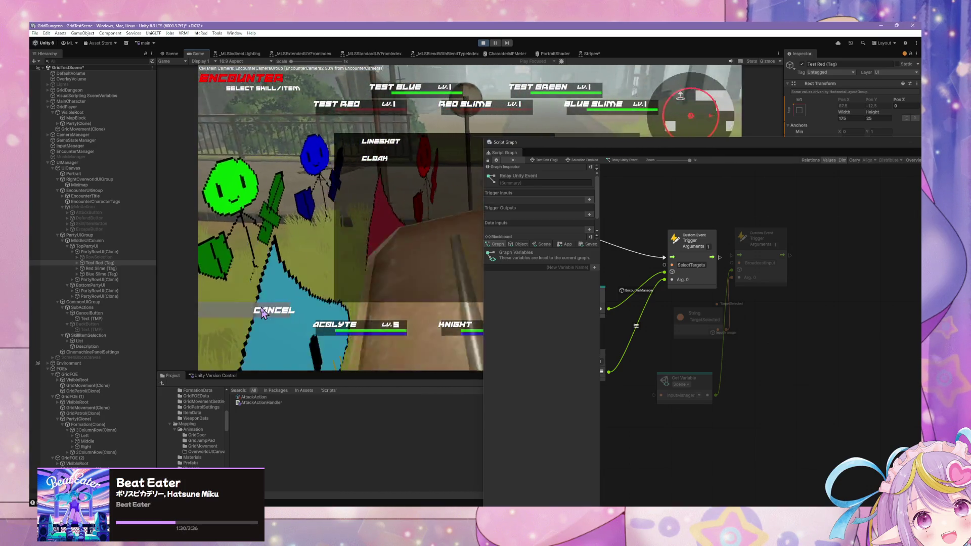
left_click(284, 310)
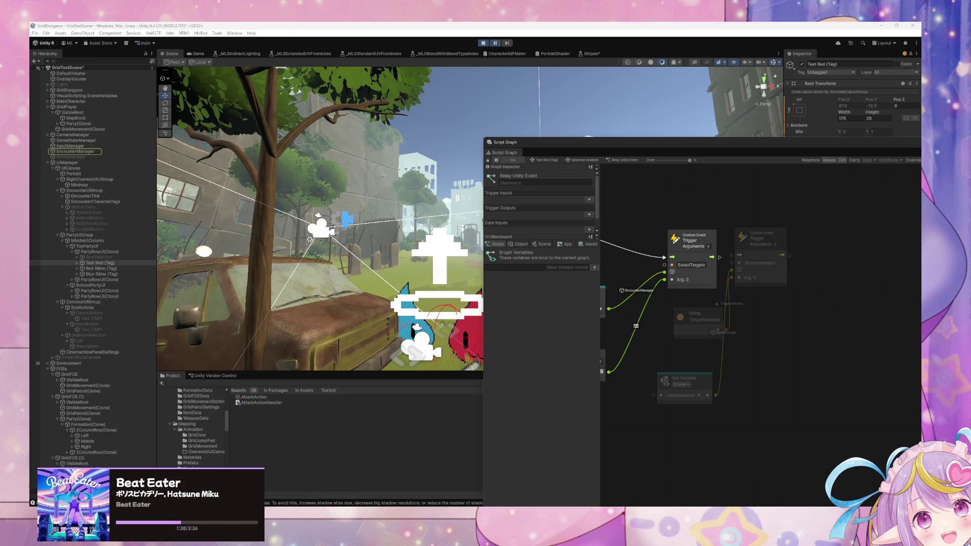
Step: Open EncounterManager's Execute Action from Each Characters graph and check the Count Items node's error
left_click(75, 151)
double_click(801, 303)
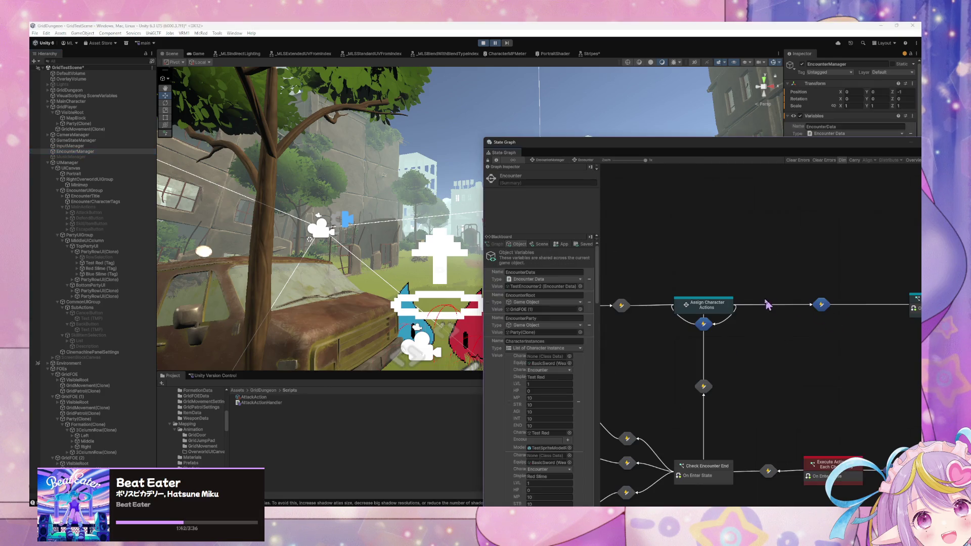
scroll(799, 354, "down", 3)
double_click(771, 372)
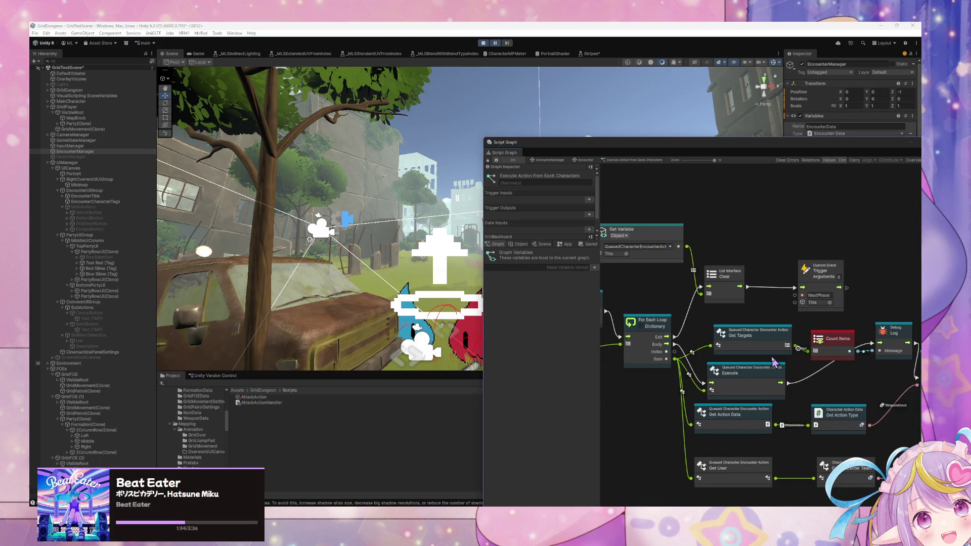
left_click(753, 322)
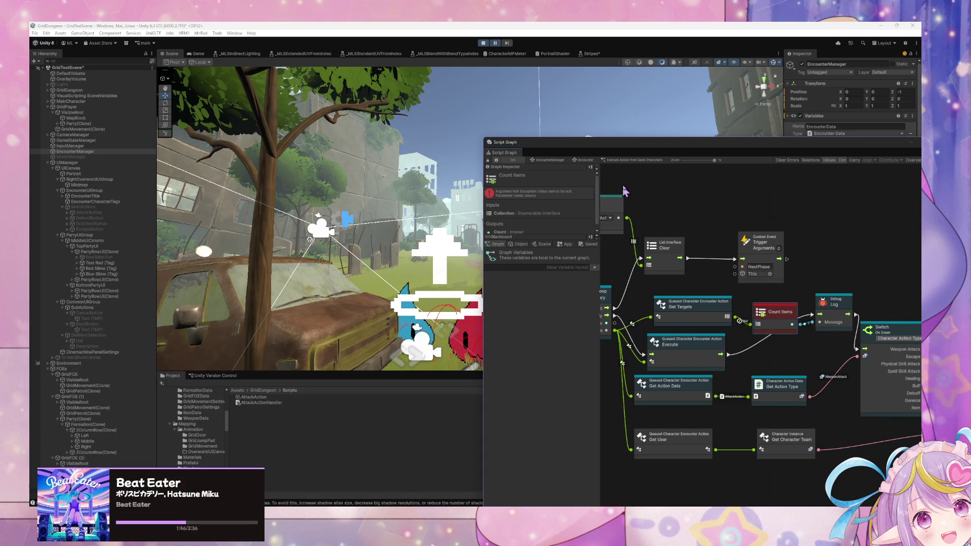
Step: Return to the Encounter state graph, reselect EncounterManager, and start Play mode
left_click(555, 160)
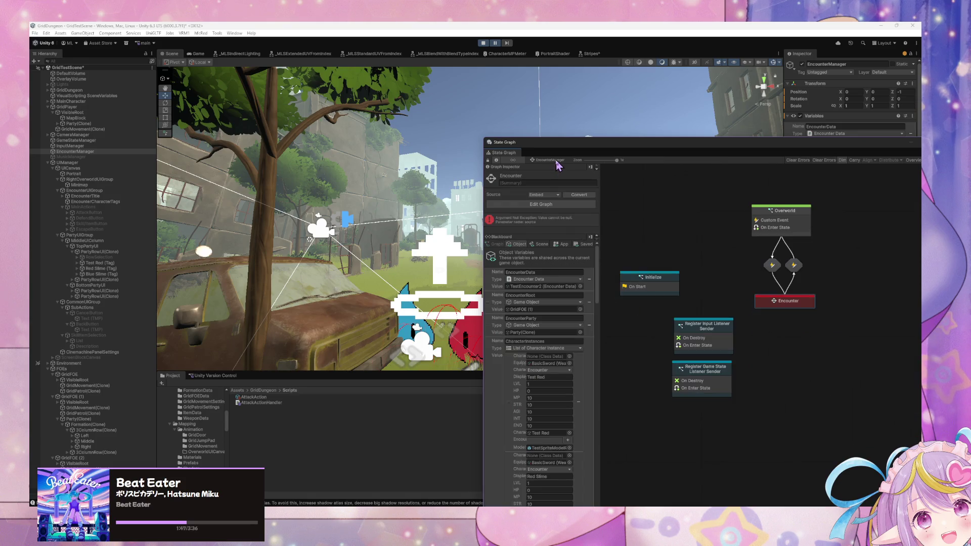
double_click(797, 308)
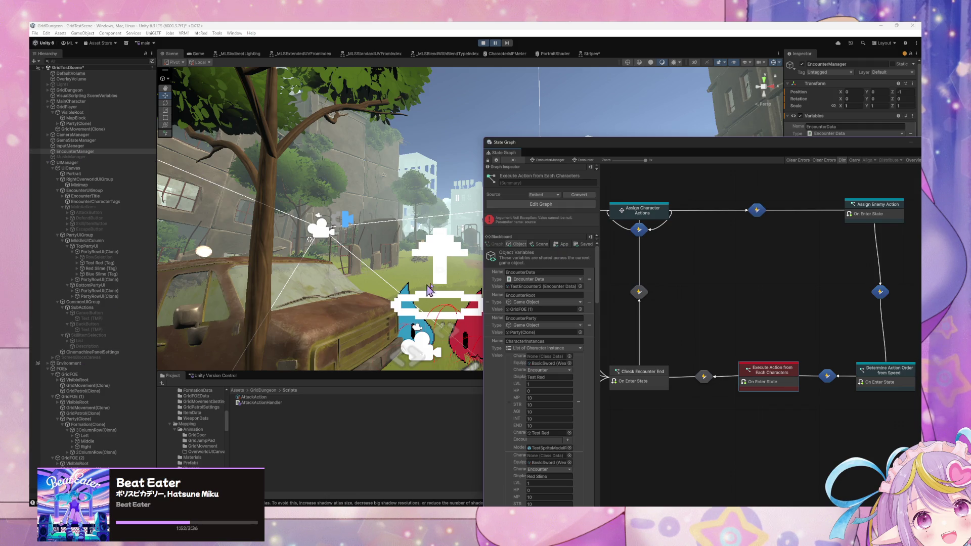
left_click(82, 153)
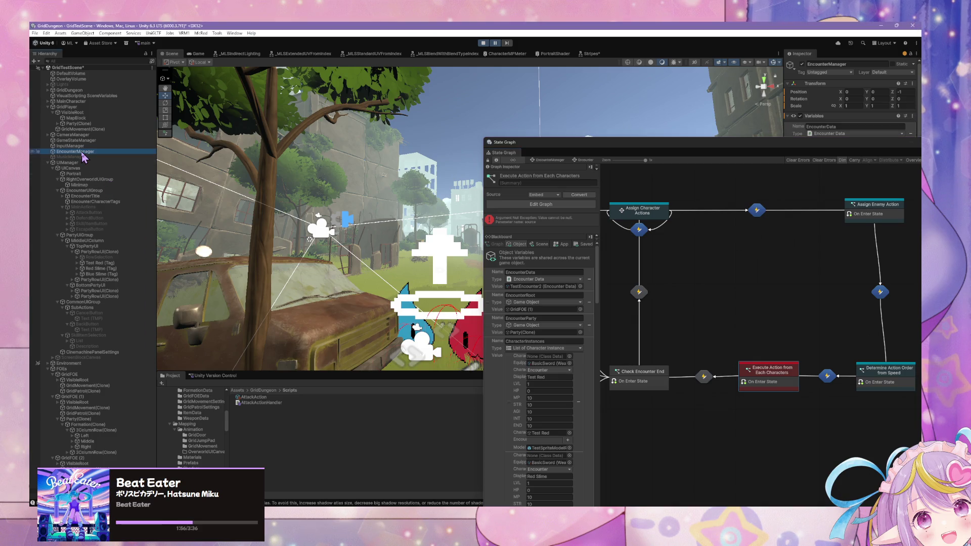
left_click(484, 43)
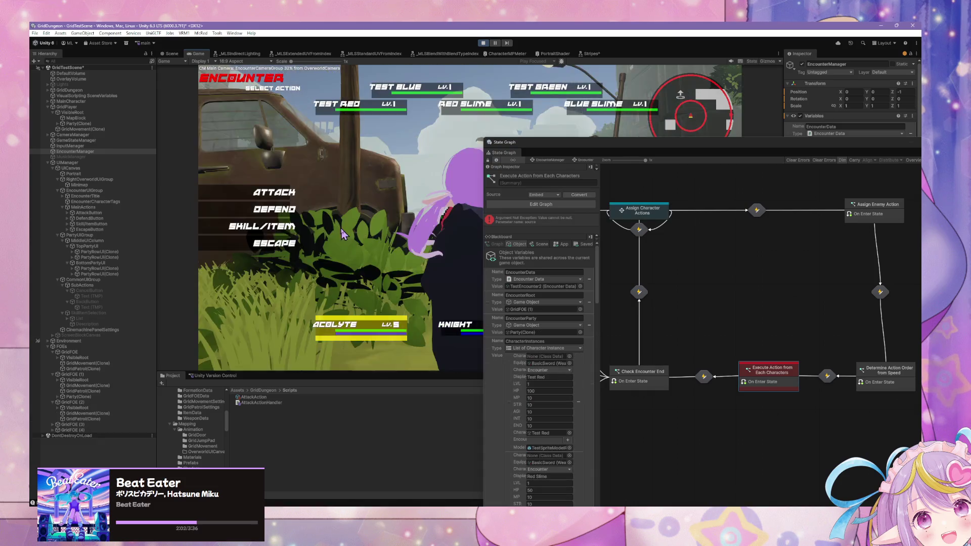
Step: Choose ATTACK in the encounter menu and target the Test Red enemy
left_click(272, 203)
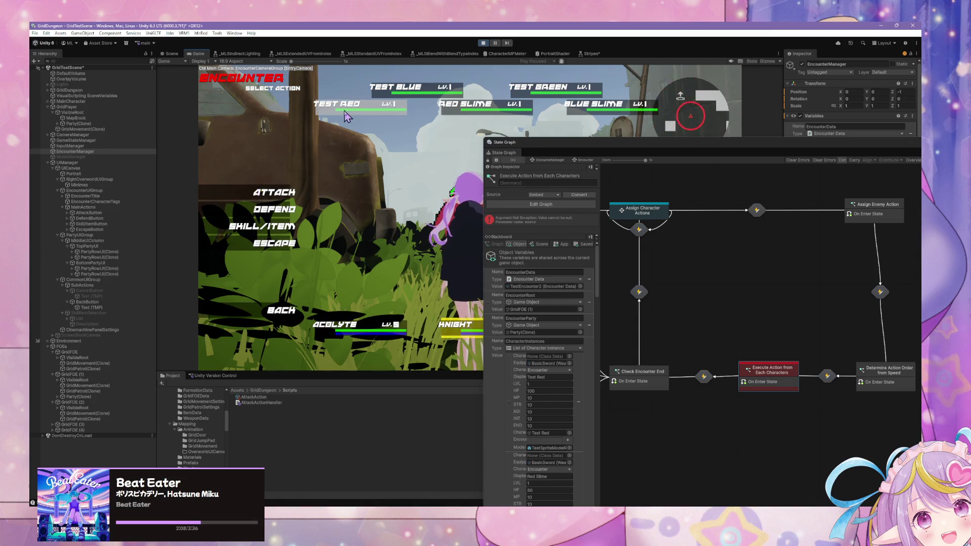
left_click(270, 194)
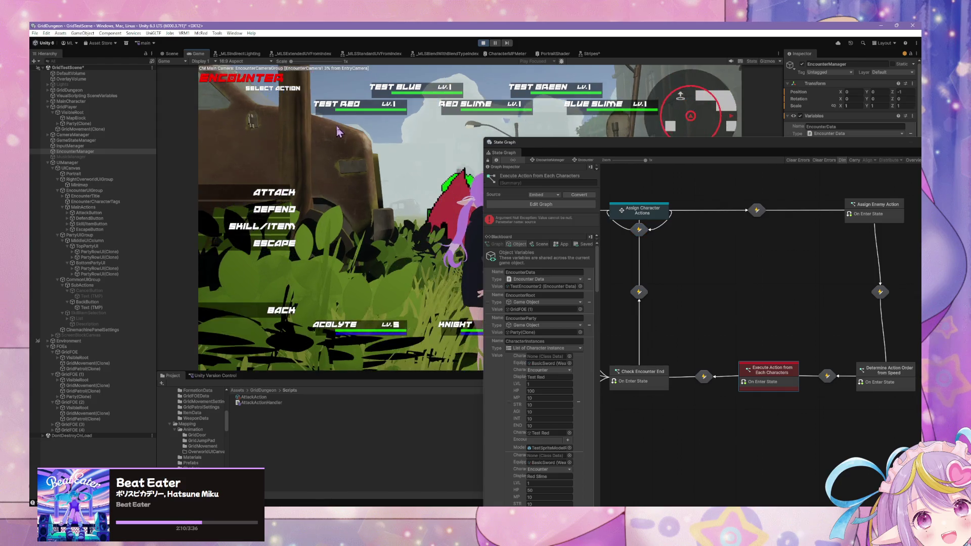
left_click(282, 193)
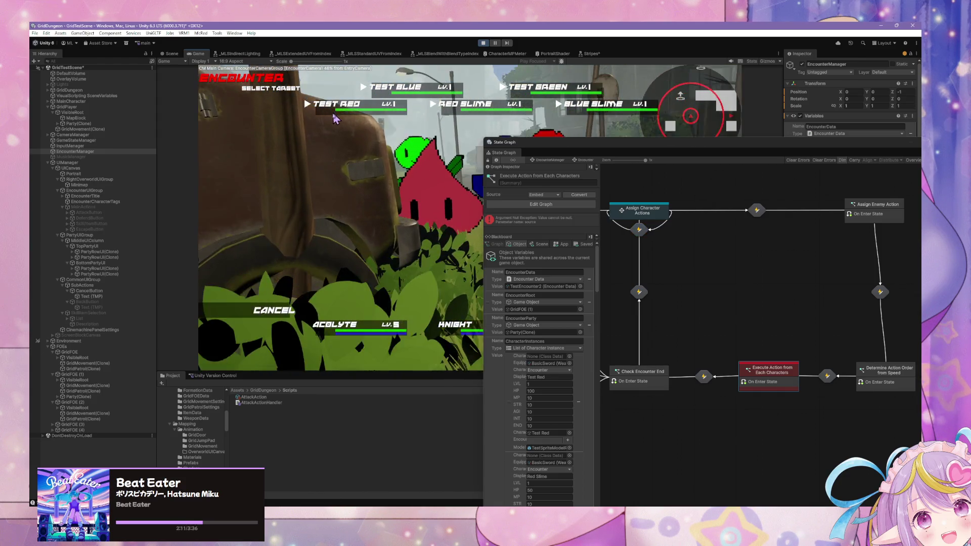
left_click(334, 118)
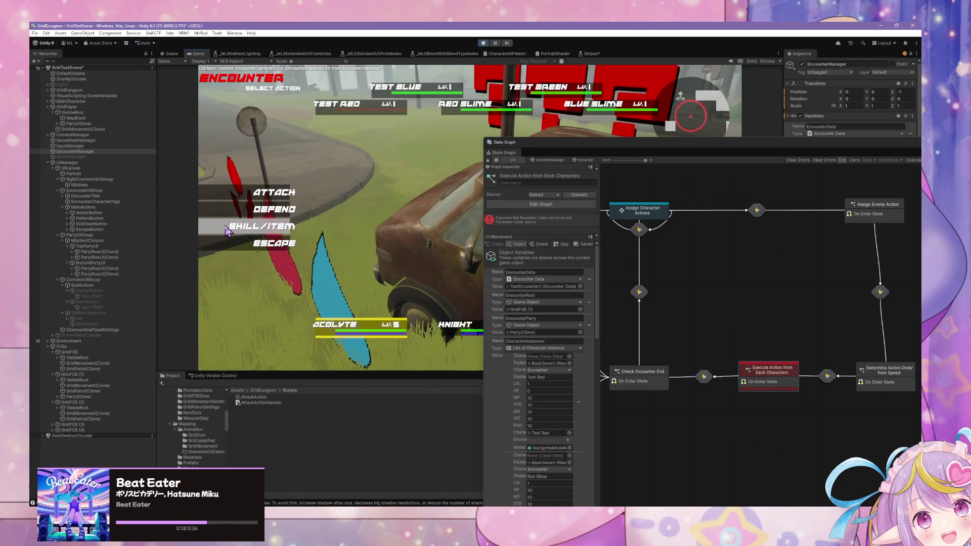
Step: Browse the SKILL/ITEM lists, pick a skill, cancel targeting with Escape, then switch to the Scene view
left_click(268, 226)
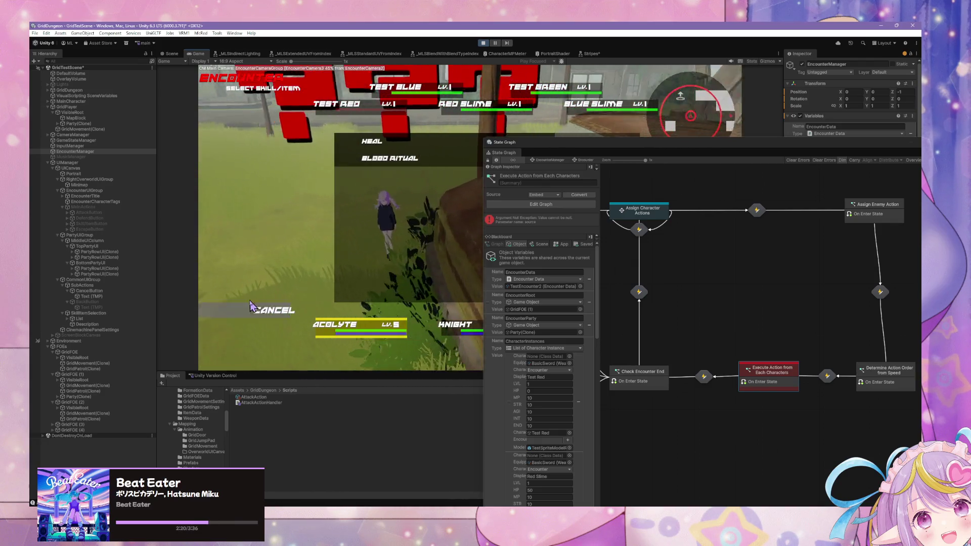
left_click(273, 310)
left_click(269, 228)
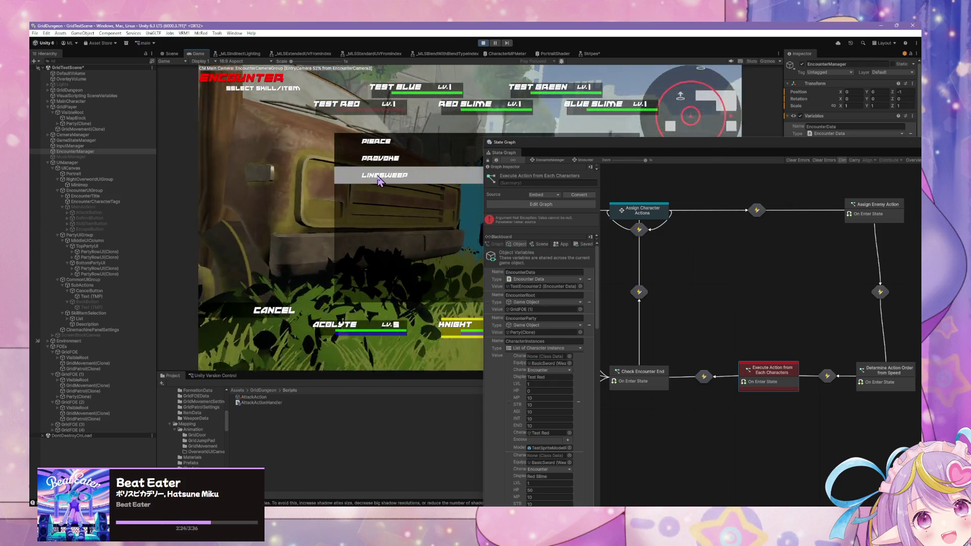
left_click(375, 145)
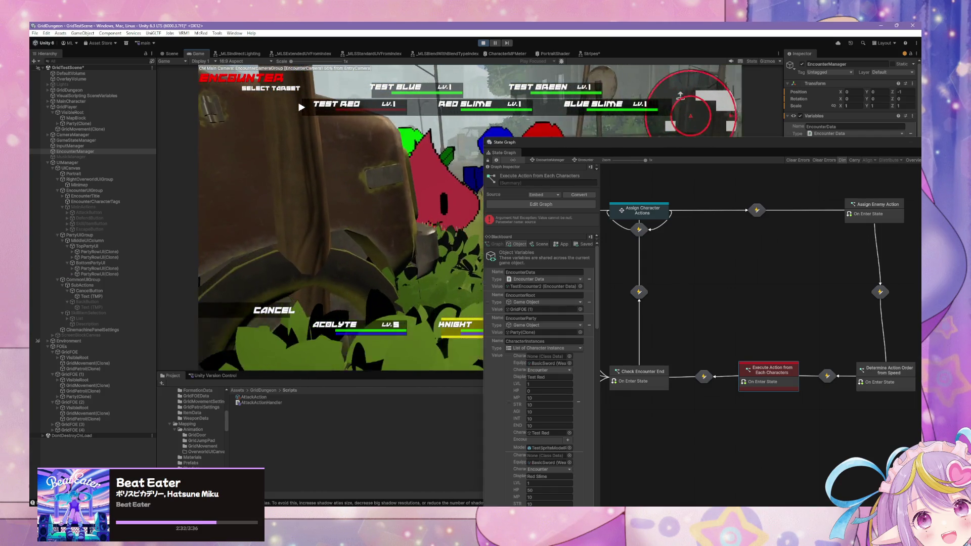
key("Escape")
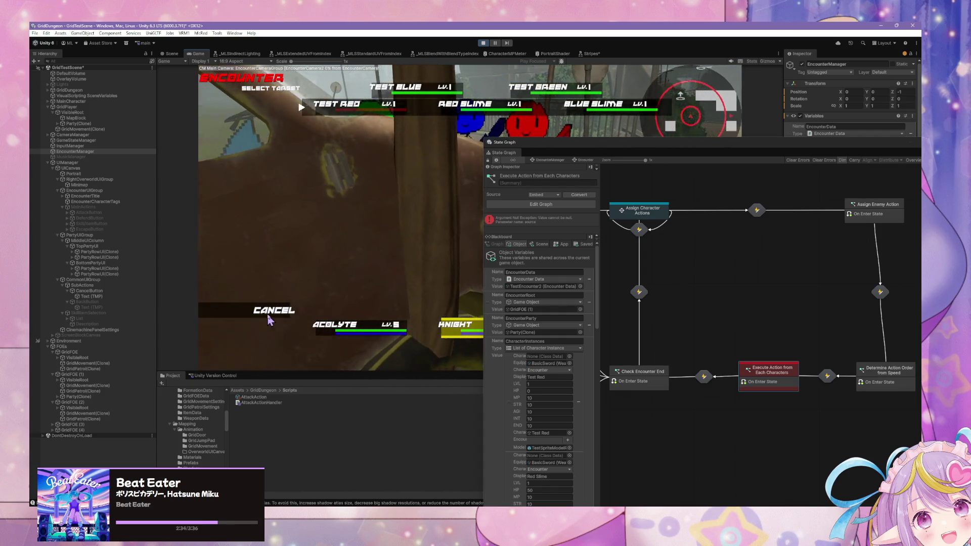
left_click(372, 181)
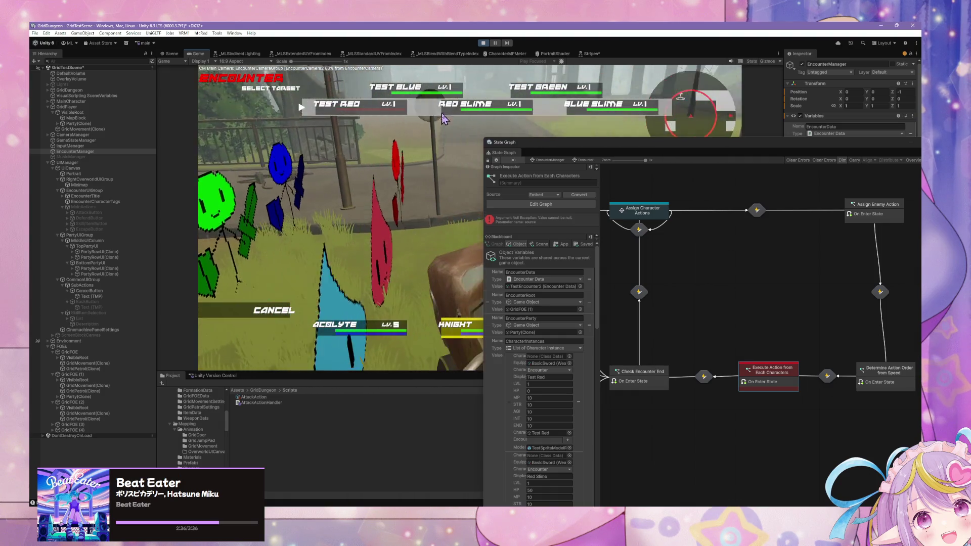
key("Escape")
key("Escape")
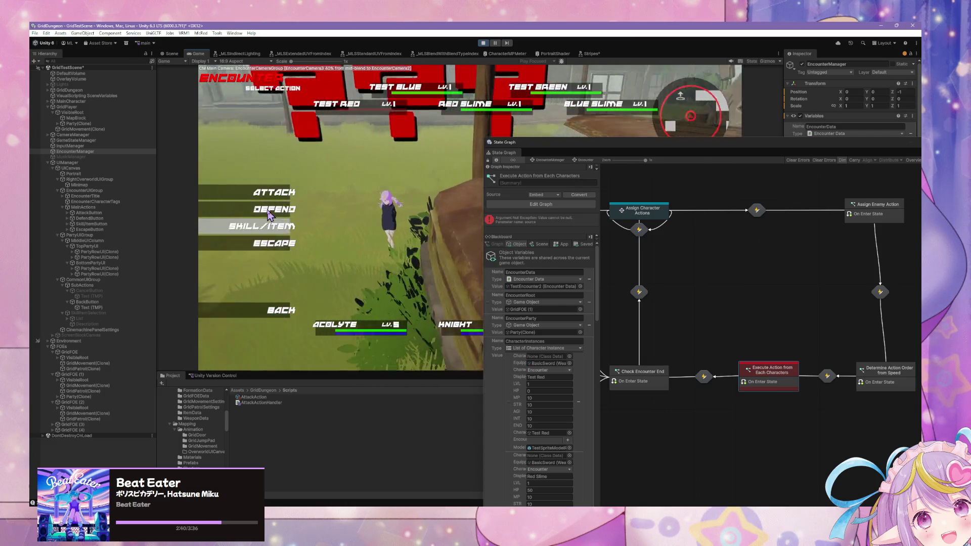
key("ctrl+1")
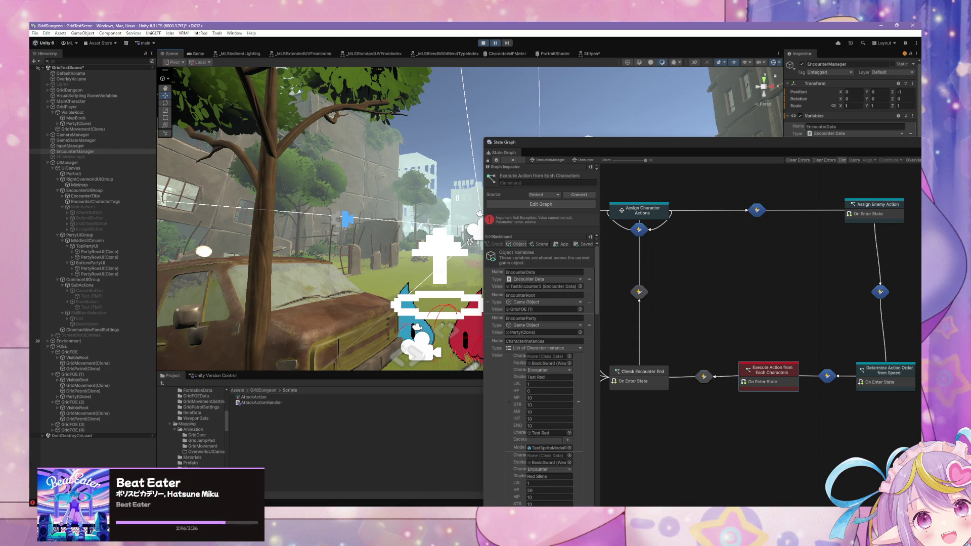
Step: Open the Execute Action from Each Characters script graph and pan to its For Each Loop node
double_click(771, 376)
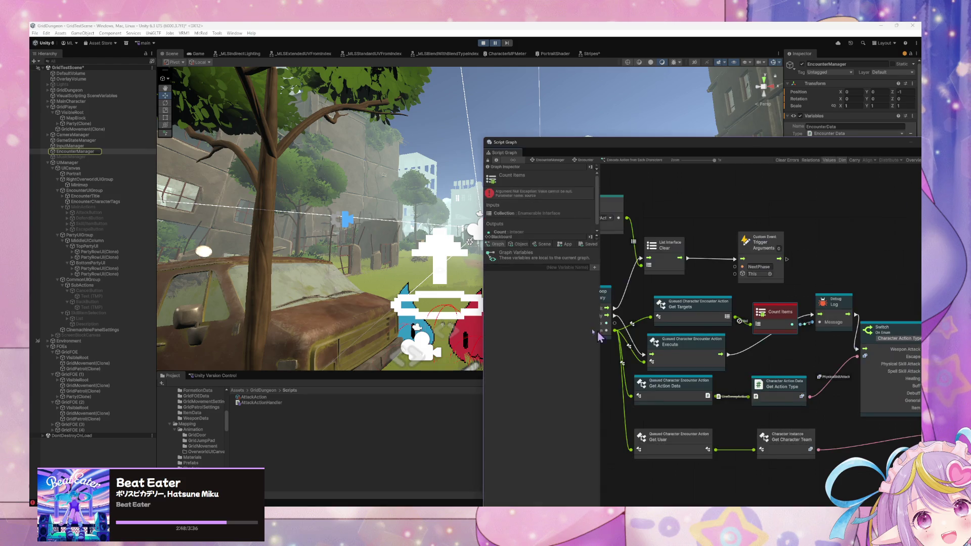
left_click_drag(704, 343, 839, 358)
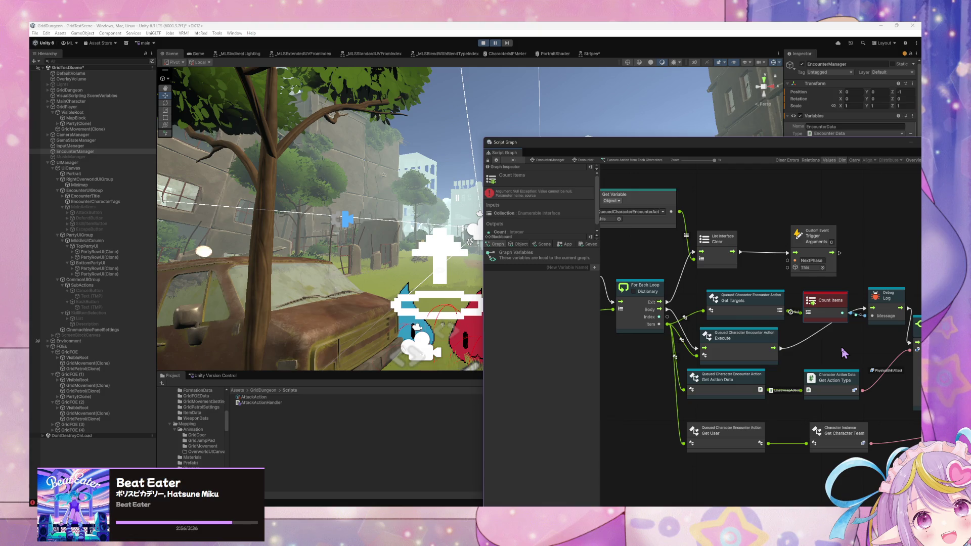
key("alt+Tab")
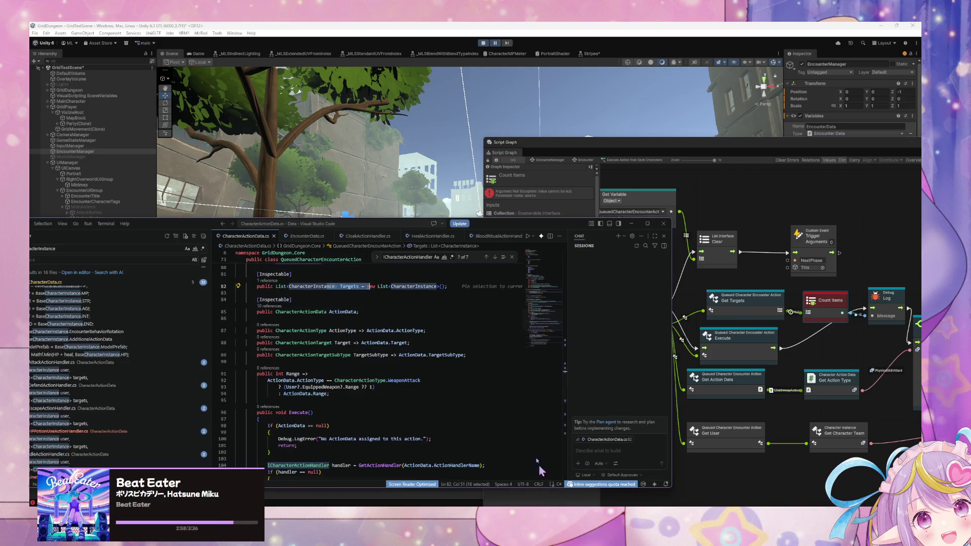
Step: Move the VS Code window, scroll through the Execute and GetActionHandler code, then return to Unity
mouse_move(549, 230)
left_mouse_down()
mouse_move(347, 188)
mouse_move(351, 170)
left_mouse_up()
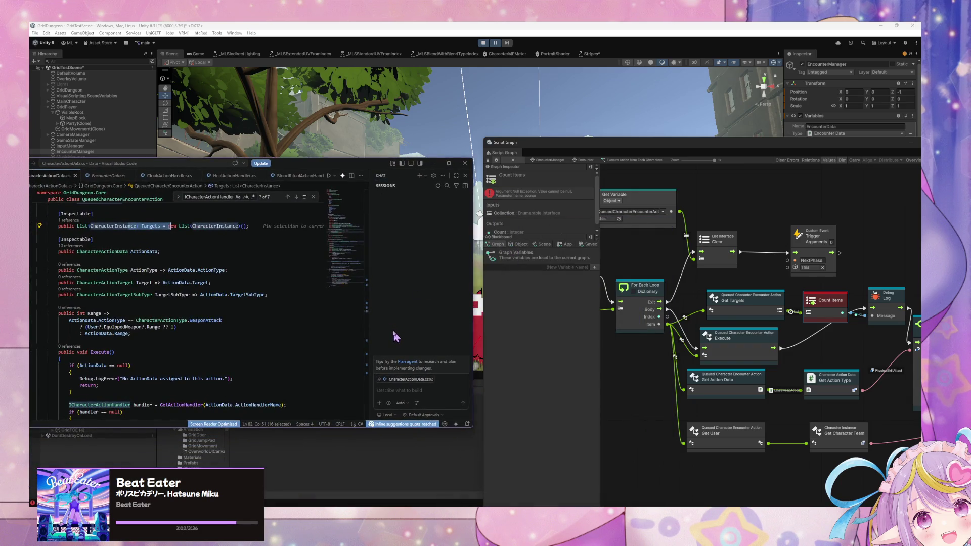
scroll(276, 316, "down", 8)
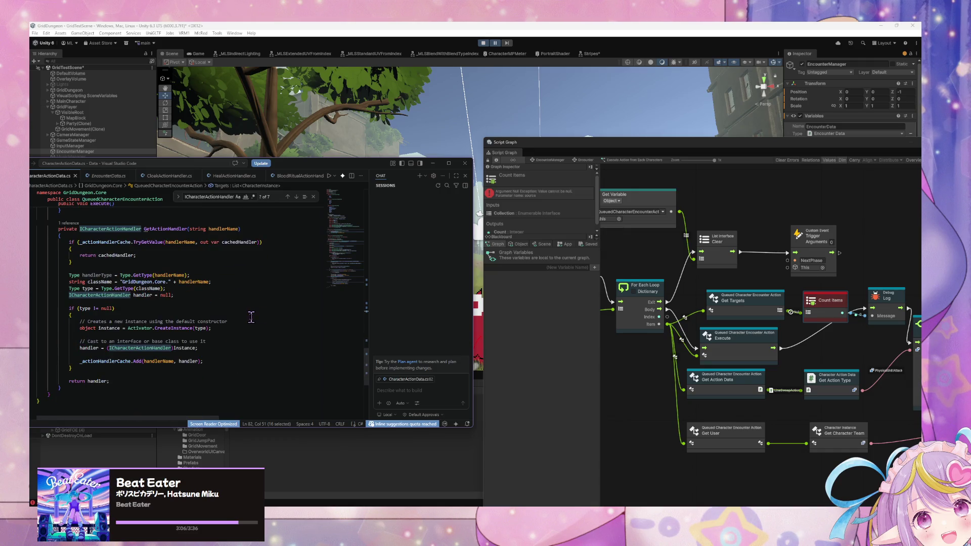
scroll(251, 317, "up", 8)
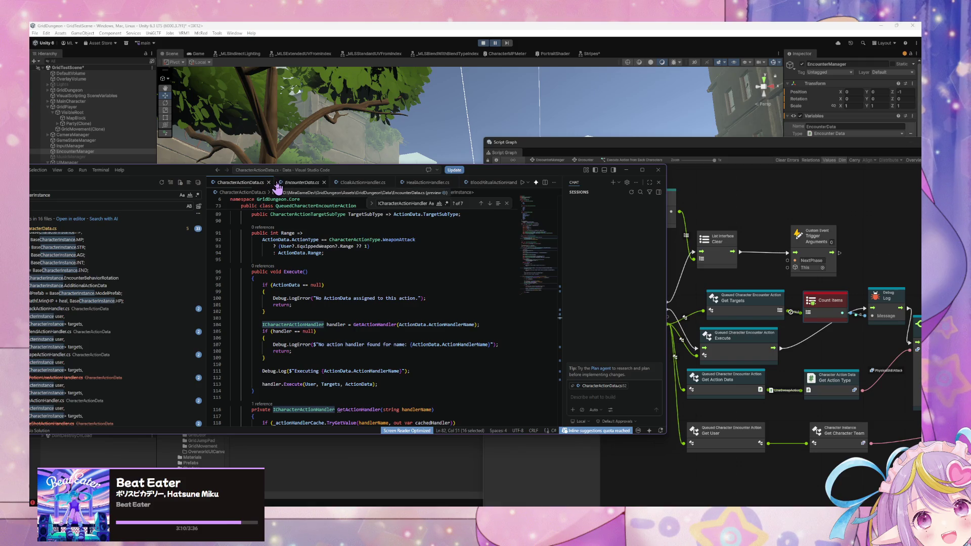
scroll(339, 331, "up", 5)
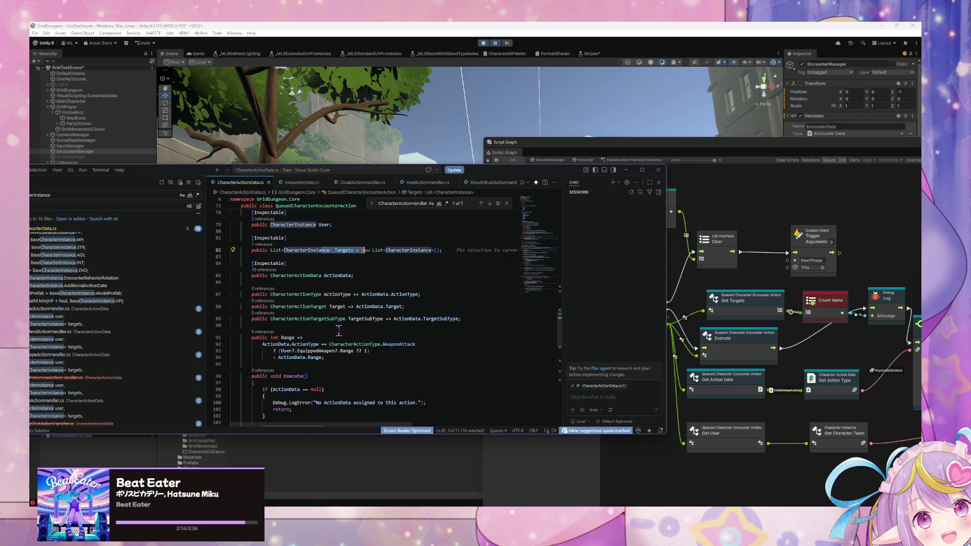
left_click(718, 271)
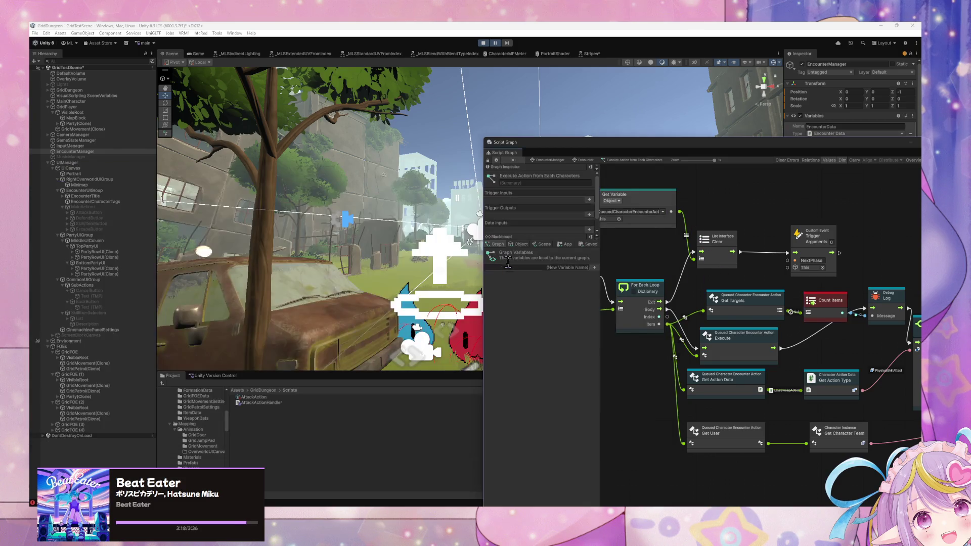
Step: Stop Play mode and pan to the Switch nodes branching on Character Action Type
mouse_move(599, 302)
left_mouse_down()
mouse_move(606, 502)
mouse_move(599, 463)
mouse_move(607, 410)
left_mouse_up()
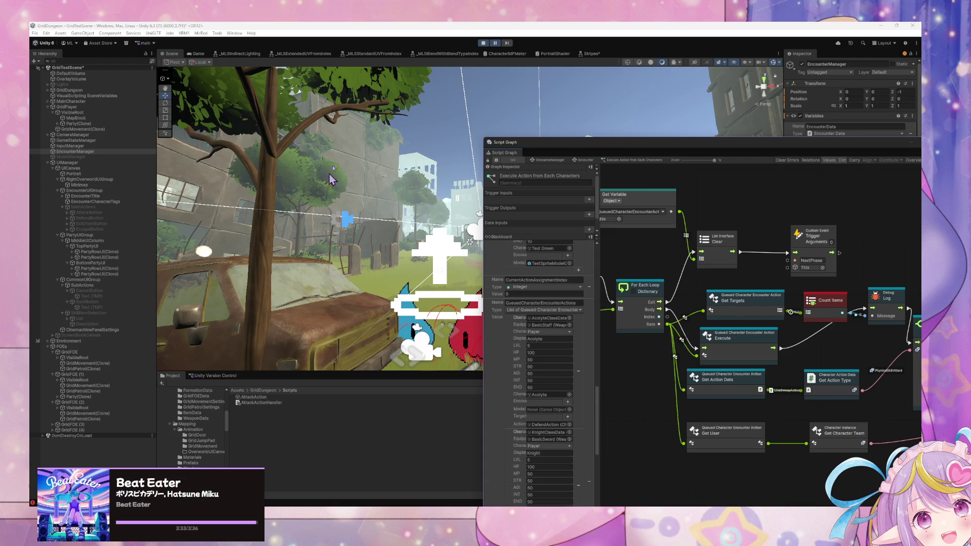
left_click(483, 43)
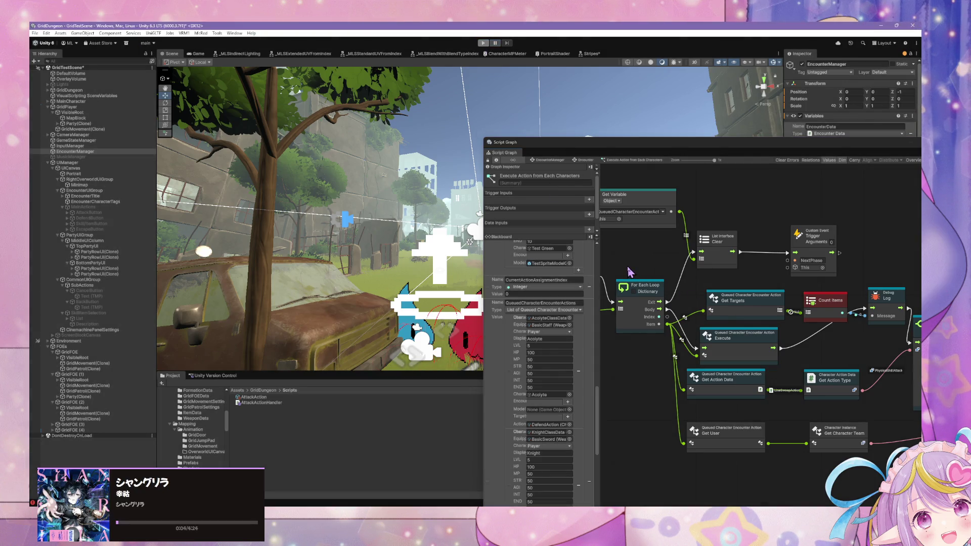
left_click_drag(824, 267, 698, 265)
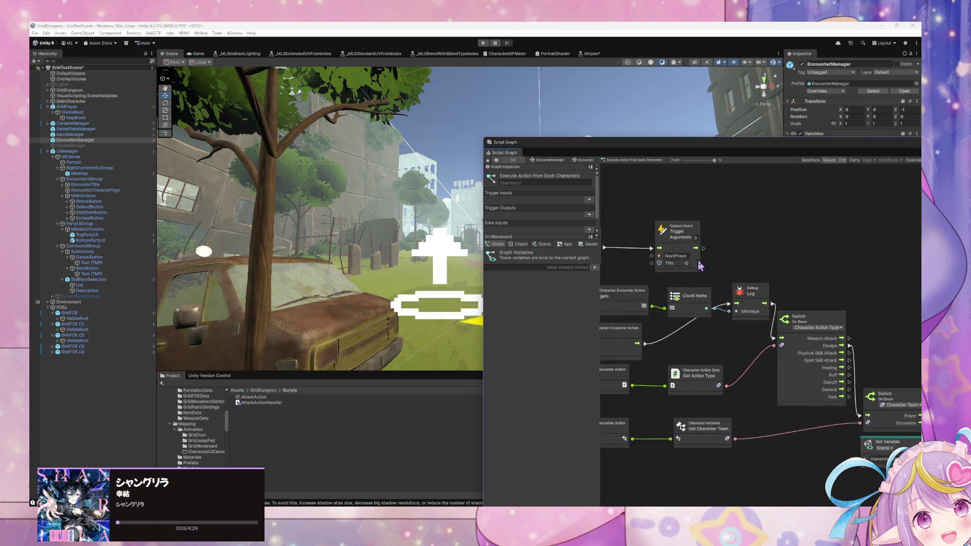
Step: Examine the Get Targets node's connections to Count Items and Debug Log, then return to the Encounter graph
left_click(655, 309)
left_click_drag(718, 299, 789, 298)
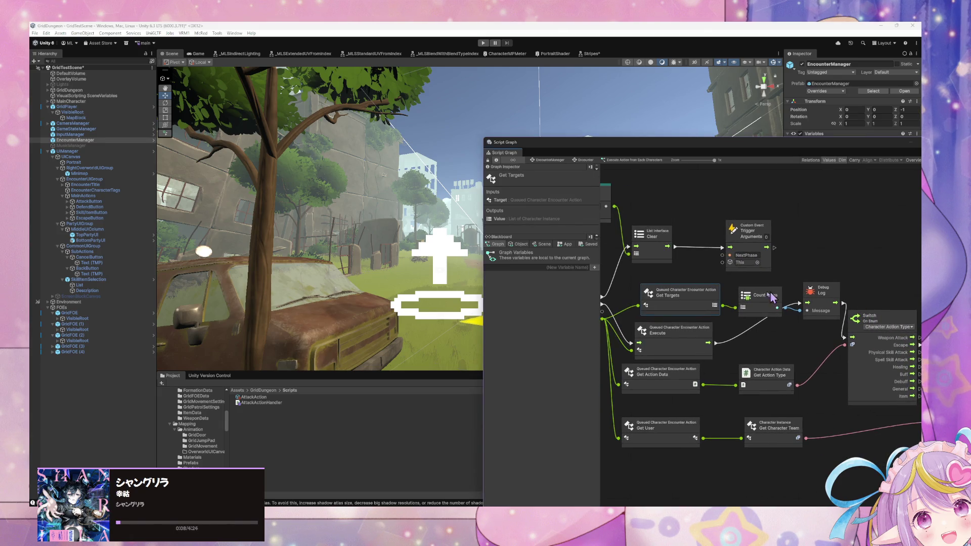
scroll(711, 303, "left", 5)
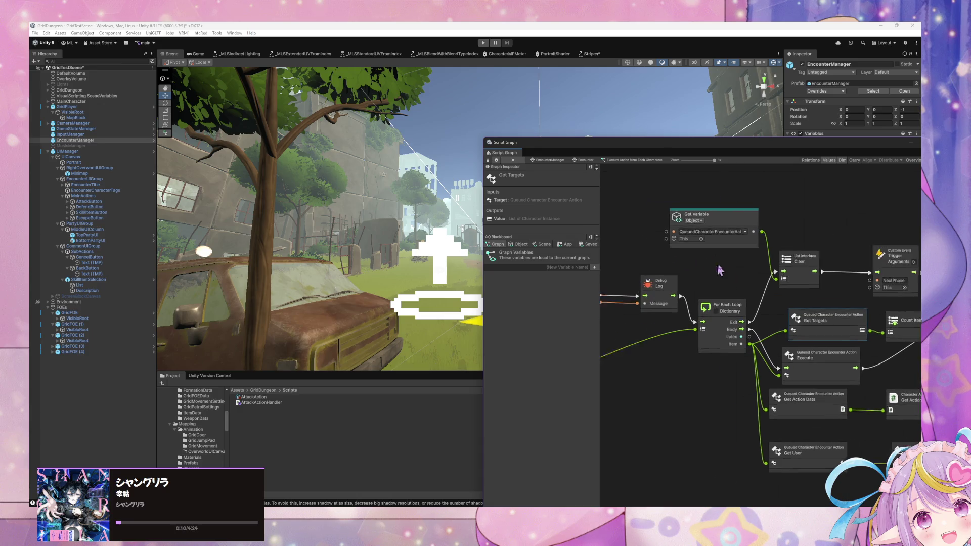
scroll(771, 316, "right", 15)
scroll(771, 316, "down", 4)
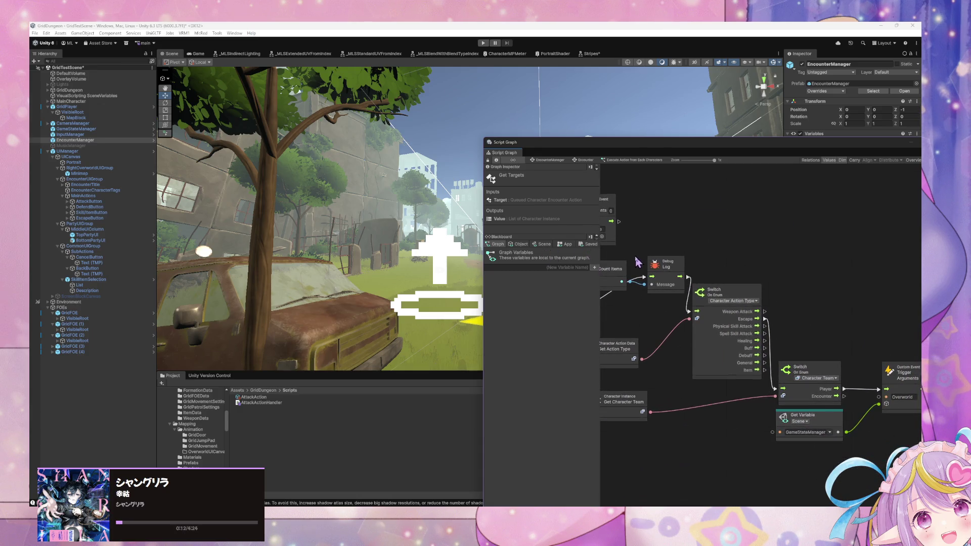
left_click_drag(655, 287, 754, 299)
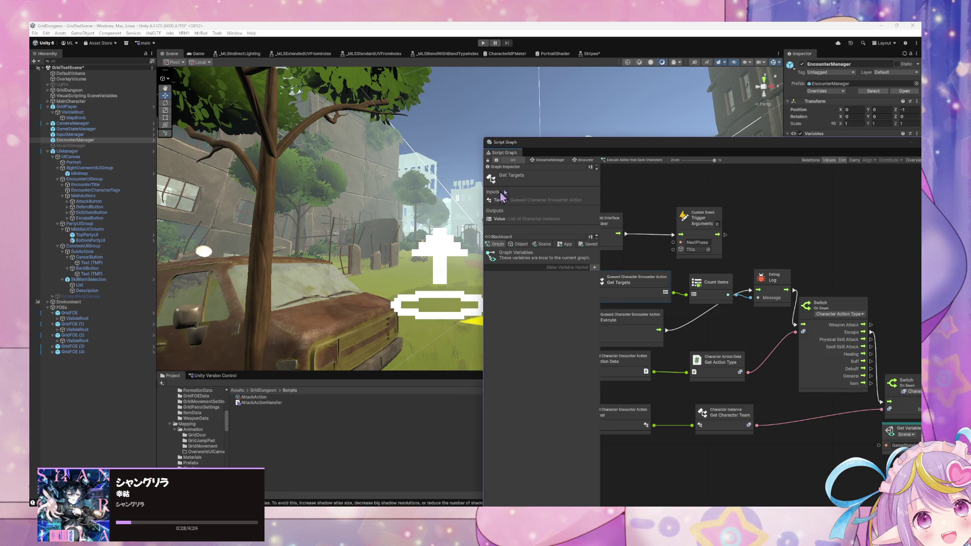
left_click(585, 161)
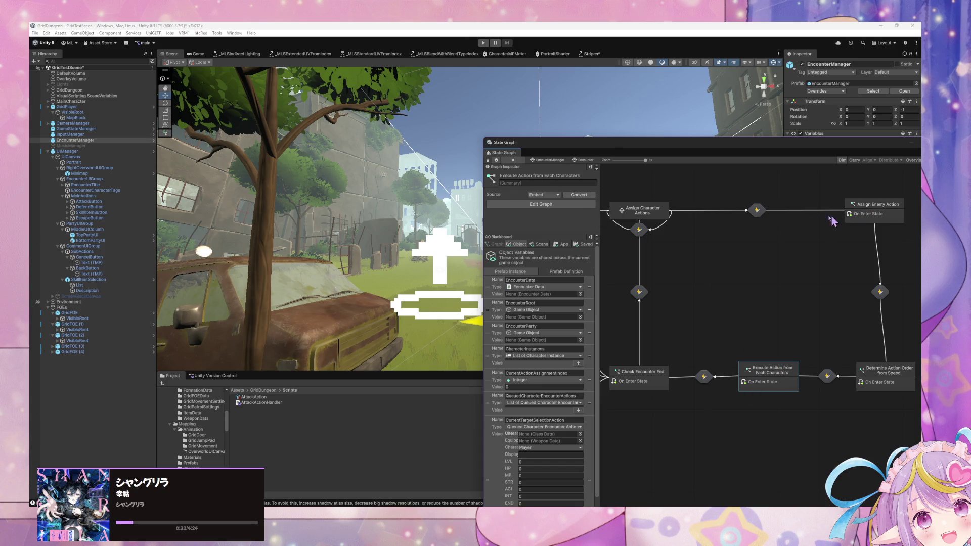
Step: Drill into Assign Character Actions > Target Selection and pan to the Concat and Debug Log nodes
left_click(652, 221)
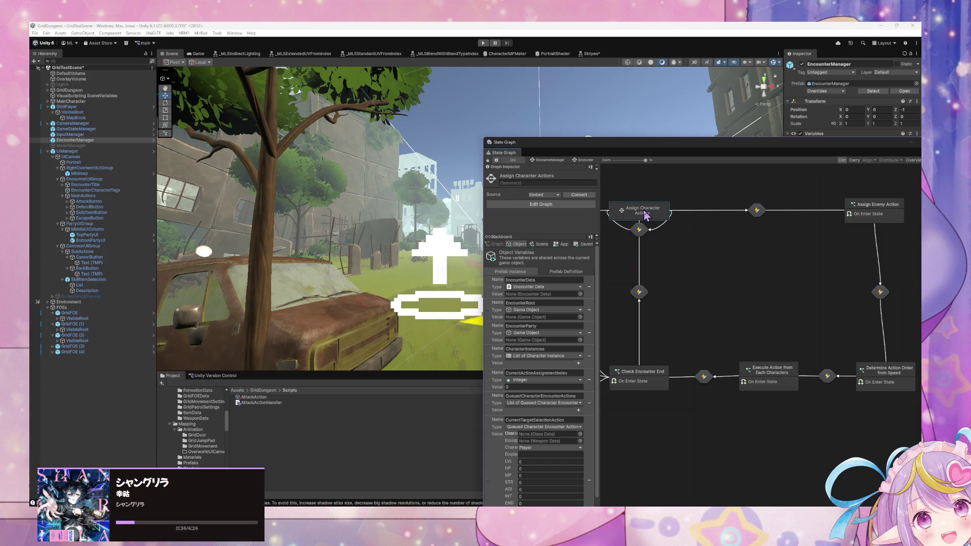
scroll(583, 315, "down", 2)
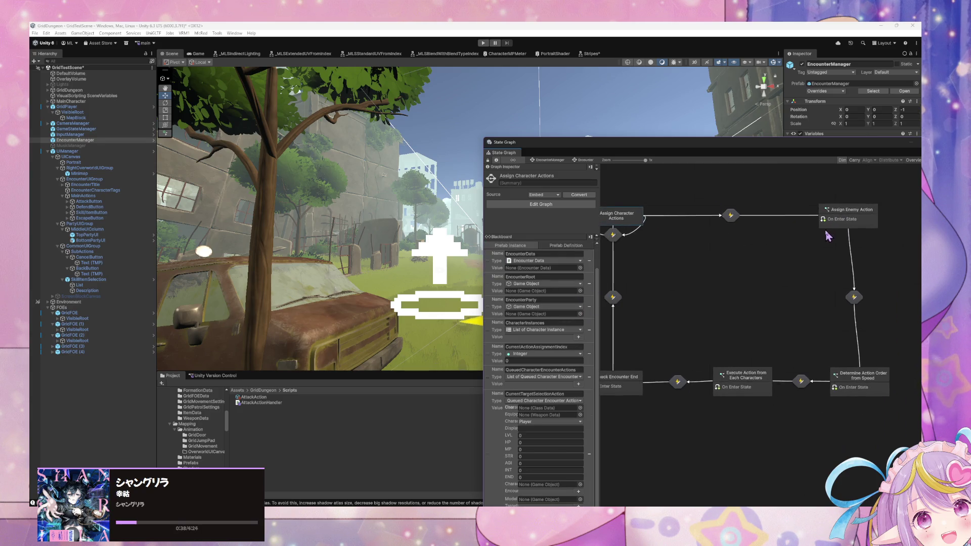
double_click(636, 219)
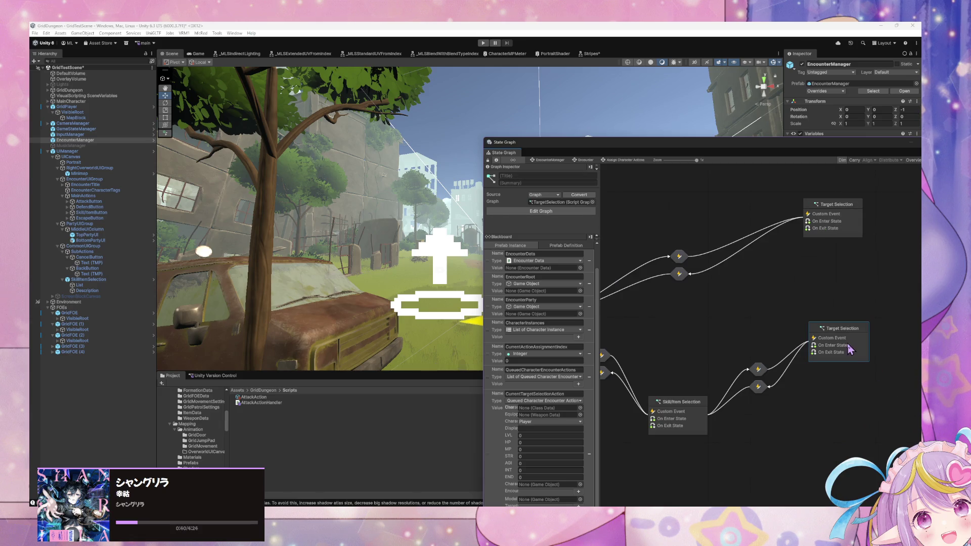
double_click(849, 349)
mouse_move(860, 312)
left_mouse_down()
mouse_move(829, 323)
mouse_move(809, 303)
left_mouse_up()
mouse_move(708, 347)
left_mouse_down()
mouse_move(847, 267)
mouse_move(698, 329)
mouse_move(719, 301)
mouse_move(860, 323)
mouse_move(715, 288)
mouse_move(674, 294)
mouse_move(697, 304)
mouse_move(678, 319)
mouse_move(798, 321)
mouse_move(642, 308)
mouse_move(720, 312)
left_mouse_up()
left_click_drag(919, 323, 671, 295)
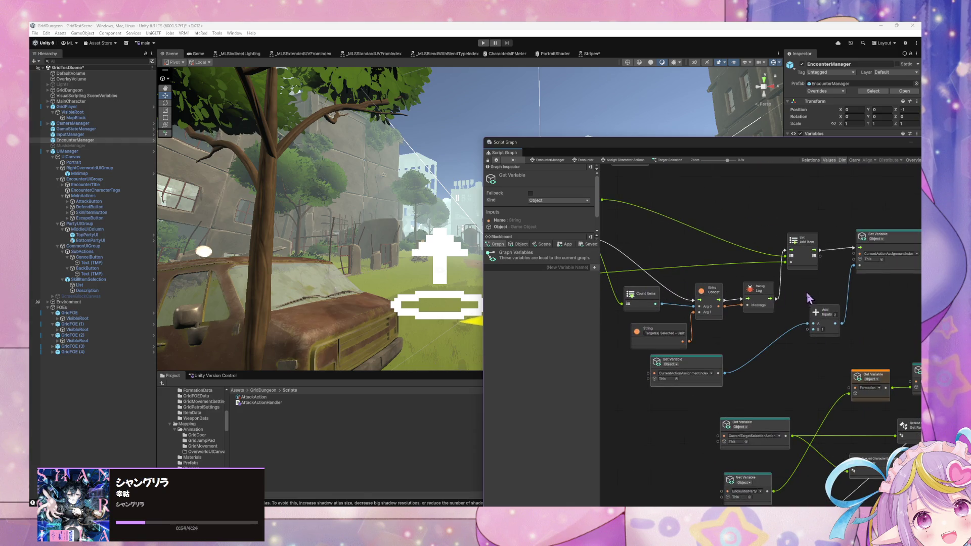
Step: Pan right past the Debug Log group and shift the Add List Item node slightly left
left_click_drag(809, 298, 854, 300)
mouse_move(799, 341)
left_mouse_down()
mouse_move(720, 322)
mouse_move(723, 344)
mouse_move(768, 355)
mouse_move(697, 349)
left_mouse_up()
left_click(688, 331)
left_click_drag(781, 361, 703, 341)
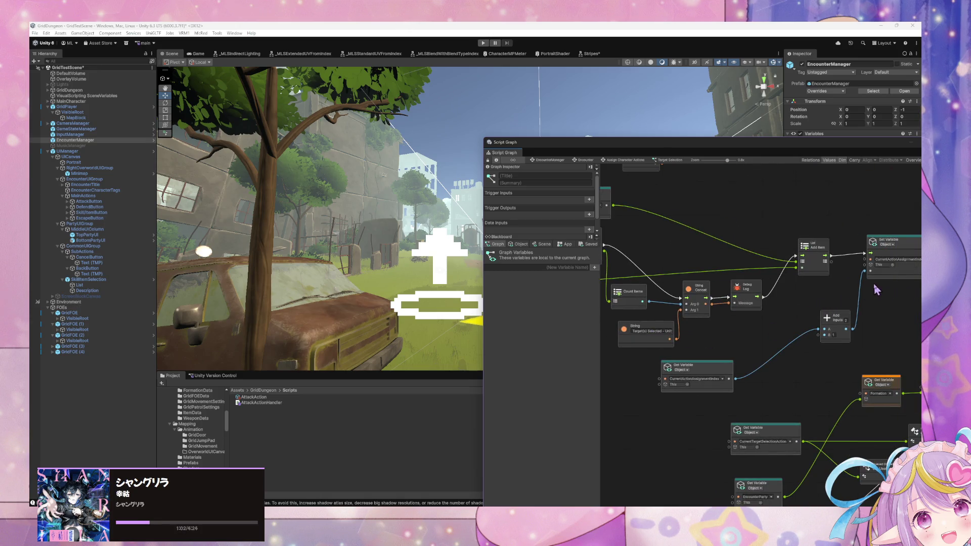
left_click_drag(908, 258, 772, 298)
left_click_drag(829, 249, 834, 249)
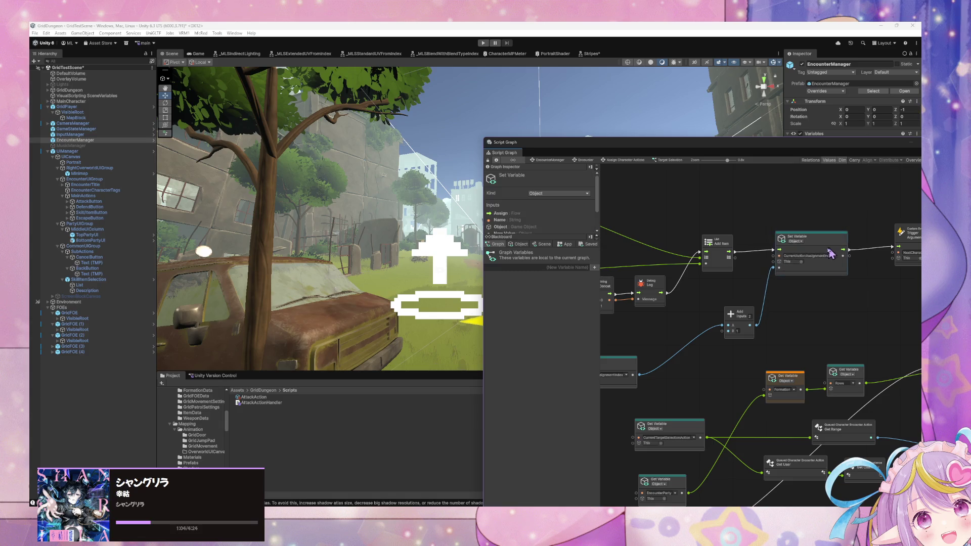
left_click_drag(725, 248, 704, 244)
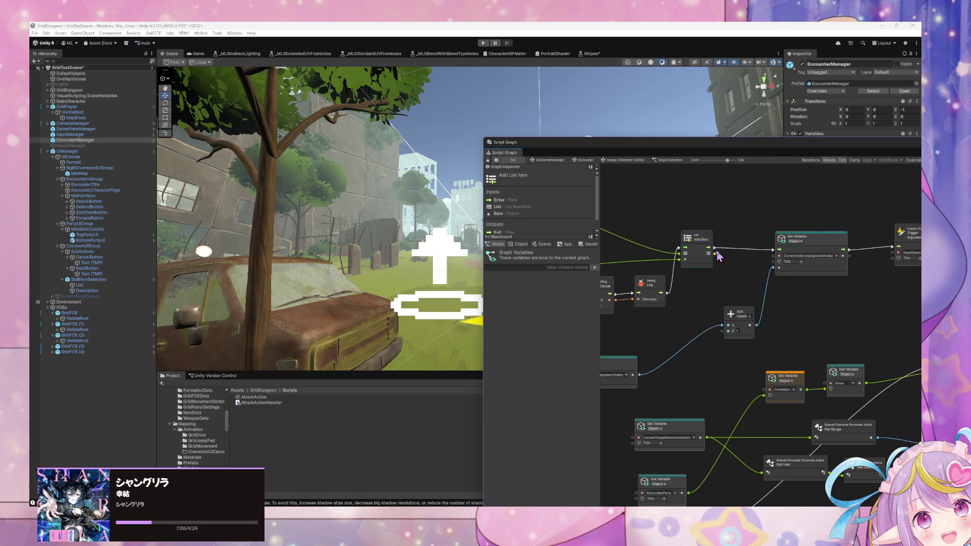
Step: Pan around the graph to review the Switch, For Each Loop and Set Variable nodes
scroll(708, 293, "down", 2)
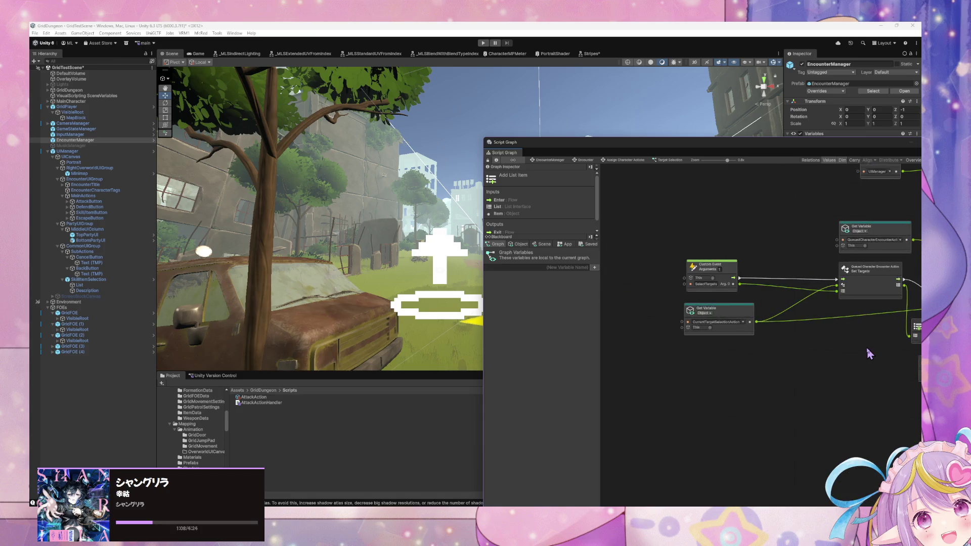
scroll(692, 328, "up", 2)
scroll(693, 329, "left", 5)
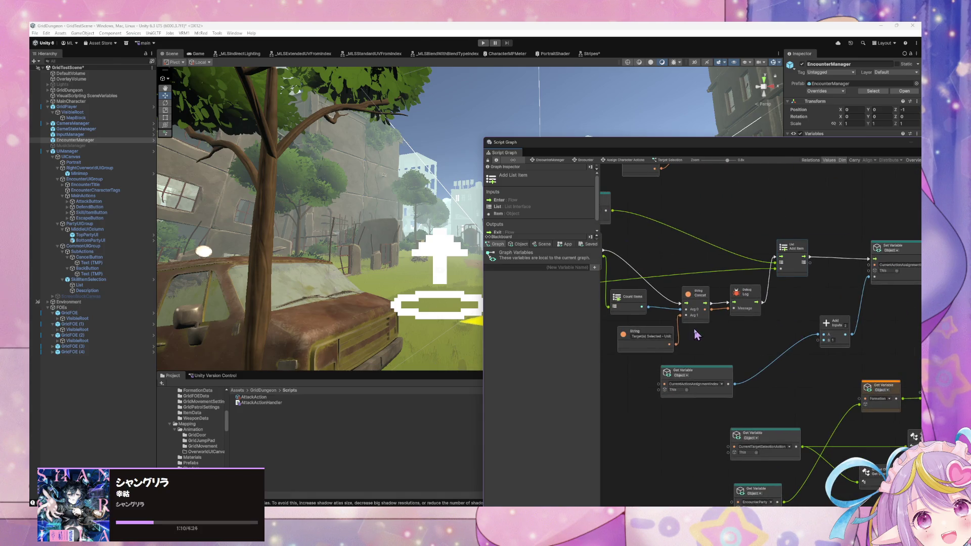
left_click_drag(726, 339, 657, 239)
scroll(687, 338, "down", 10)
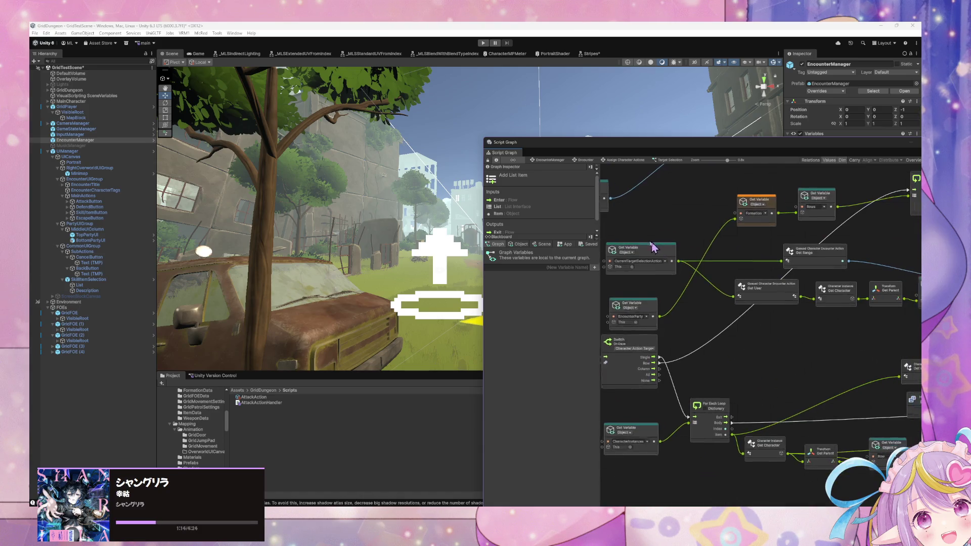
scroll(686, 336, "up", 10)
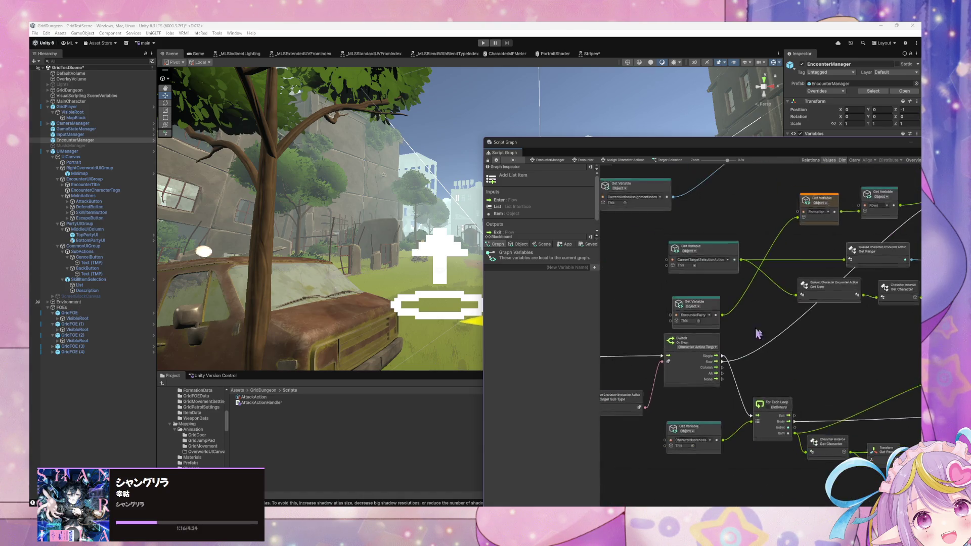
scroll(730, 389, "up", 6)
scroll(730, 390, "left", 7)
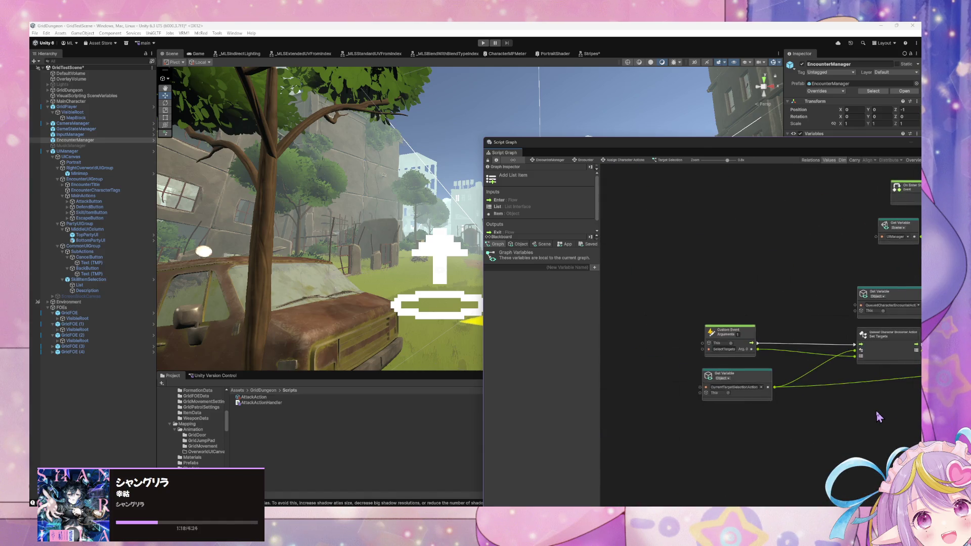
scroll(758, 378, "right", 8)
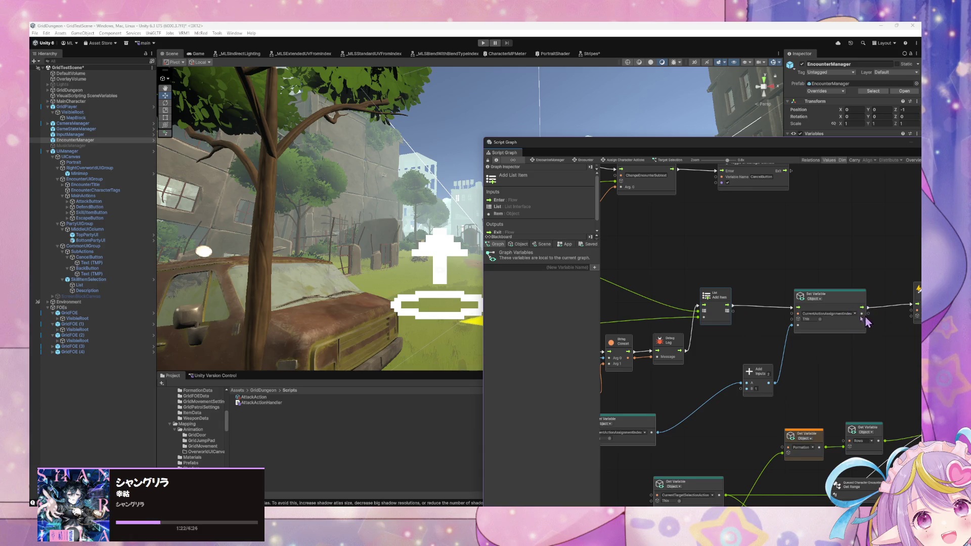
scroll(796, 318, "right", 3)
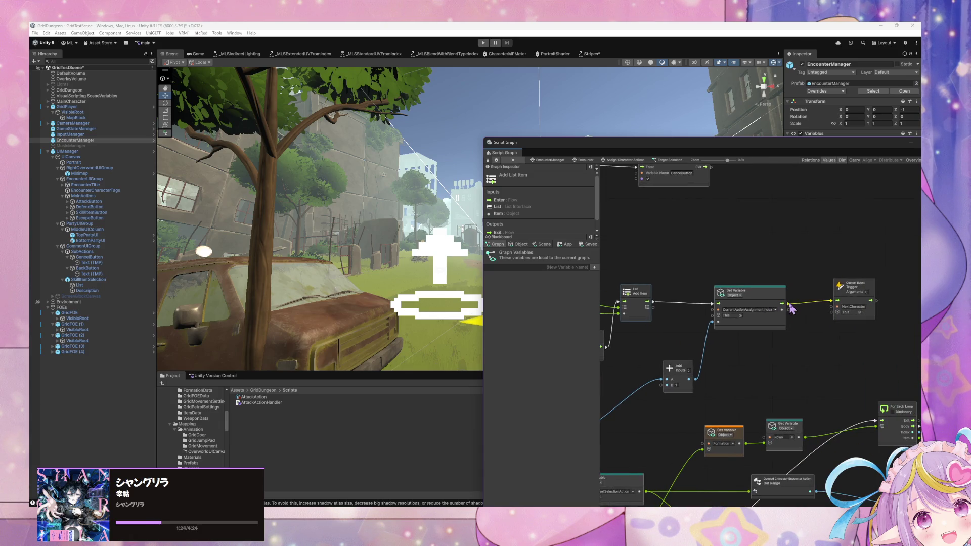
Step: Disconnect Set Variable from the Custom Event Trigger and wire it into a new Throw node
right_click(790, 306)
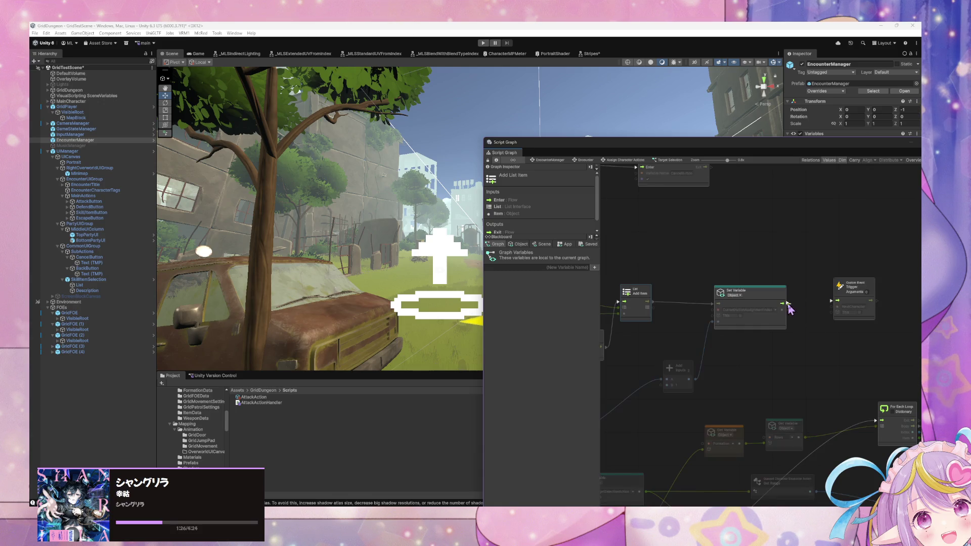
right_click(807, 299)
left_click(819, 297)
type("throw")
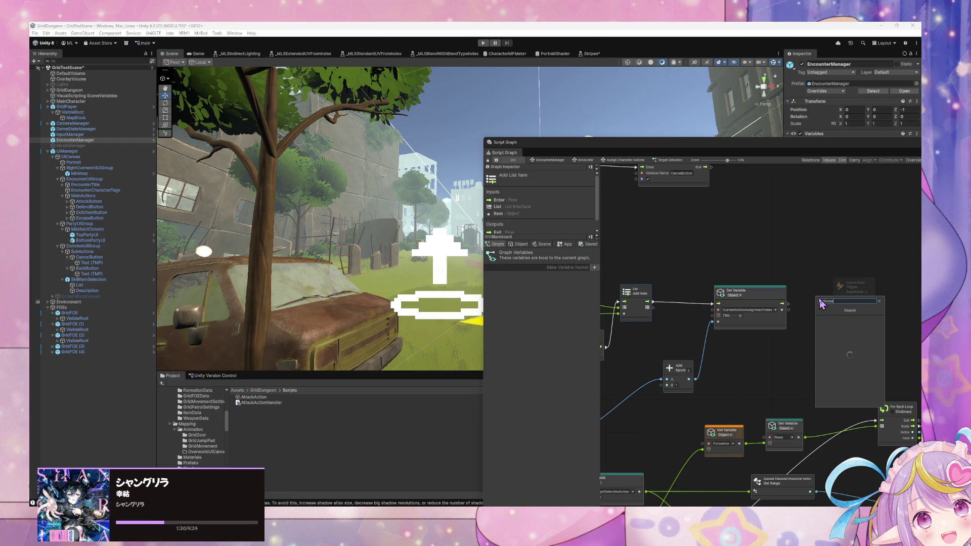
key("Return")
mouse_move(792, 302)
left_mouse_down()
mouse_move(807, 309)
mouse_move(807, 279)
mouse_move(886, 289)
left_mouse_up()
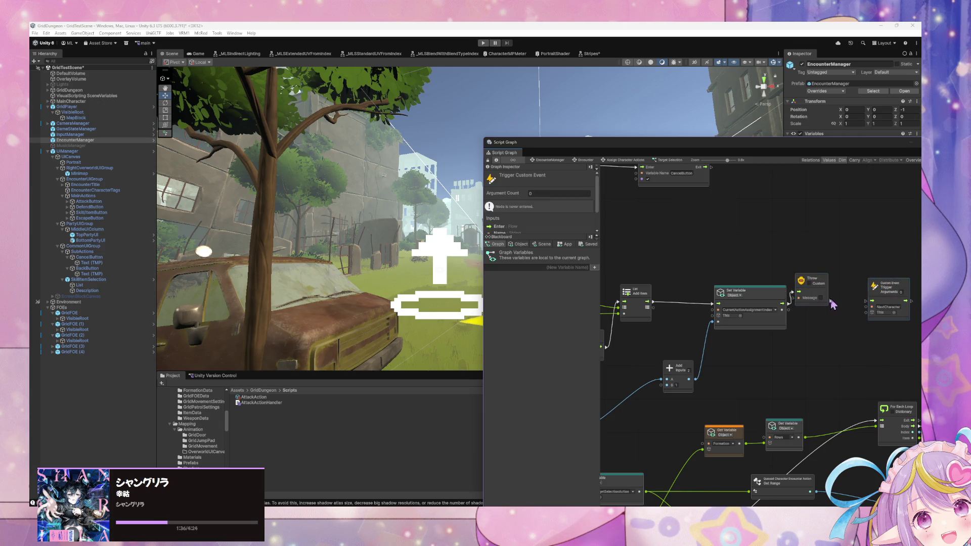
Step: Give the Throw node an error message and enter play mode to test it
type("r")
type("ror")
left_click(824, 303)
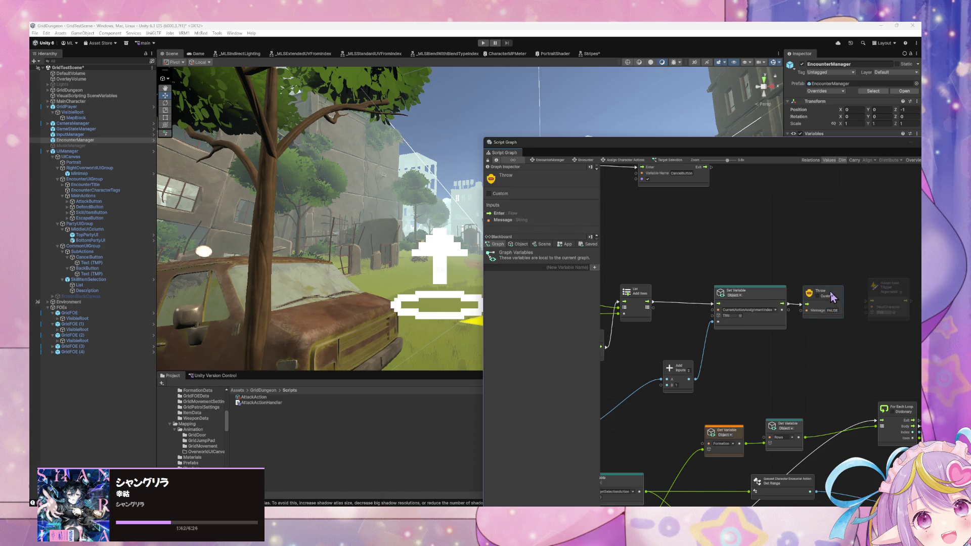
left_click(483, 43)
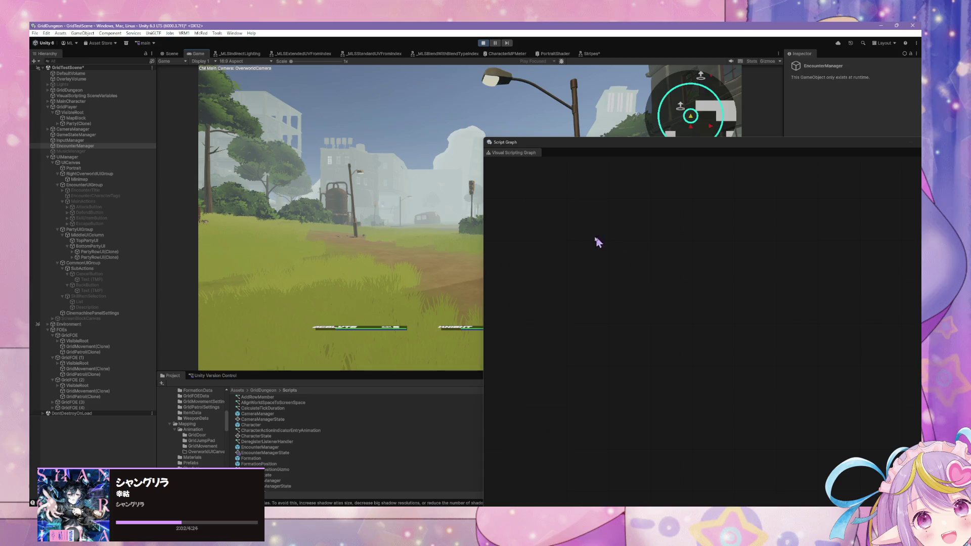
Step: Select EncounterManager and peek into the encounter menu's skill and item choices, then back out
left_click(78, 145)
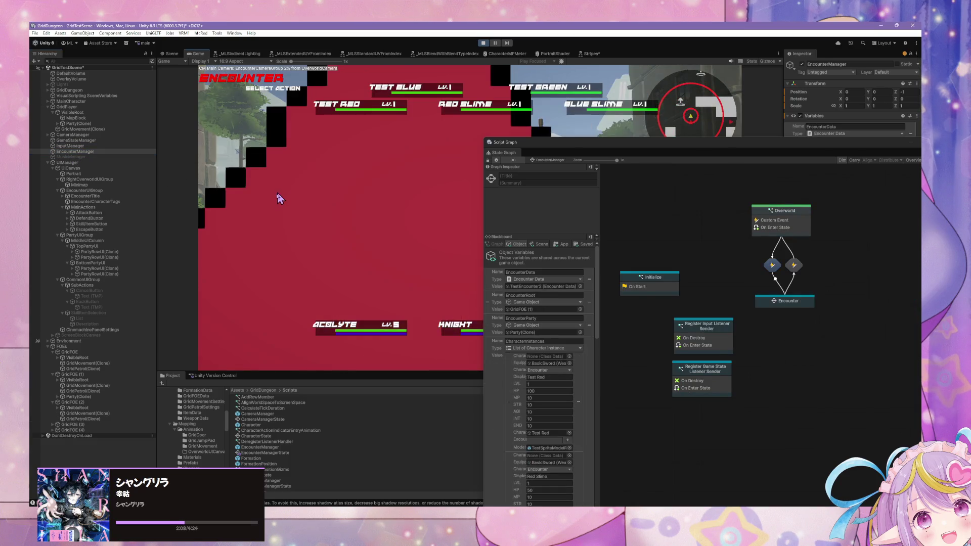
key("Down")
key("Return")
key("Escape")
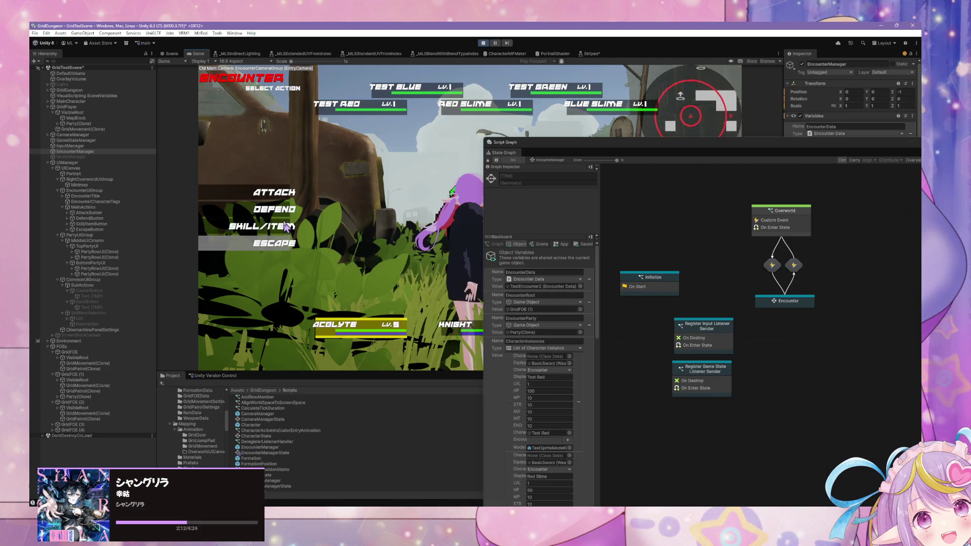
Step: Choose Skill/Item, Line Sweep and a target, then open the erroring Encounter state's graph
left_click(273, 225)
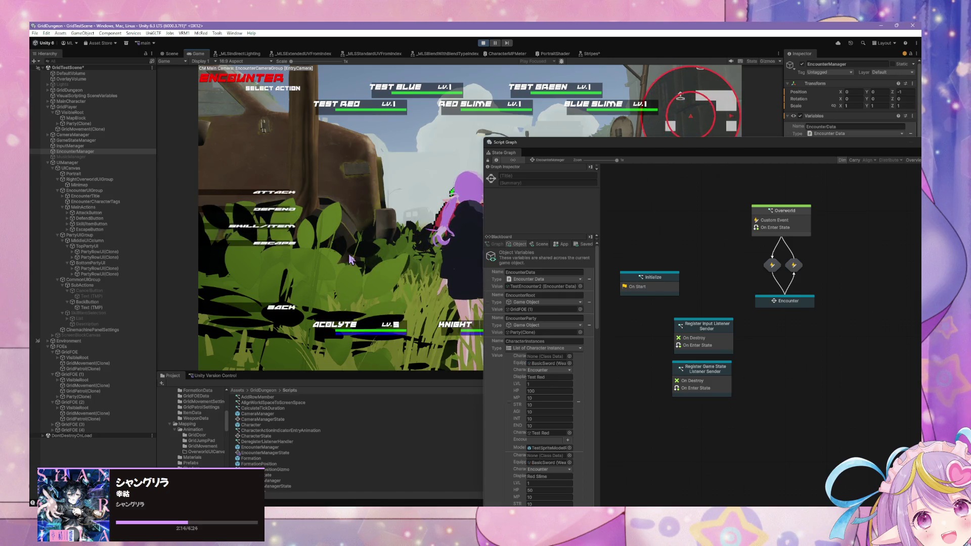
left_click(273, 226)
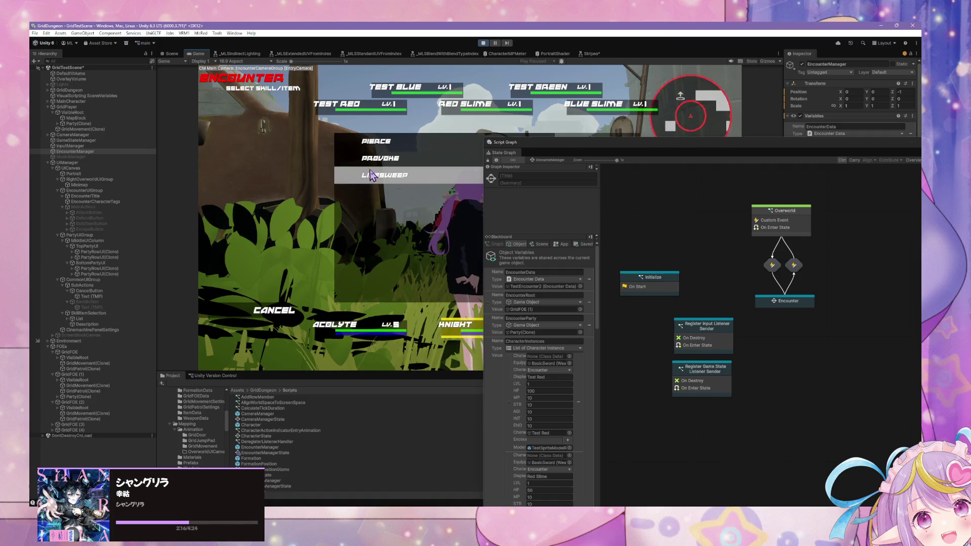
key("Return")
left_click(318, 122)
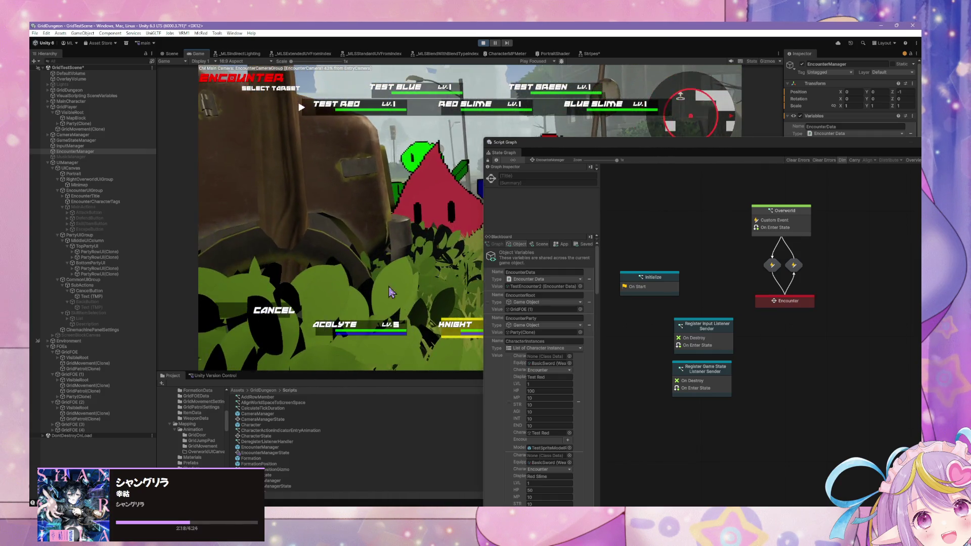
double_click(779, 309)
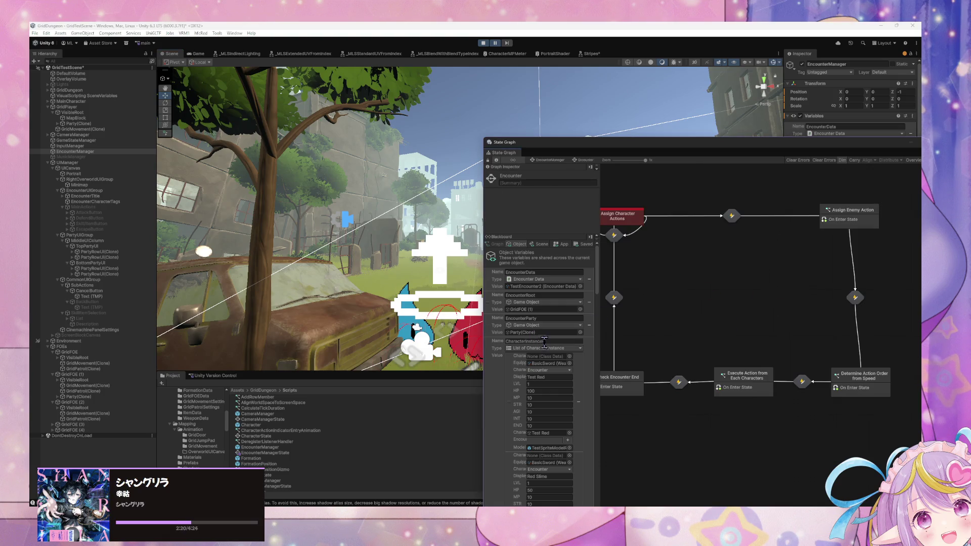
Step: Scroll the Blackboard variables to the Action field showing the Knight's queued LineSweep action
scroll(595, 327, "down", 5)
scroll(589, 327, "down", 2)
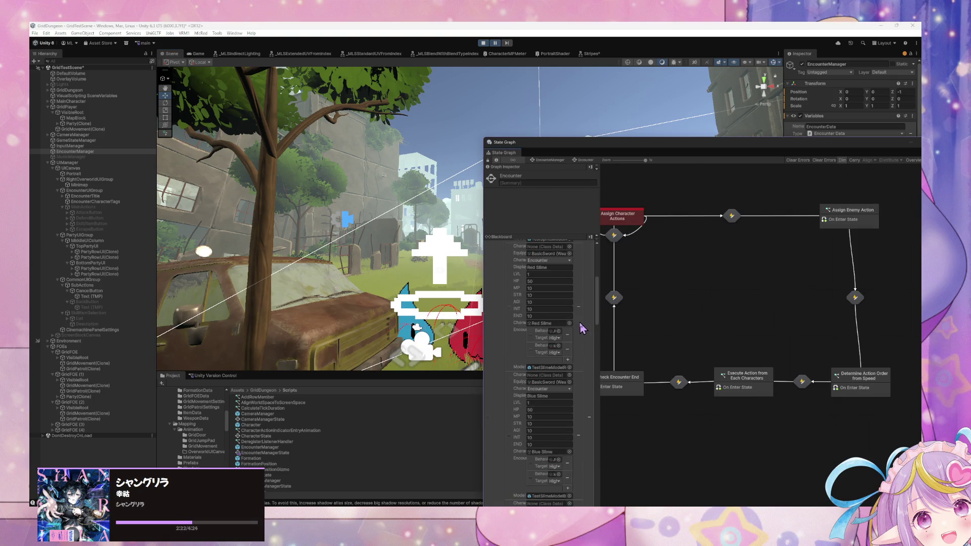
scroll(583, 328, "down", 2)
scroll(584, 326, "down", 2)
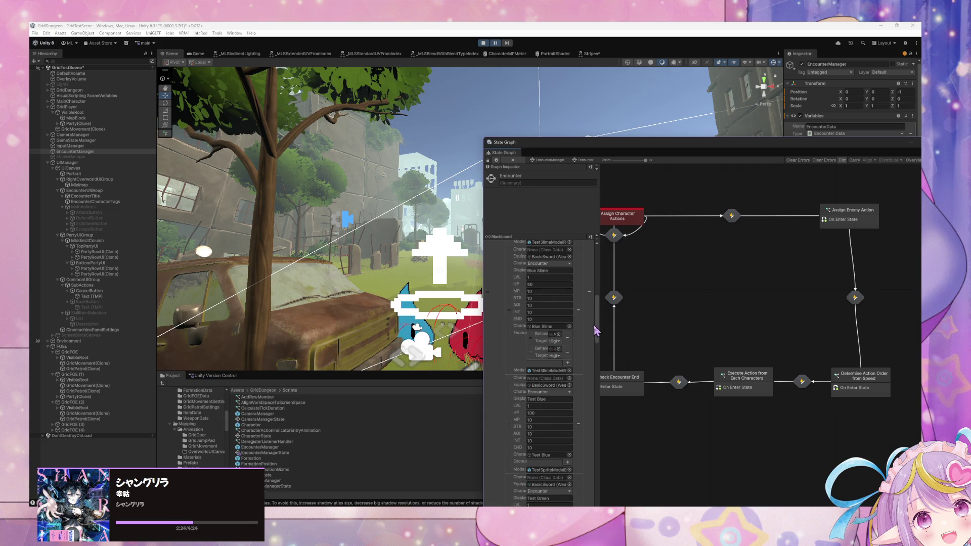
left_click_drag(598, 328, 596, 492)
scroll(595, 493, "down", 5)
scroll(601, 457, "down", 6)
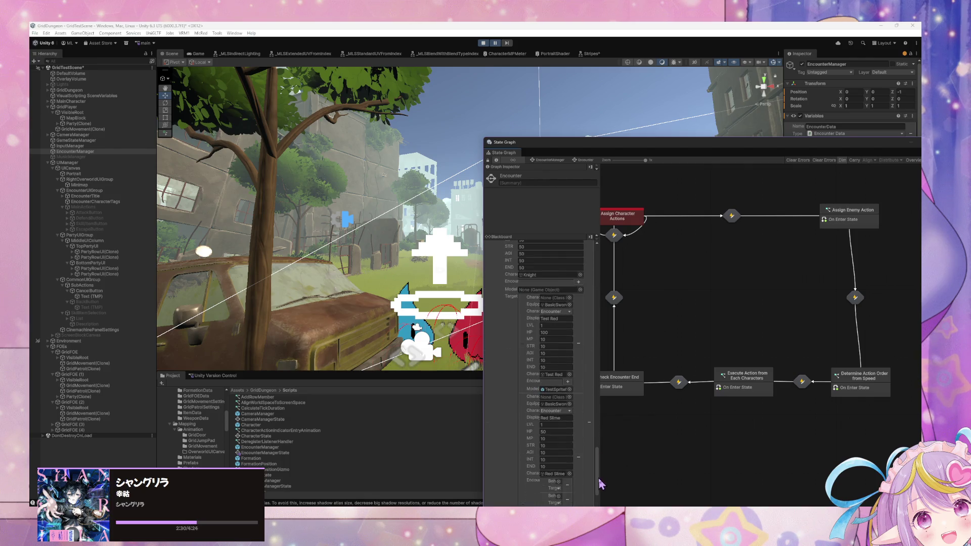
scroll(600, 485, "down", 5)
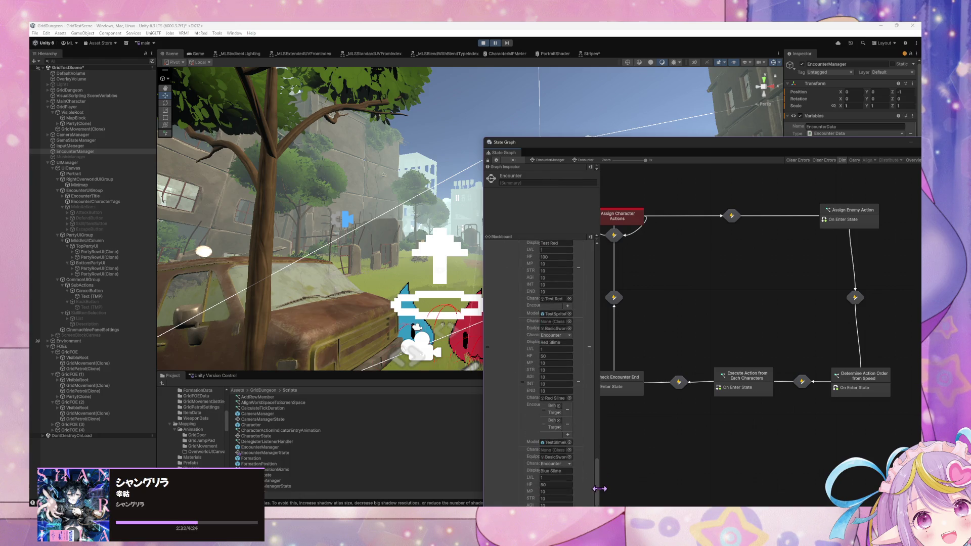
scroll(600, 501, "down", 2)
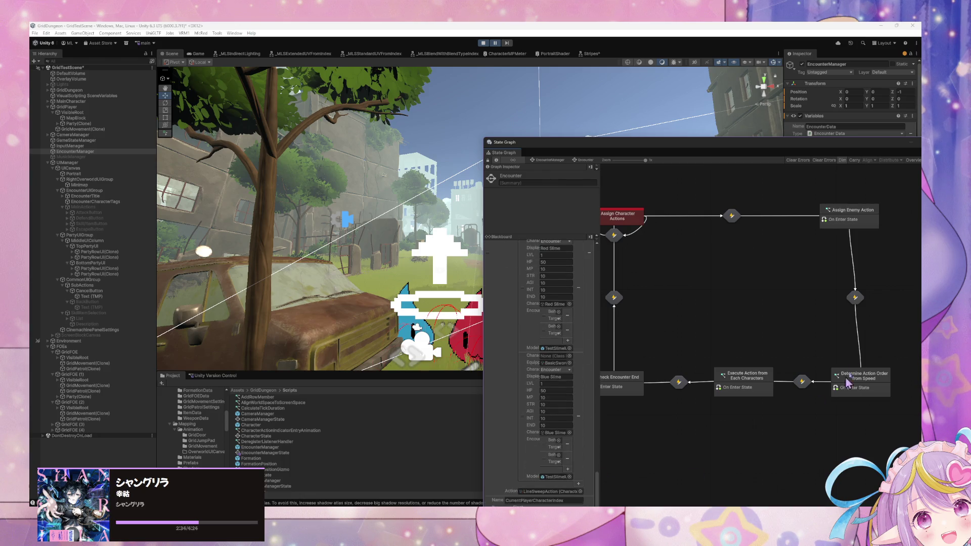
scroll(658, 281, "up", 3)
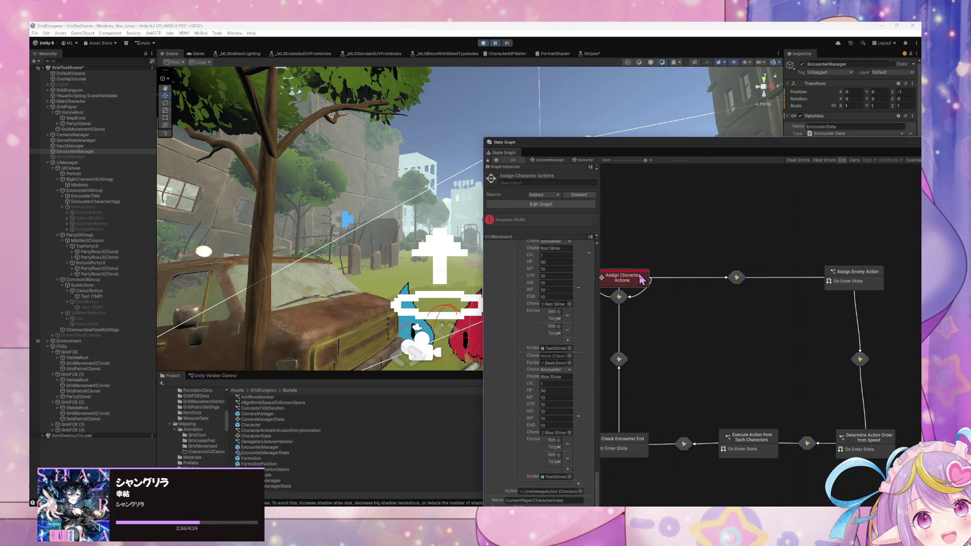
Step: Open Target Selection inside Assign Character Actions and move its Throw node above the connection line
double_click(639, 282)
double_click(840, 339)
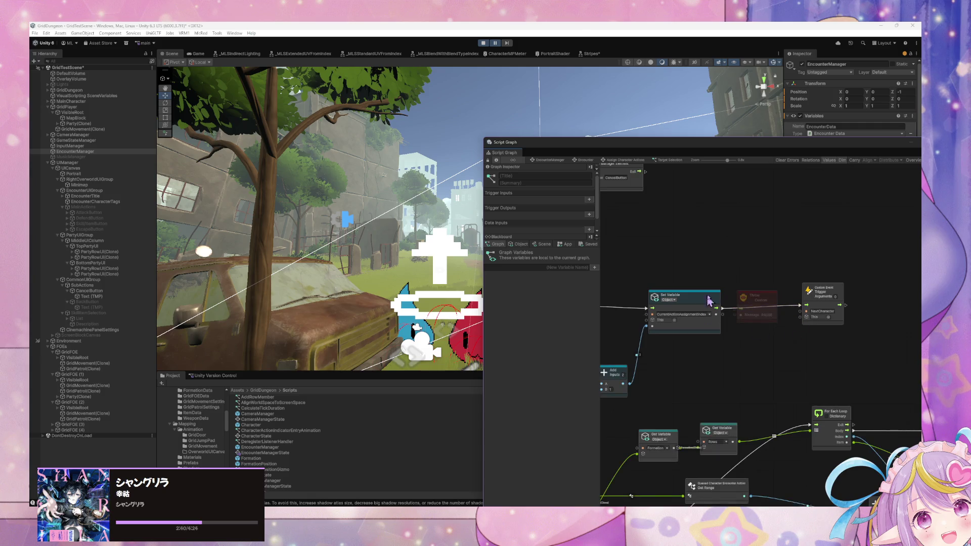
left_click(759, 292)
left_click_drag(759, 292, 760, 275)
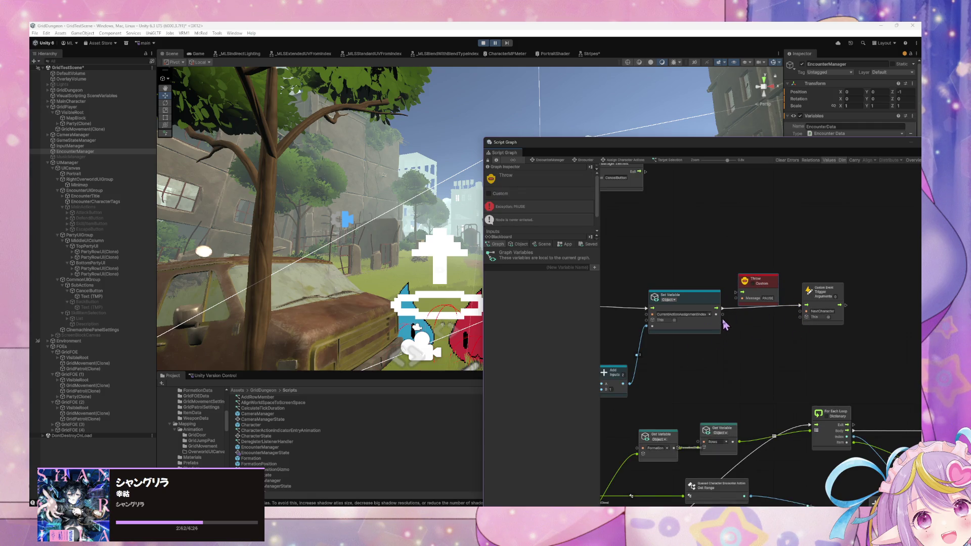
left_click(806, 259)
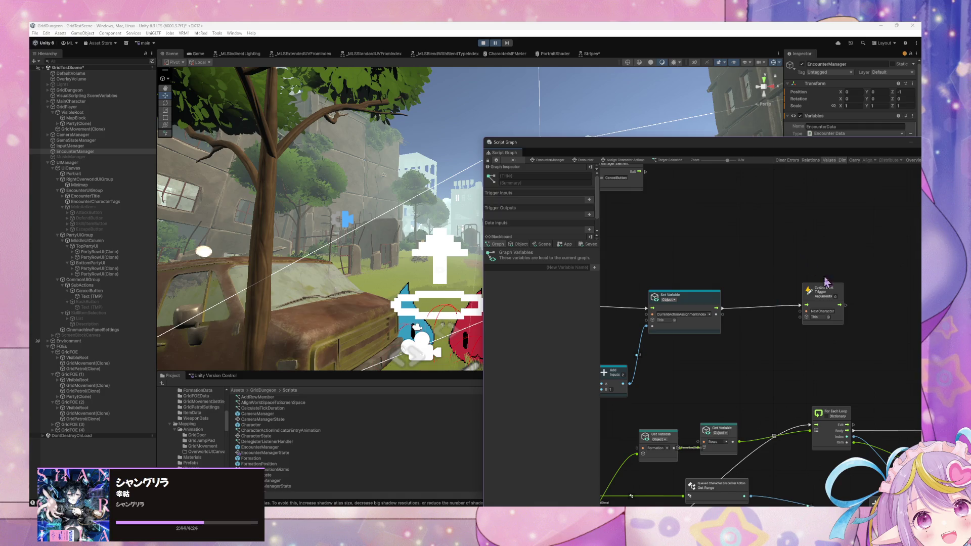
Step: Navigate back through the breadcrumbs and open the Select Main Action state's script graph
left_click(611, 161)
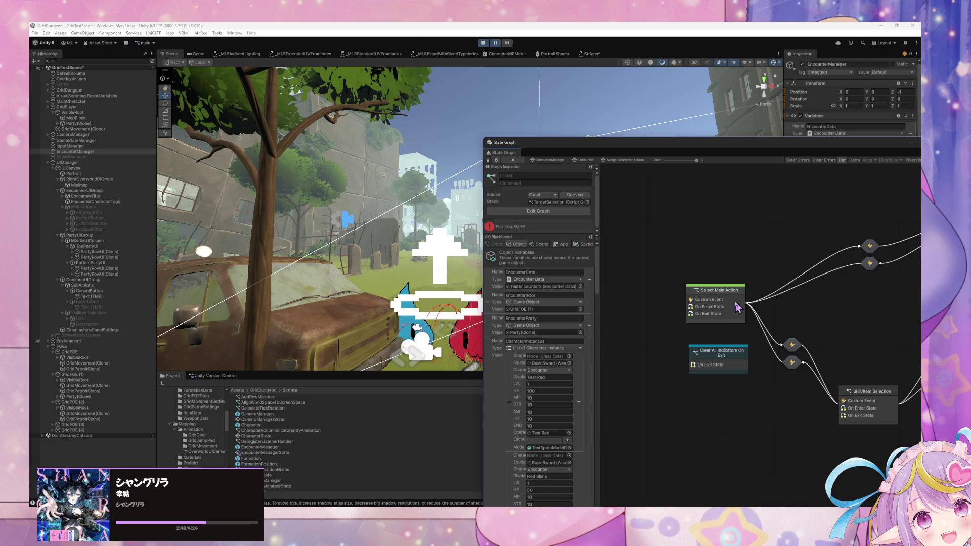
left_click(586, 161)
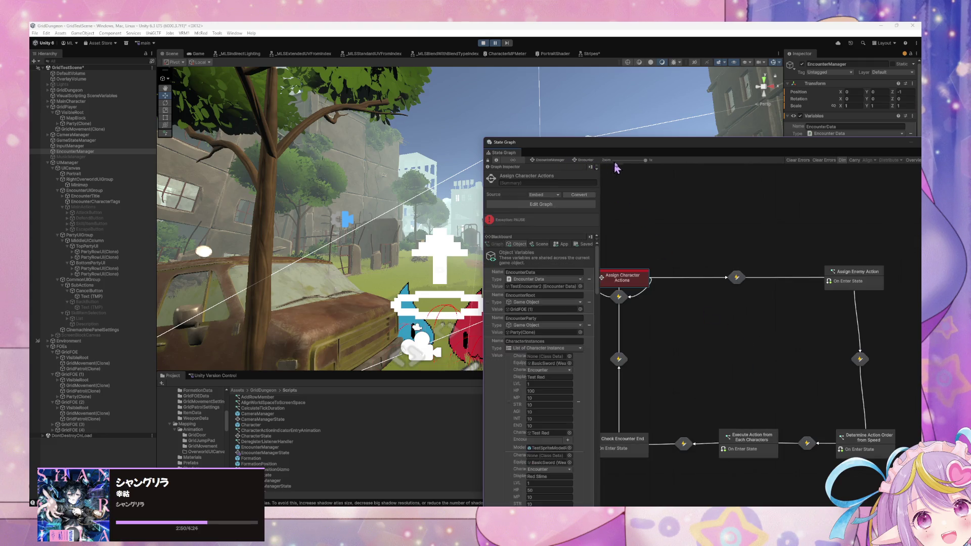
double_click(634, 283)
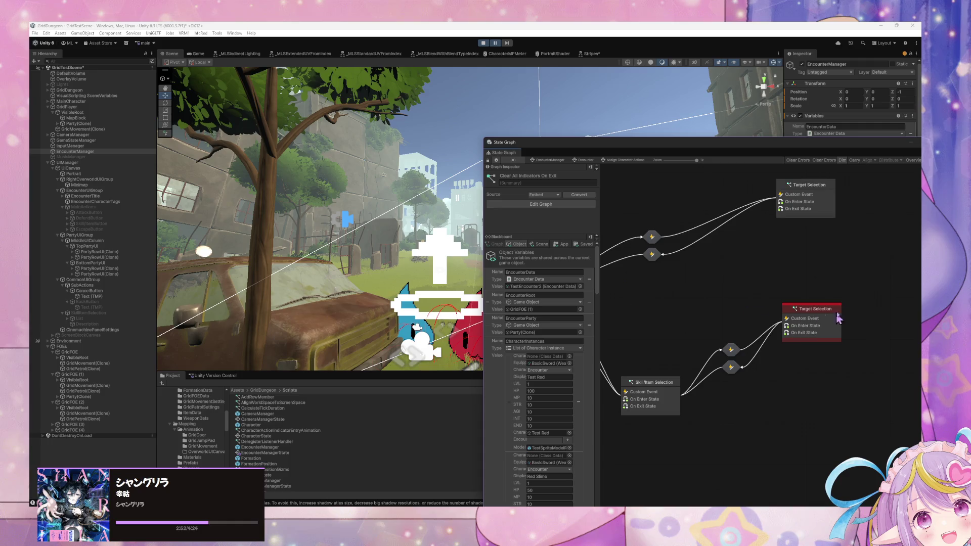
double_click(821, 314)
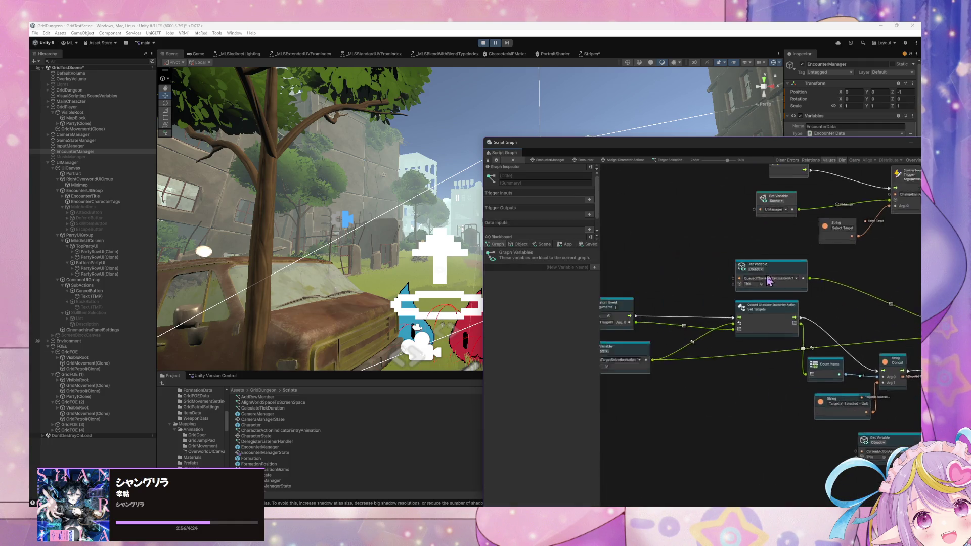
left_click(584, 160)
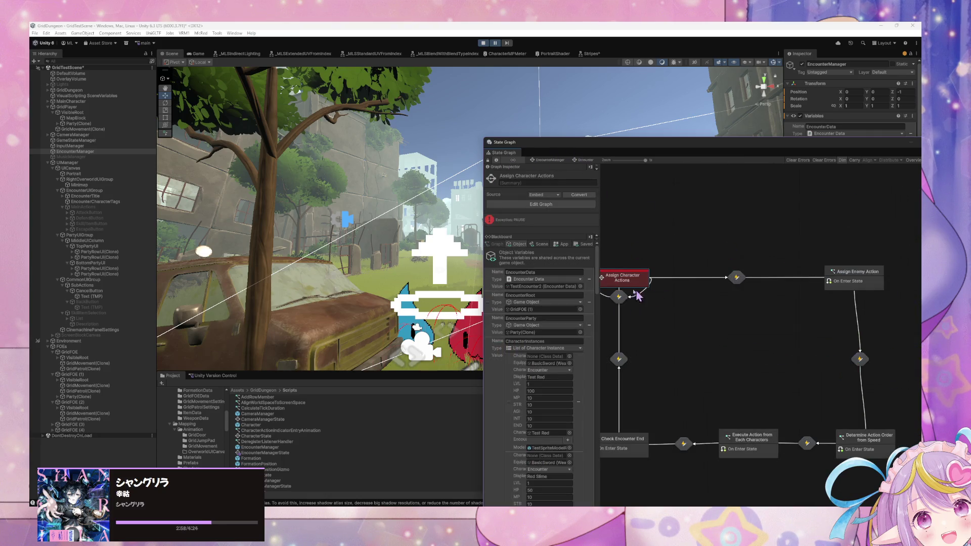
double_click(669, 289)
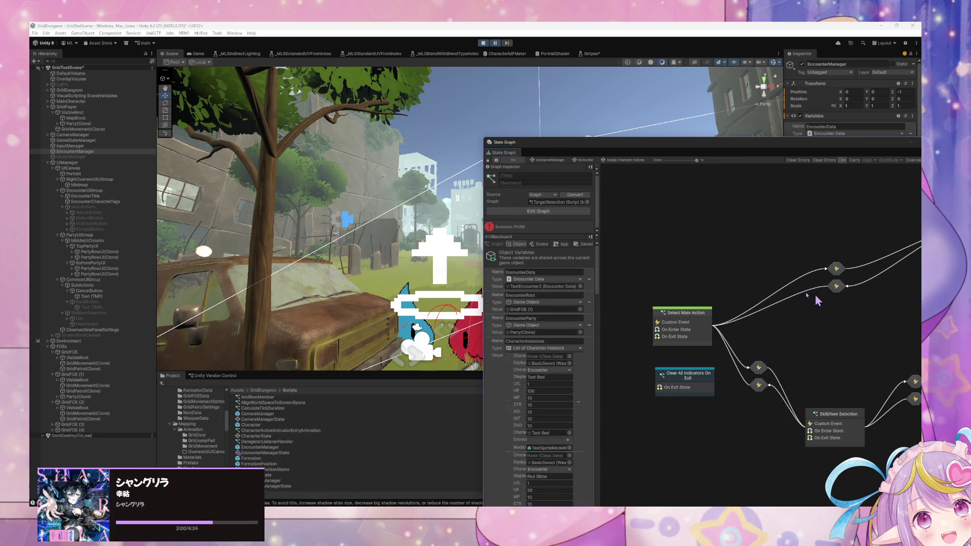
left_click(729, 321)
double_click(728, 322)
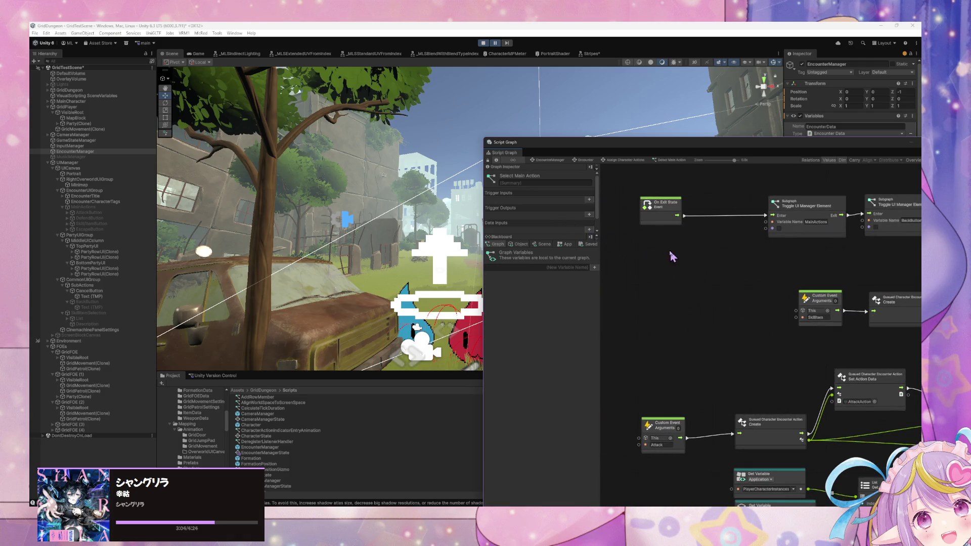
scroll(672, 253, "down", 5)
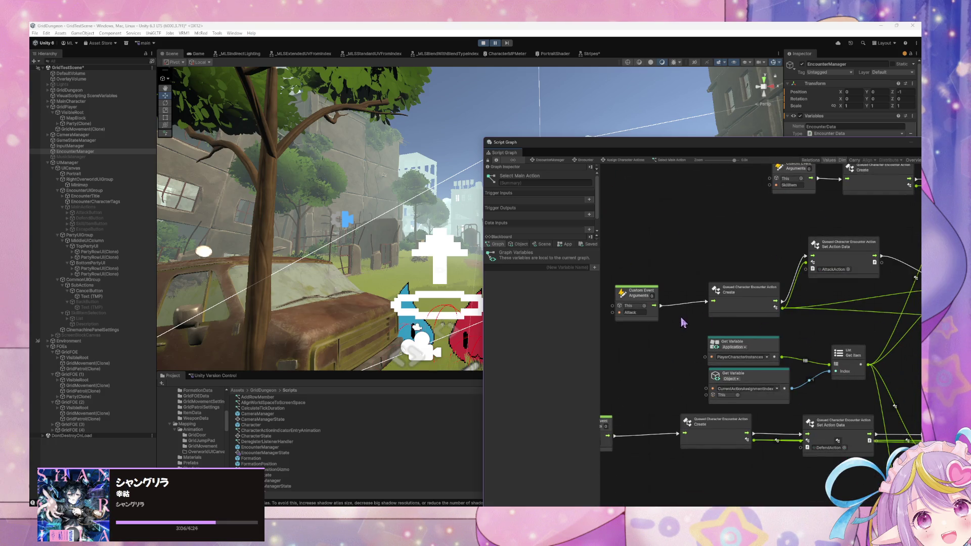
left_click_drag(684, 320, 695, 343)
scroll(700, 310, "down", 5)
mouse_move(700, 311)
left_mouse_down()
mouse_move(786, 314)
mouse_move(697, 319)
mouse_move(791, 336)
mouse_move(707, 317)
left_mouse_up()
scroll(740, 324, "up", 5)
scroll(739, 325, "up", 3)
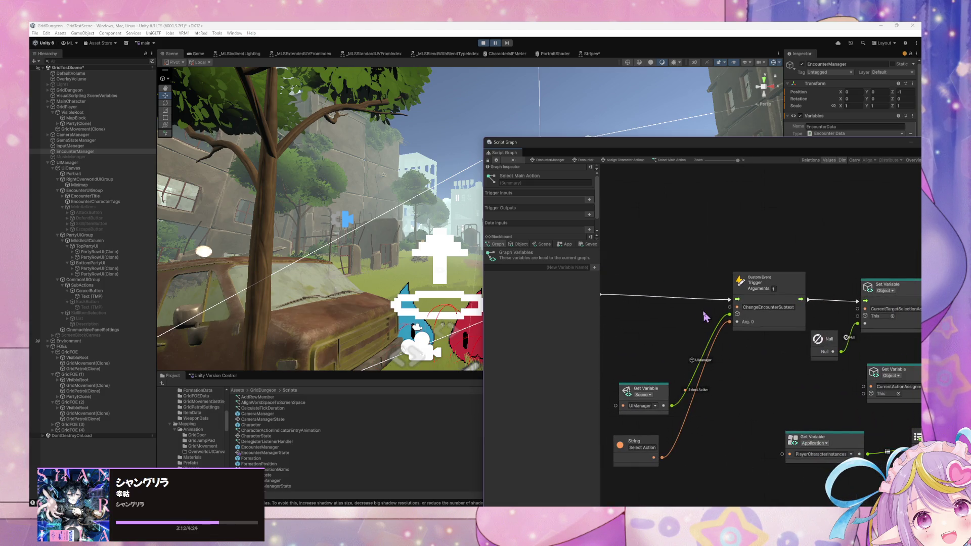
mouse_move(783, 346)
left_mouse_down()
mouse_move(758, 329)
mouse_move(698, 318)
left_mouse_up()
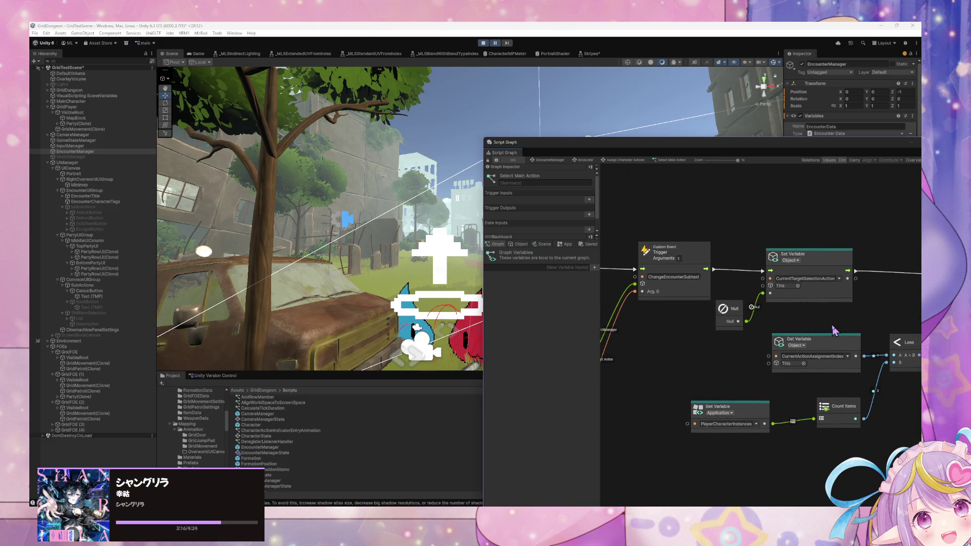
mouse_move(835, 329)
left_mouse_down()
mouse_move(662, 324)
mouse_move(703, 325)
mouse_move(531, 261)
left_mouse_up()
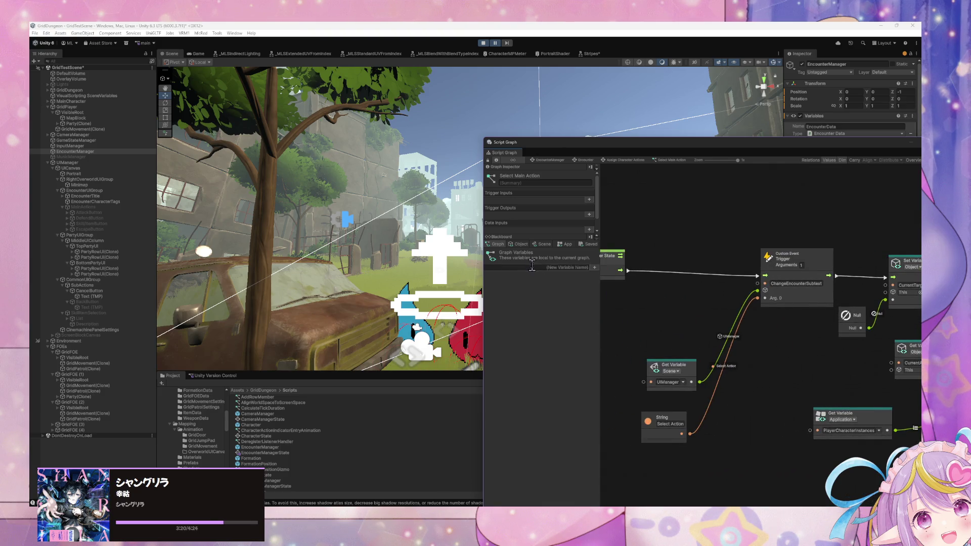
mouse_move(677, 311)
left_mouse_down()
mouse_move(743, 314)
mouse_move(730, 318)
mouse_move(708, 271)
mouse_move(697, 292)
mouse_move(629, 281)
mouse_move(735, 324)
mouse_move(693, 319)
mouse_move(661, 275)
left_mouse_up()
Step: Add a Debug Break node via a 'debug break' search and slot it between On Enter State and ChangeEncounterSubtest
right_click(644, 275)
left_click(666, 277)
type("da")
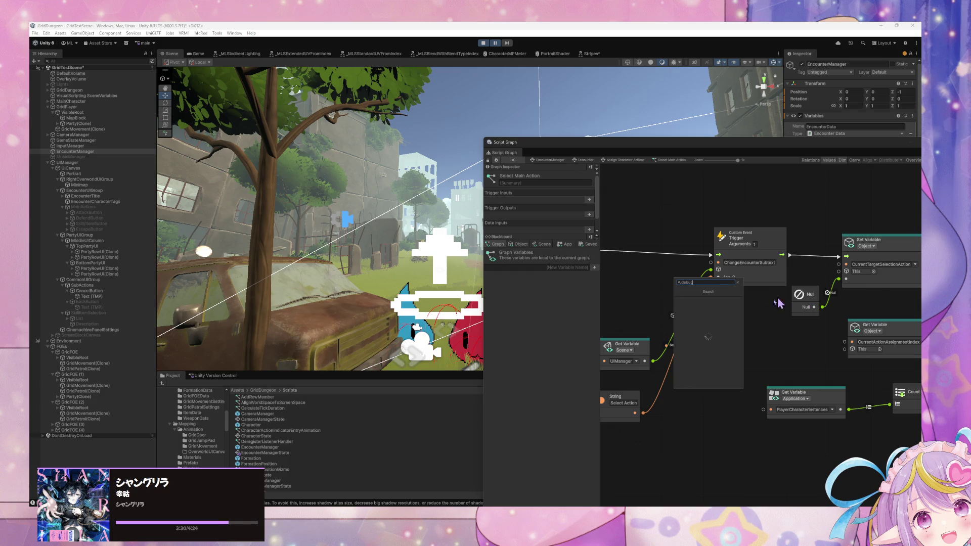
scroll(726, 328, "down", 3)
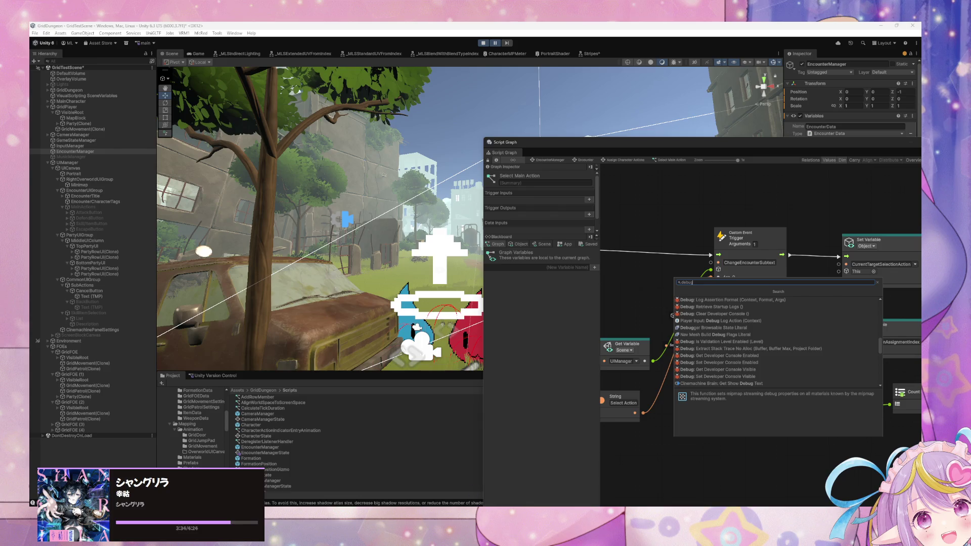
key("Escape")
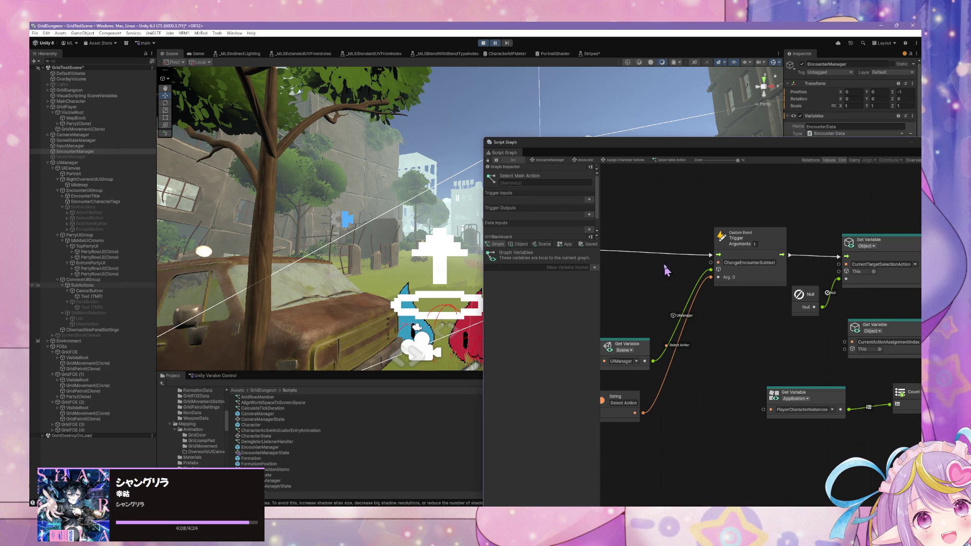
right_click(688, 274)
type("debug break")
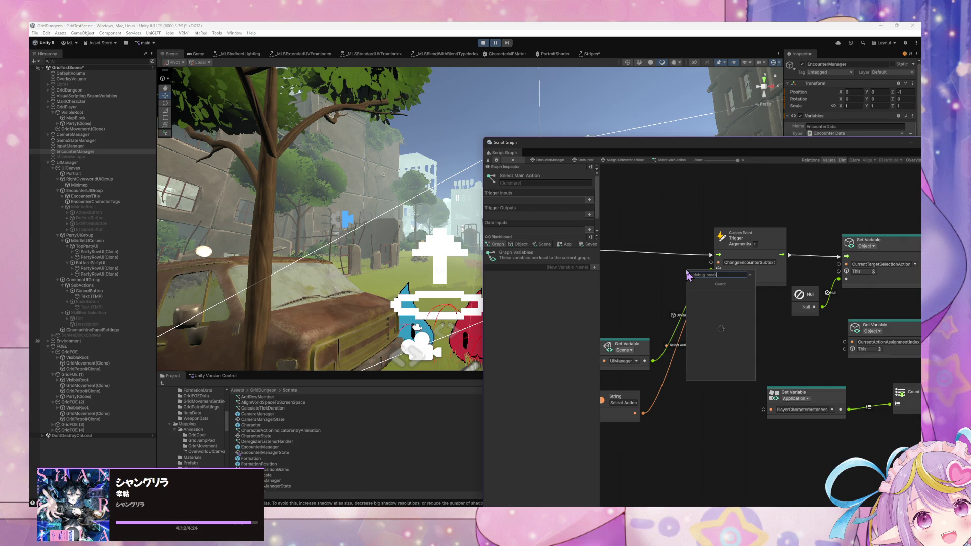
key("Return")
mouse_move(669, 270)
left_mouse_down()
mouse_move(653, 225)
mouse_move(748, 259)
mouse_move(768, 246)
mouse_move(837, 266)
left_mouse_up()
left_click_drag(777, 252, 753, 260)
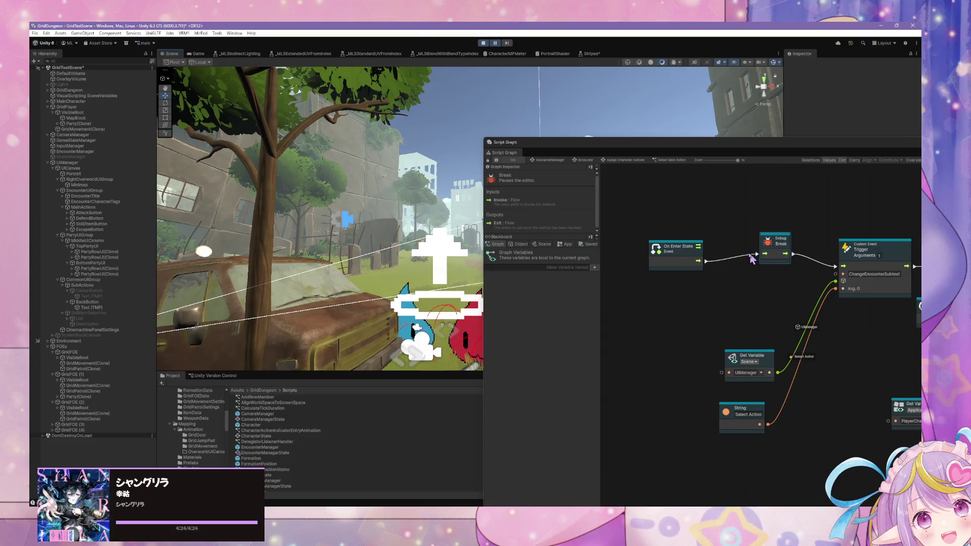
Step: Resume the paused encounter, review the Blackboard's Object variables, then stop play mode
left_click(496, 43)
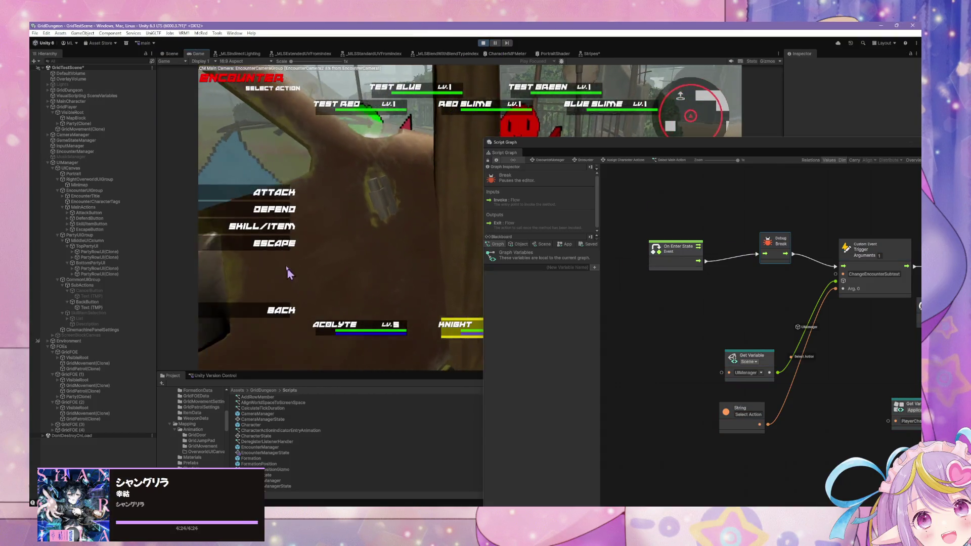
left_click_drag(815, 233, 701, 235)
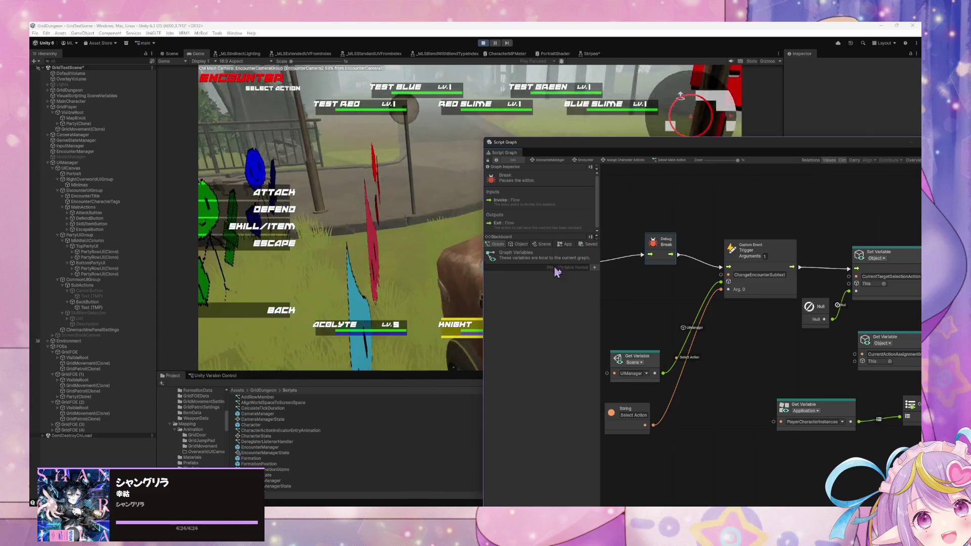
left_click(518, 244)
mouse_move(597, 319)
left_mouse_down()
mouse_move(601, 497)
mouse_move(602, 473)
mouse_move(609, 487)
left_mouse_up()
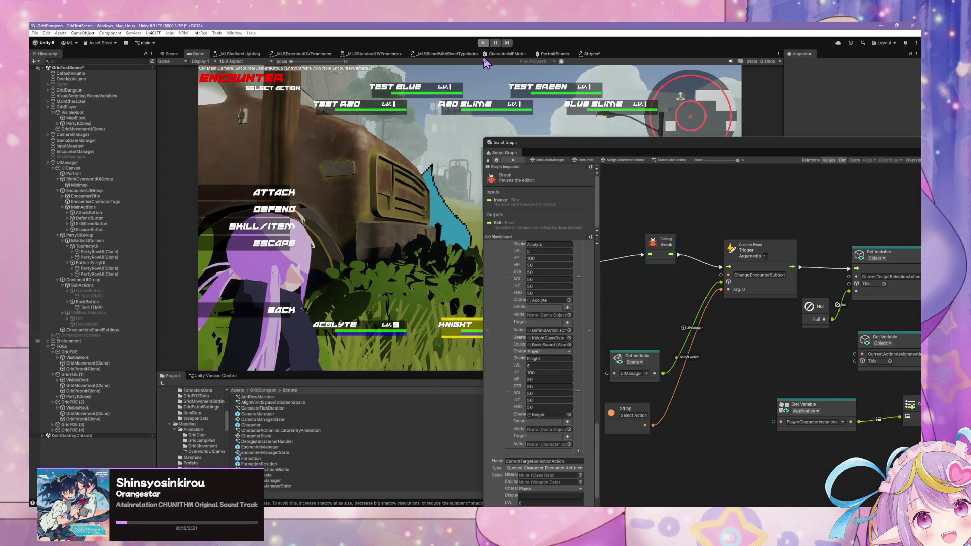
left_click(483, 43)
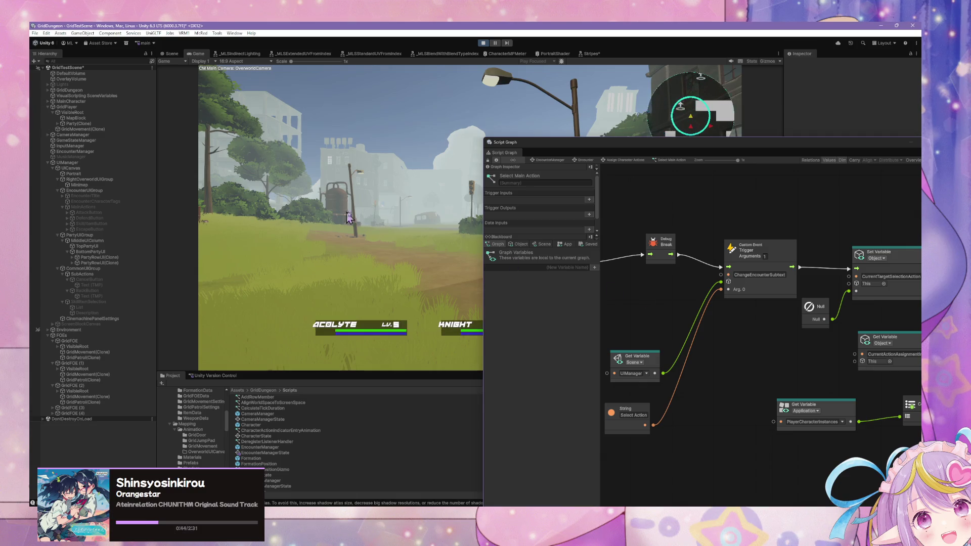
Step: Move the graph window clear of the game view and show the Blackboard's Object variables
mouse_move(632, 150)
left_mouse_down()
mouse_move(700, 210)
mouse_move(708, 234)
mouse_move(697, 258)
left_mouse_up()
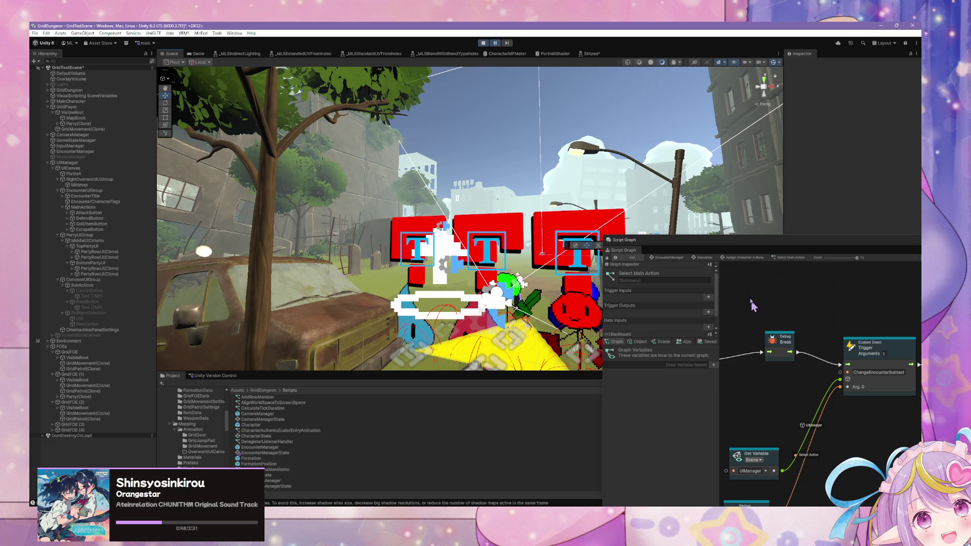
left_click(640, 342)
left_click_drag(696, 245, 618, 142)
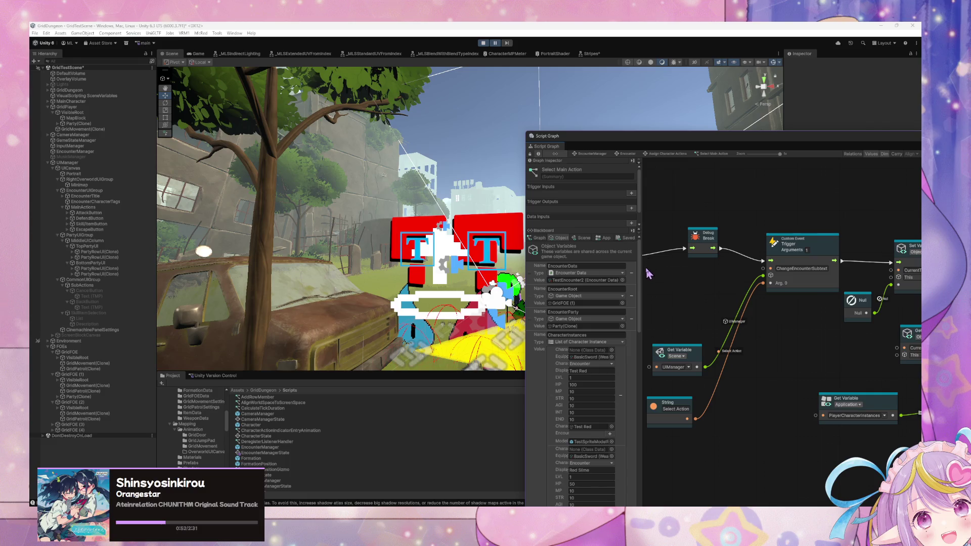
scroll(582, 354, "down", 10)
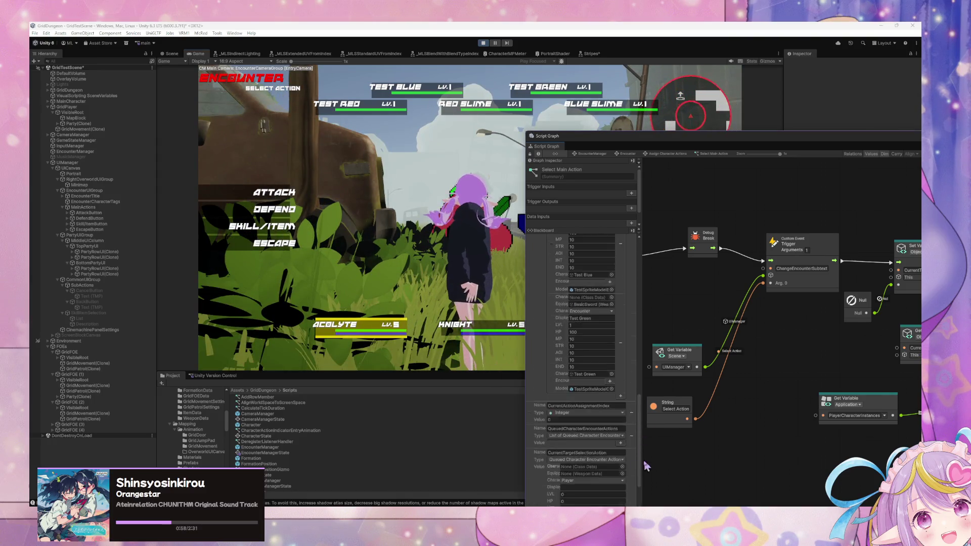
left_click_drag(587, 140, 560, 75)
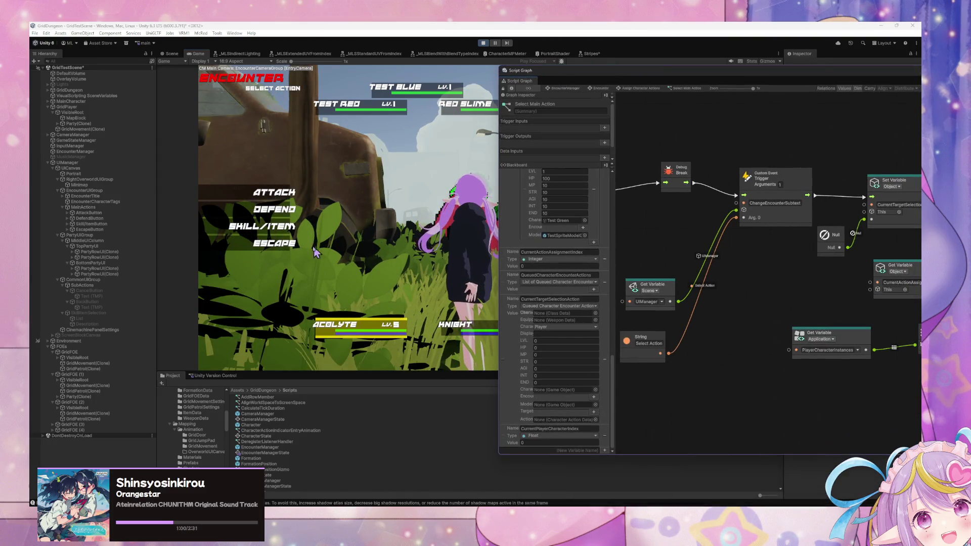
Step: Choose Defend for the Acolyte and inspect the Debug Break node with DefendAction queued
left_click(280, 211)
mouse_move(613, 356)
left_mouse_down()
mouse_move(614, 400)
mouse_move(613, 368)
left_mouse_up()
left_click(688, 183)
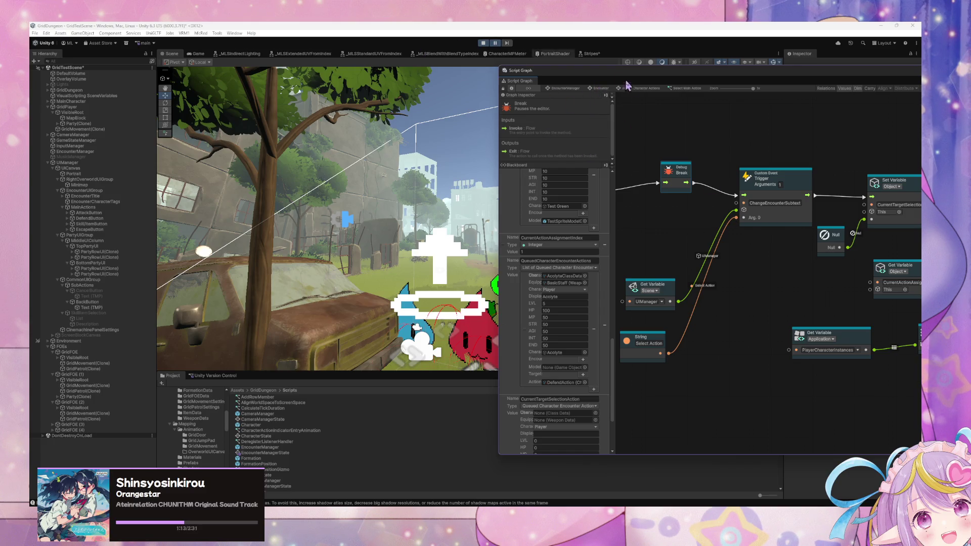
left_click(601, 88)
Step: Open the Target Selection script graph from Assign Character Actions and delete its target-count logging nodes
double_click(738, 215)
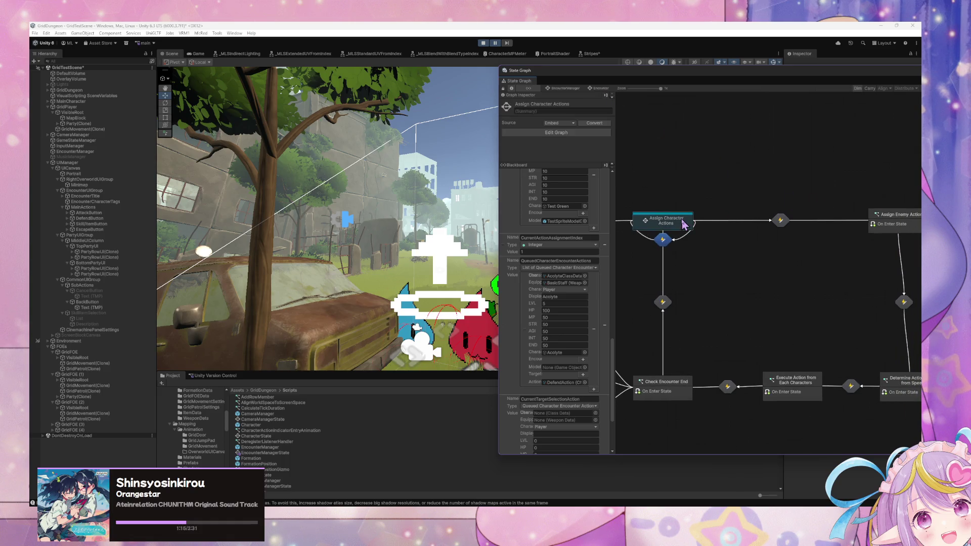
mouse_move(738, 212)
left_mouse_down()
mouse_move(596, 212)
mouse_move(696, 238)
left_mouse_up()
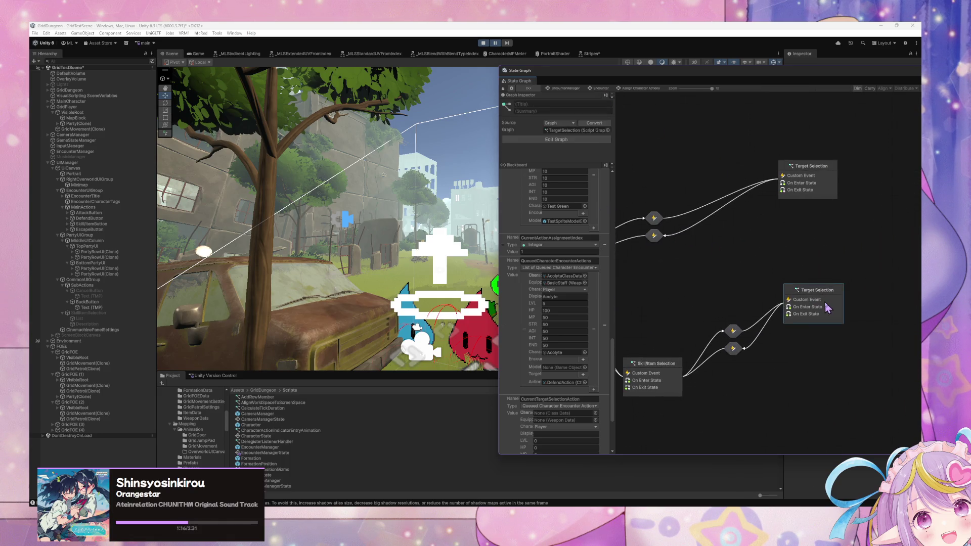
double_click(818, 282)
left_click_drag(818, 226, 711, 259)
left_click_drag(778, 251, 703, 274)
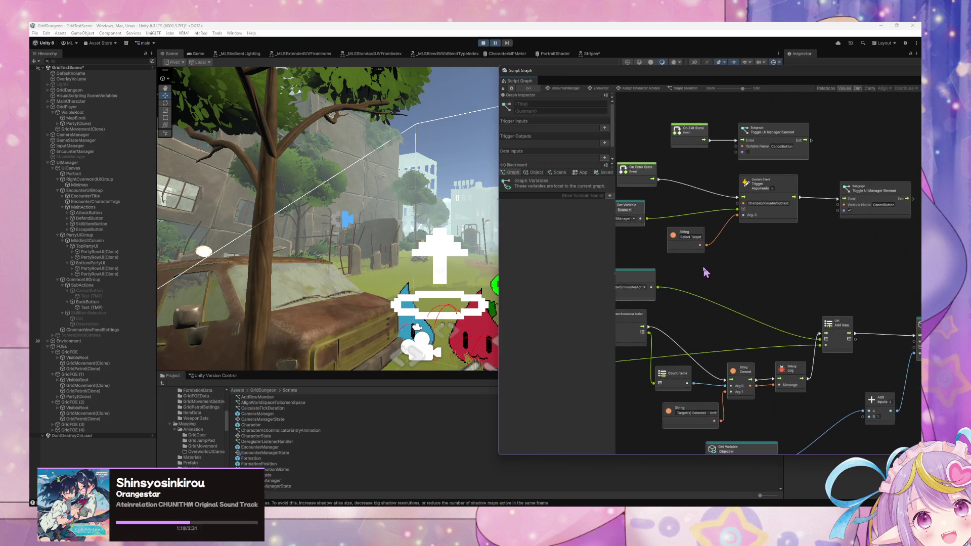
mouse_move(788, 280)
left_mouse_down()
mouse_move(780, 200)
mouse_move(837, 256)
mouse_move(835, 306)
mouse_move(888, 298)
mouse_move(703, 287)
mouse_move(836, 287)
mouse_move(830, 281)
left_mouse_up()
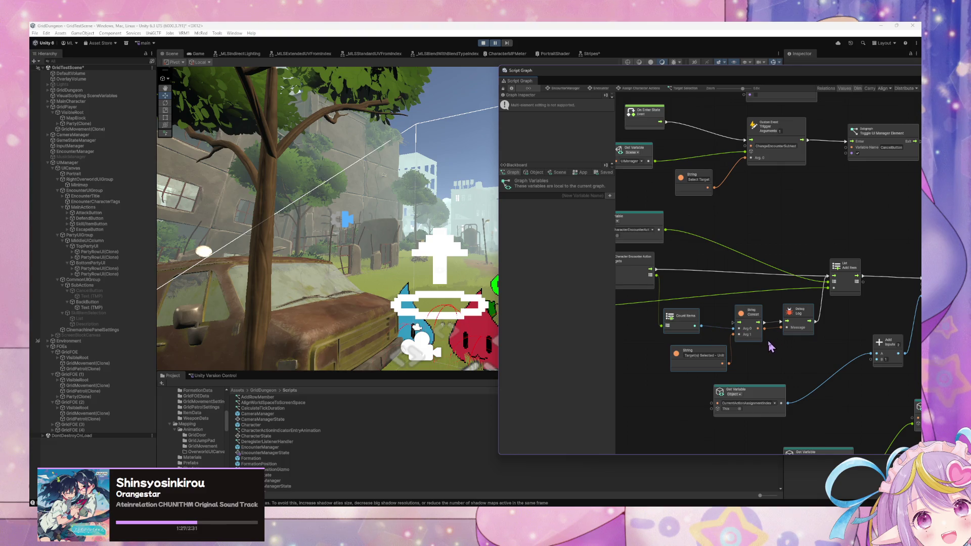
key("Delete")
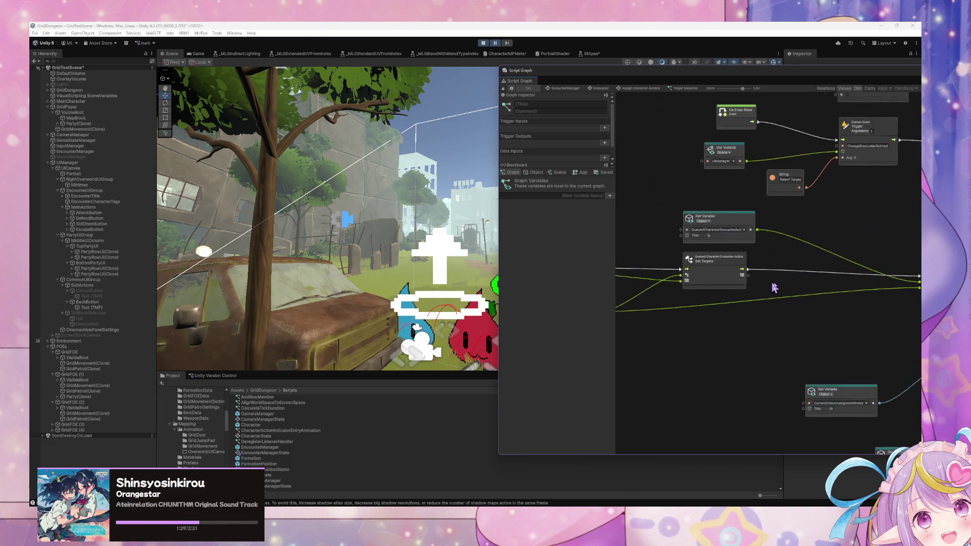
key("ctrl+z")
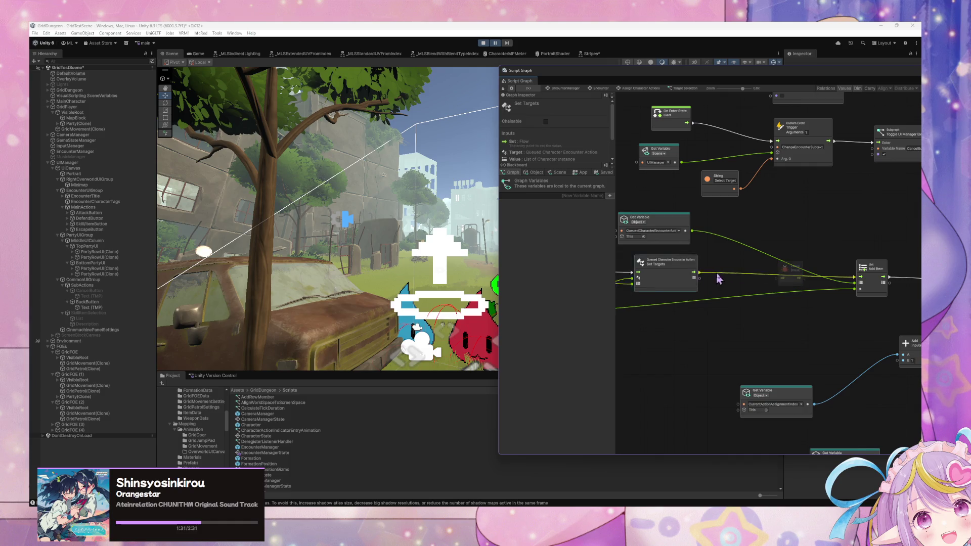
scroll(678, 286, "right", 5)
mouse_move(630, 275)
left_mouse_down()
mouse_move(859, 280)
mouse_move(708, 271)
mouse_move(731, 259)
left_mouse_up()
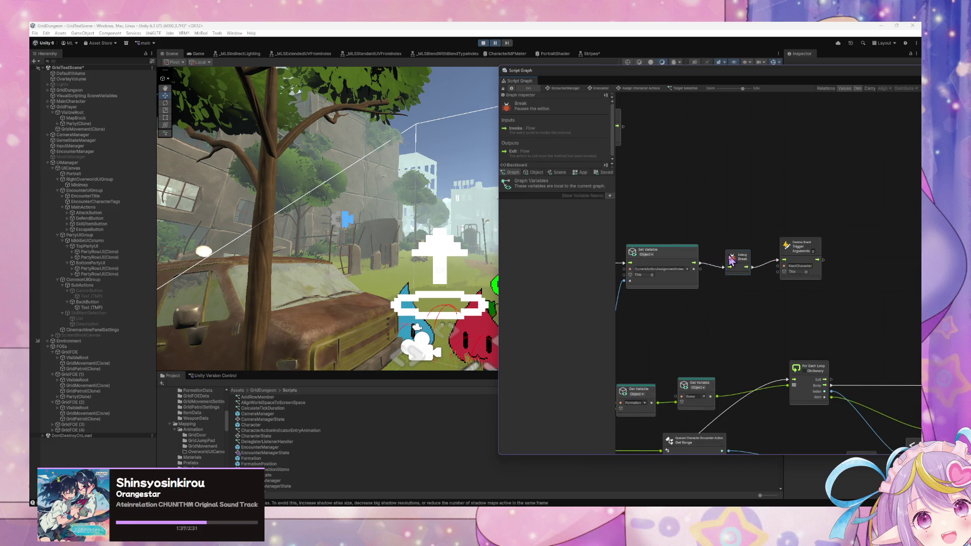
scroll(719, 290, "down", 3)
scroll(781, 287, "down", 5)
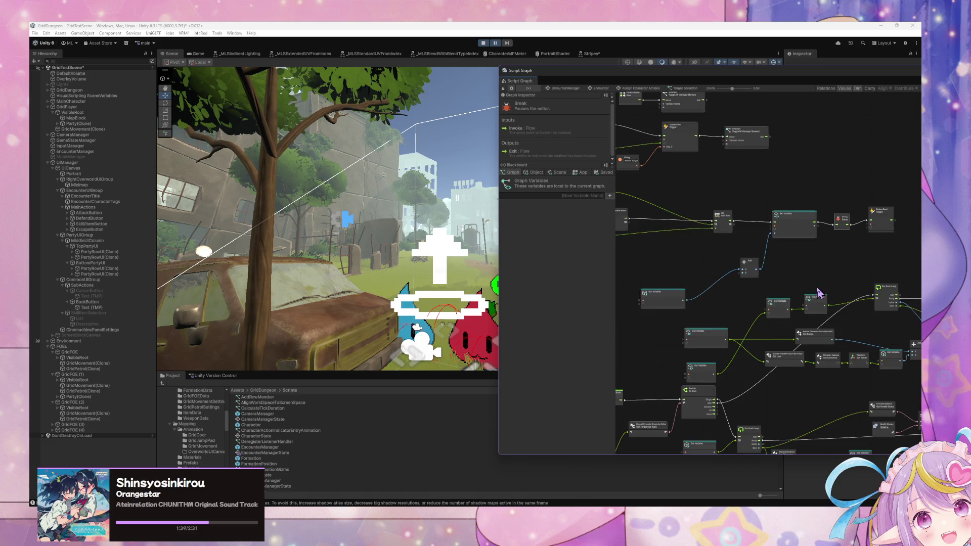
scroll(791, 254, "up", 3)
scroll(728, 275, "up", 4)
scroll(731, 252, "up", 4)
scroll(823, 285, "up", 5)
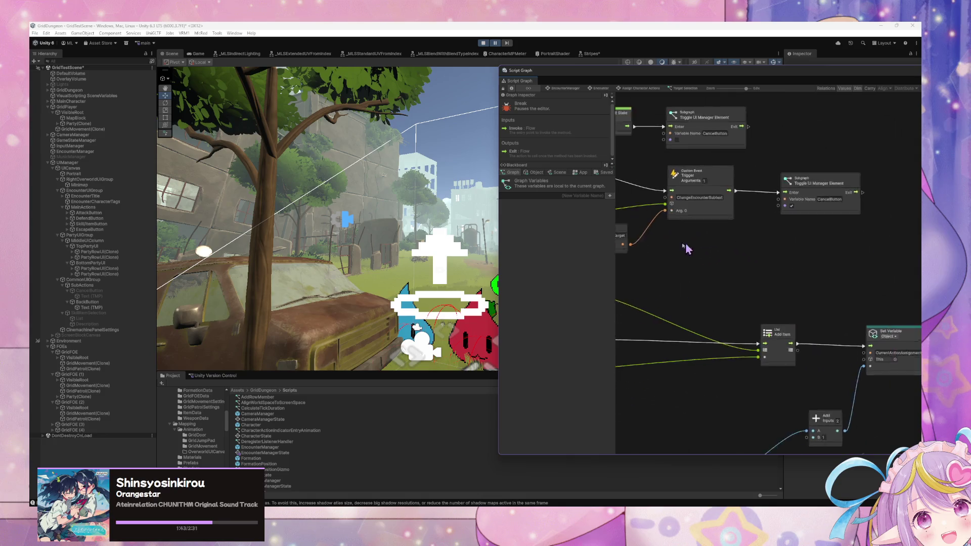
Step: Resume the game and pick Linesweep from the Skill/Item list to start target selection
left_click(495, 43)
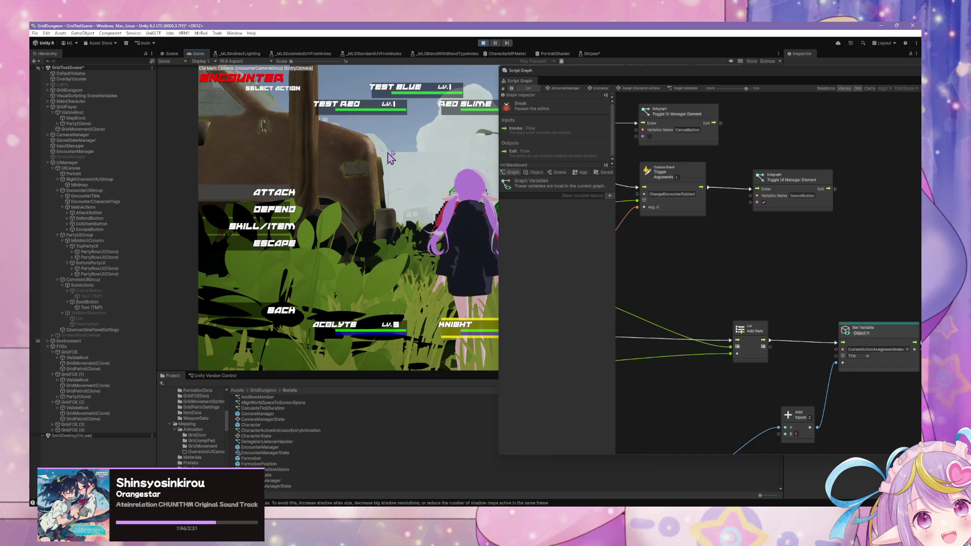
left_click(268, 226)
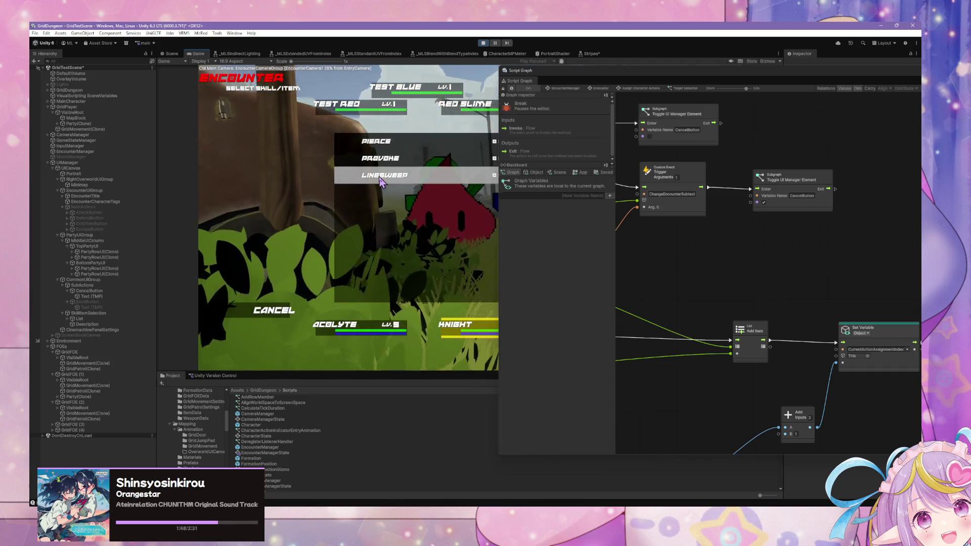
left_click(380, 181)
Step: Bring the Set Targets nodes into view and review Object variables like CurrentTargetSelectionAction
mouse_move(700, 282)
left_mouse_down()
mouse_move(809, 303)
mouse_move(880, 287)
left_mouse_up()
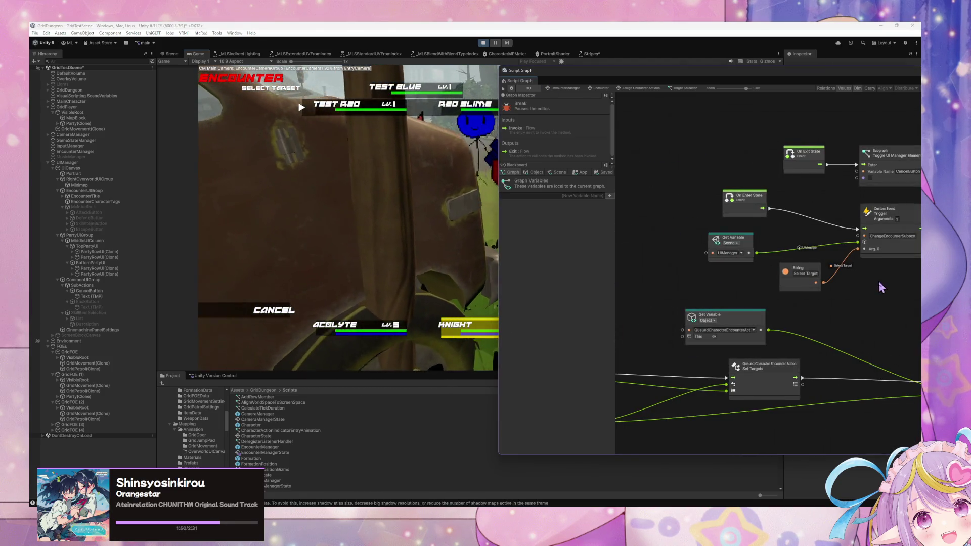
left_click_drag(679, 263, 629, 264)
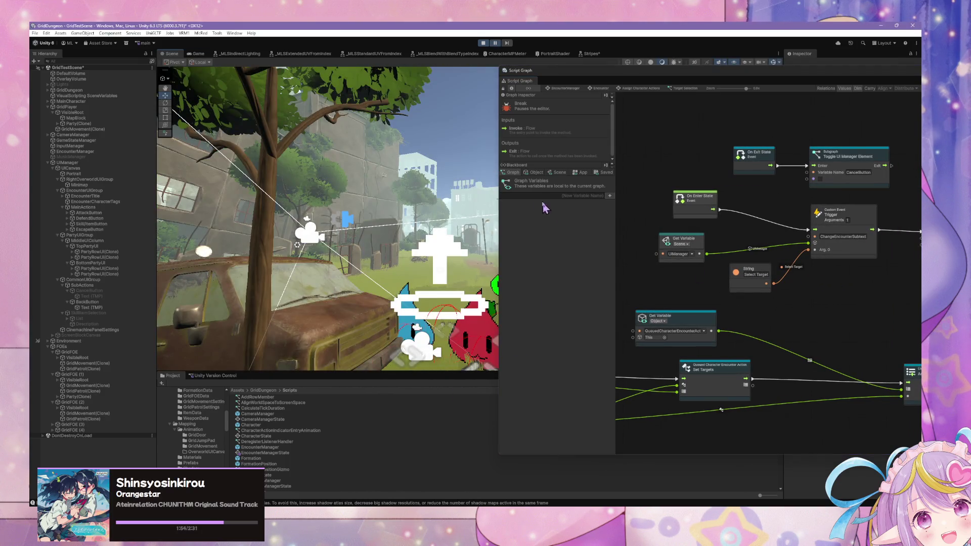
left_click(535, 172)
mouse_move(614, 244)
left_mouse_down()
mouse_move(615, 452)
mouse_move(615, 413)
mouse_move(616, 432)
mouse_move(617, 423)
left_mouse_up()
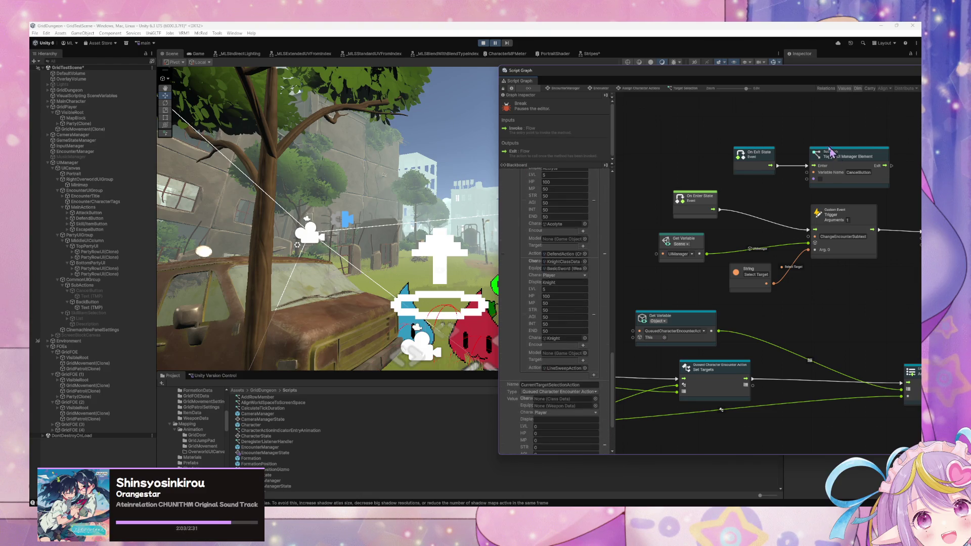
mouse_move(695, 80)
left_mouse_down()
mouse_move(385, 88)
mouse_move(429, 267)
mouse_move(461, 275)
mouse_move(385, 215)
left_mouse_up()
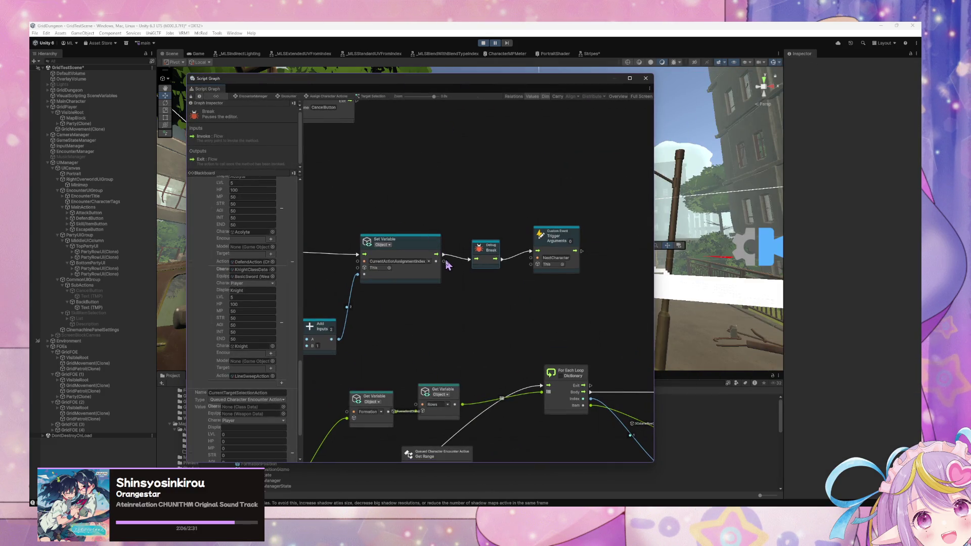
Step: Inspect the Set Targets, Add Item and Debug Break nodes, then continue play past the break
scroll(418, 253, "left", 5)
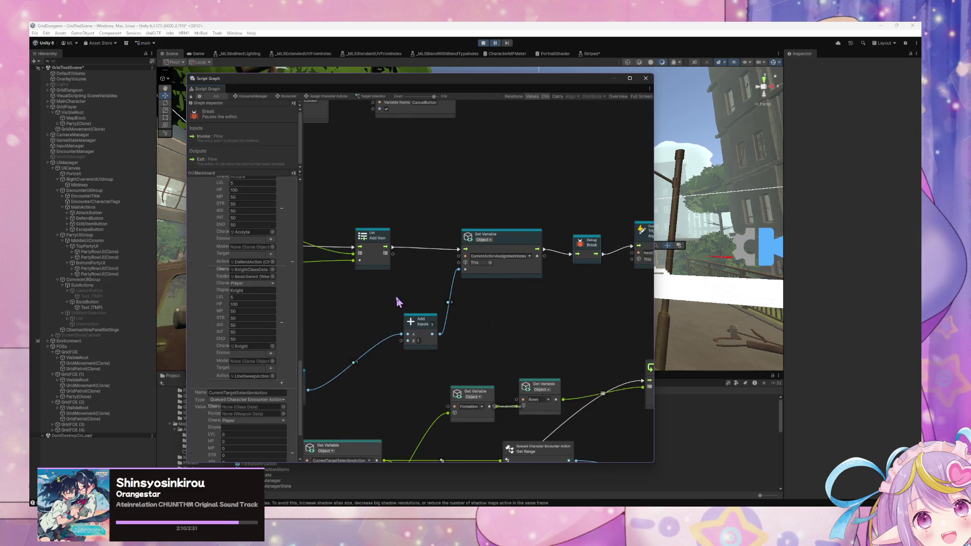
scroll(398, 302, "left", 3)
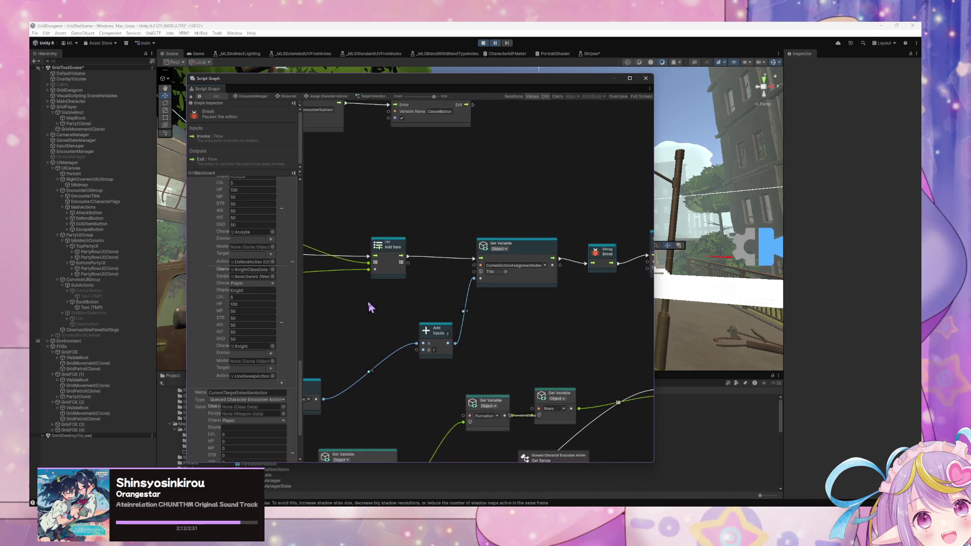
scroll(370, 307, "left", 10)
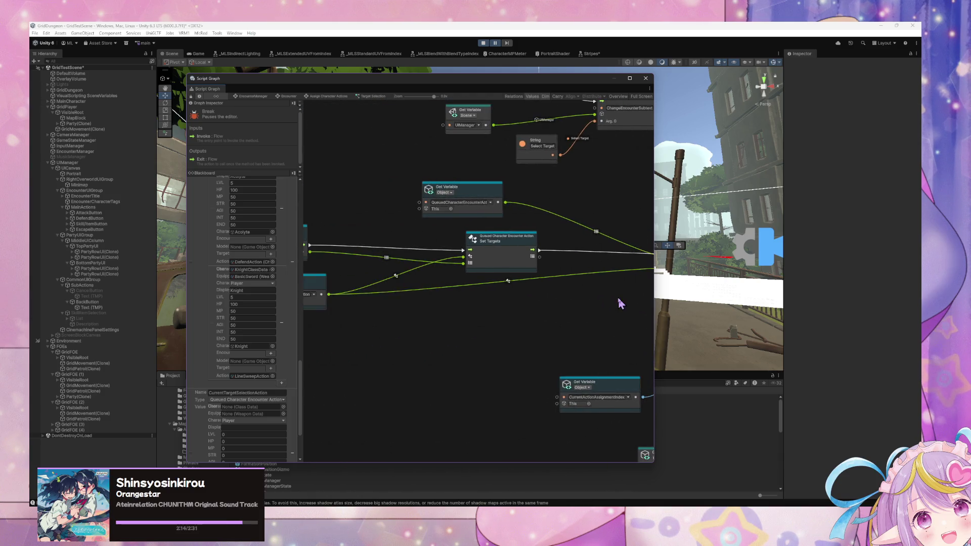
scroll(455, 283, "left", 3)
scroll(475, 281, "right", 4)
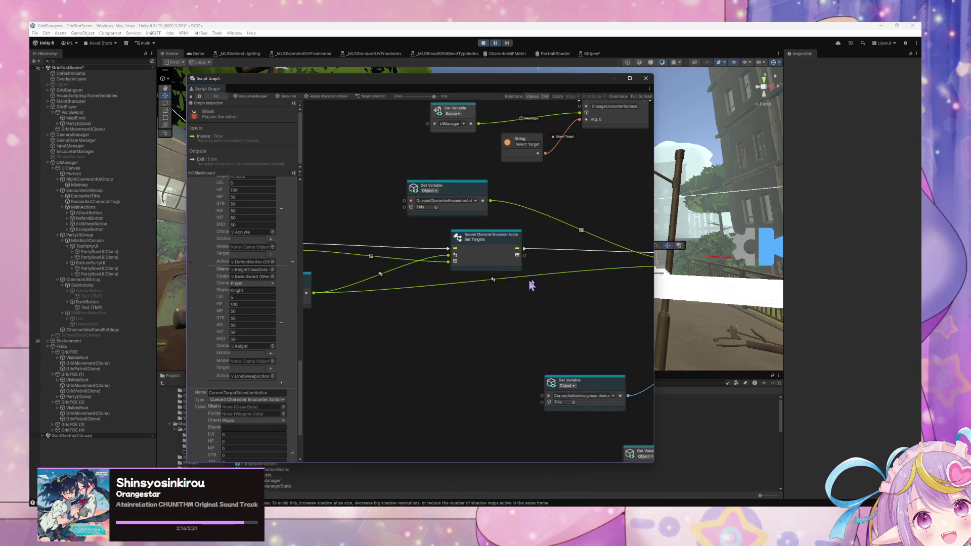
scroll(468, 281, "left", 4)
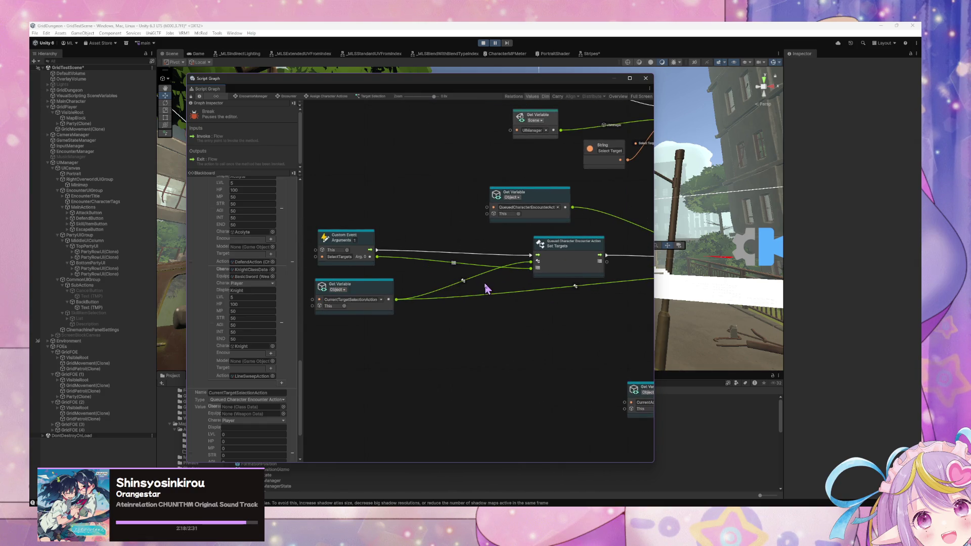
scroll(485, 288, "right", 12)
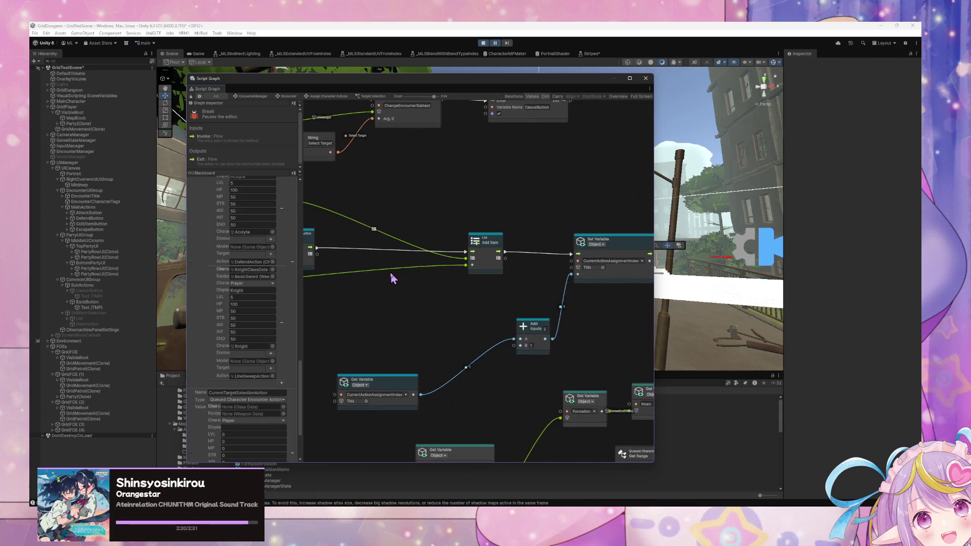
left_click_drag(392, 278, 526, 280)
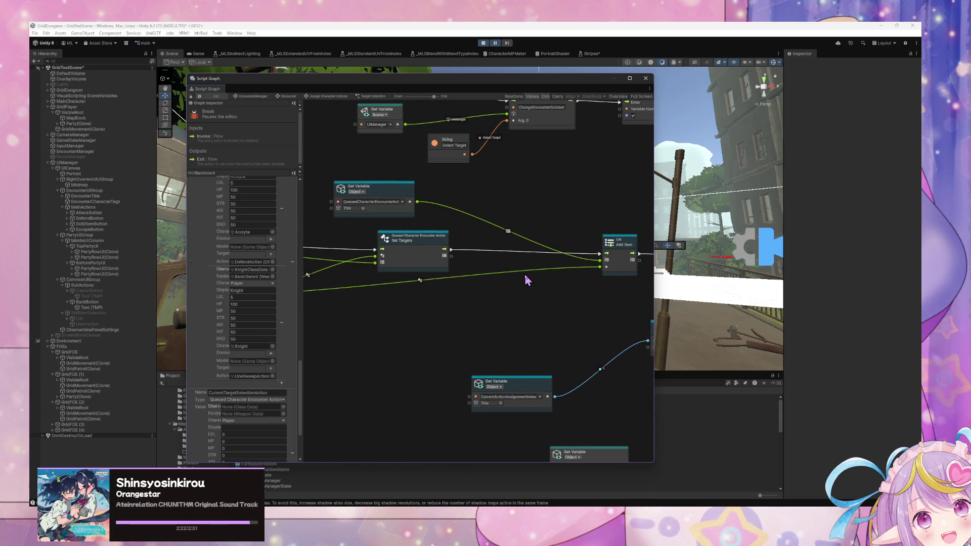
scroll(304, 277, "right", 10)
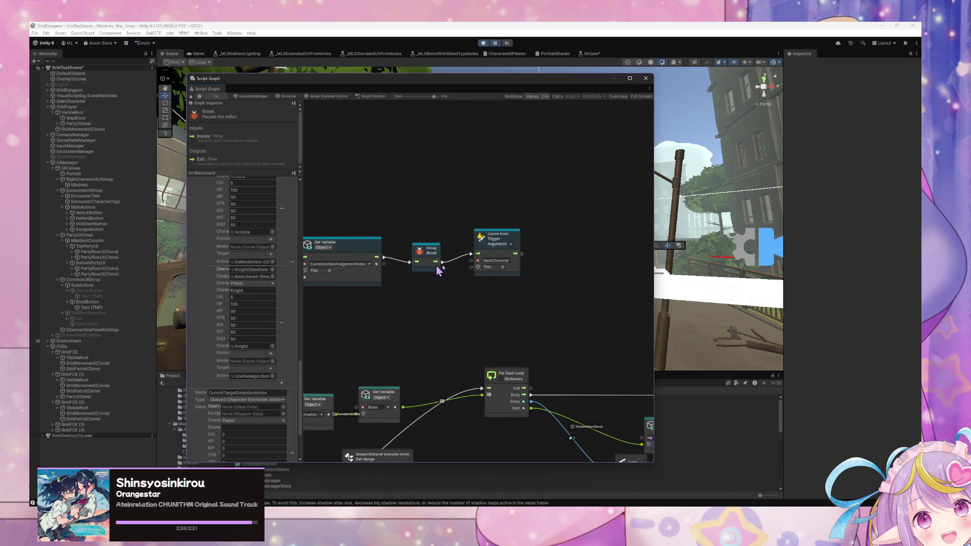
left_click(495, 43)
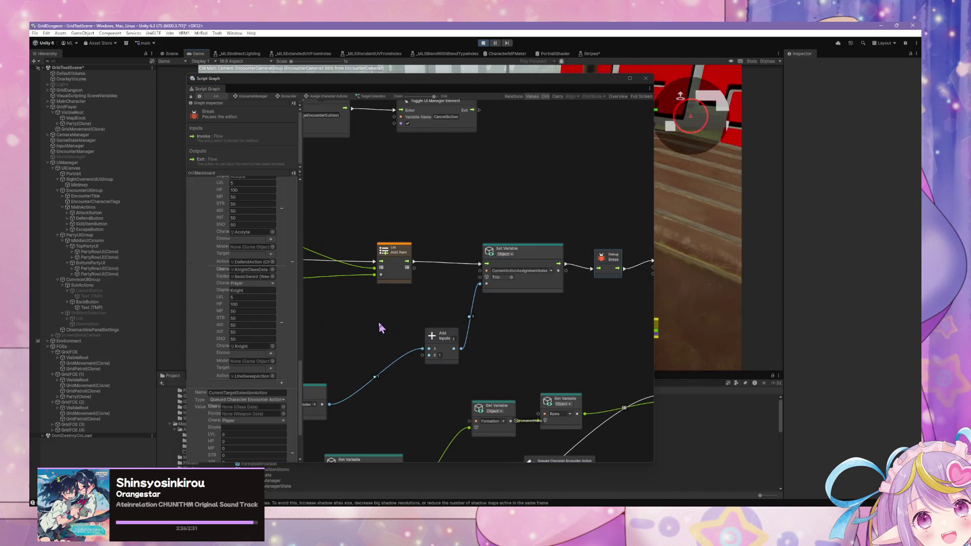
scroll(458, 307, "left", 6)
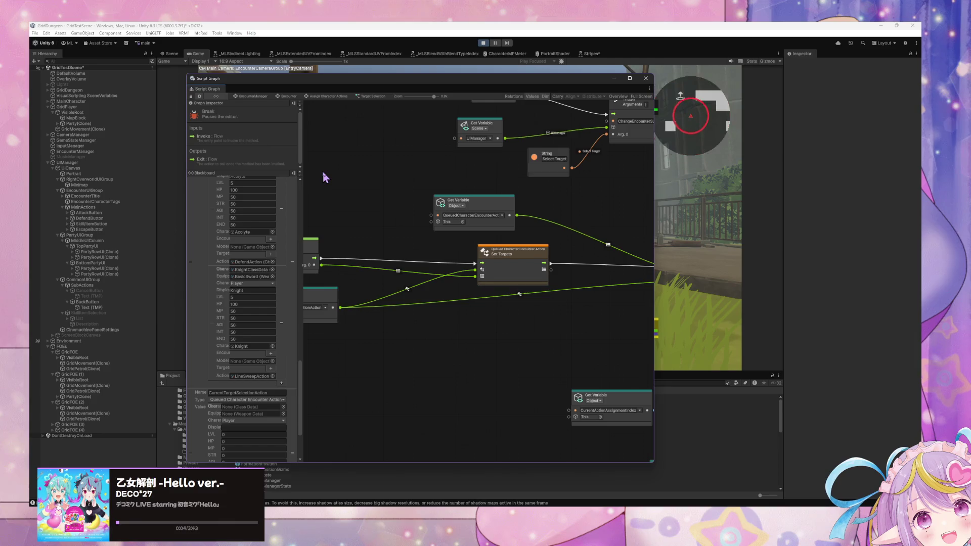
Step: Pan over the Custom Event, String and Get Variable nodes, then move the graph window right to expose the encounter menu
left_click_drag(482, 299, 577, 302)
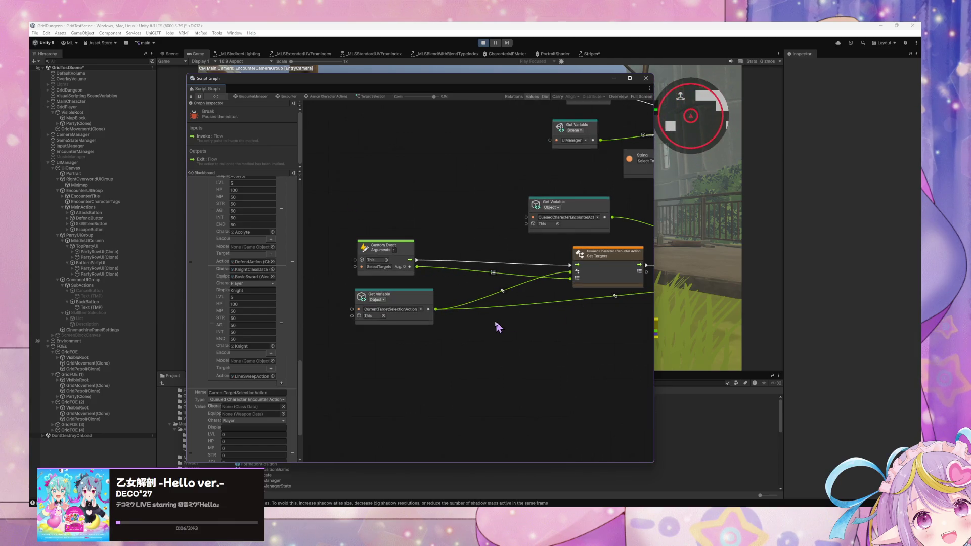
left_click_drag(483, 317, 389, 315)
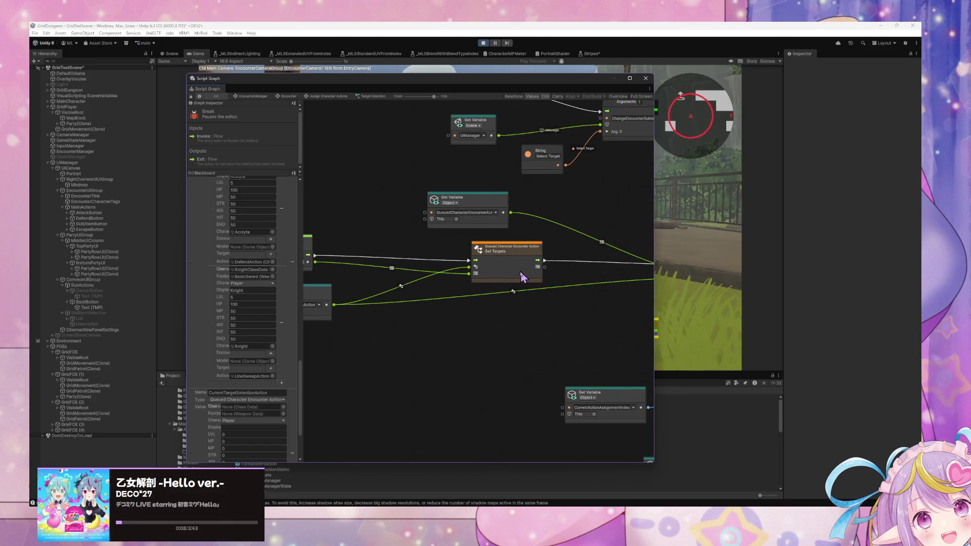
left_click_drag(372, 314, 450, 320)
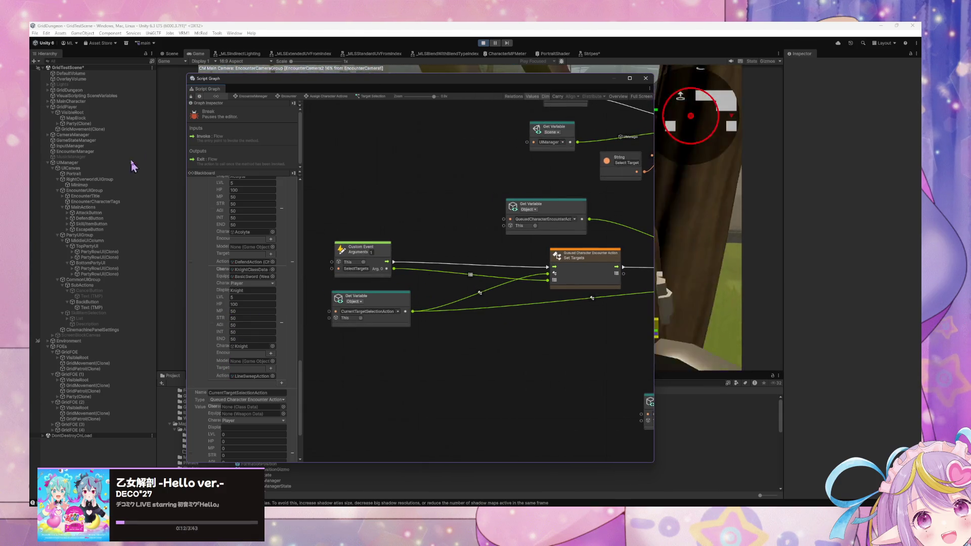
left_click_drag(325, 82, 453, 78)
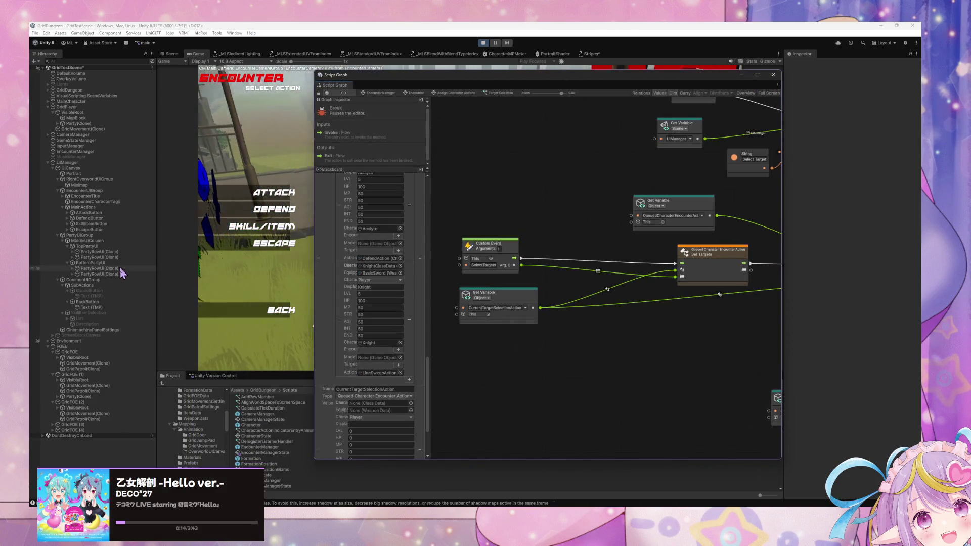
Step: Pan the script graph along the Add Item, Set Variable, Add and Subgraph nodes
left_click_drag(607, 311, 404, 309)
left_click_drag(586, 308, 485, 306)
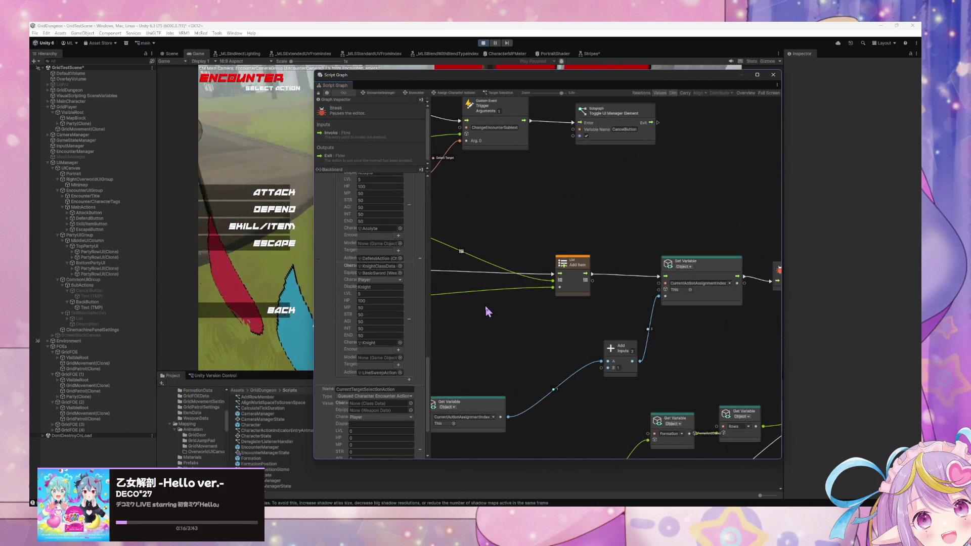
scroll(461, 310, "right", 10)
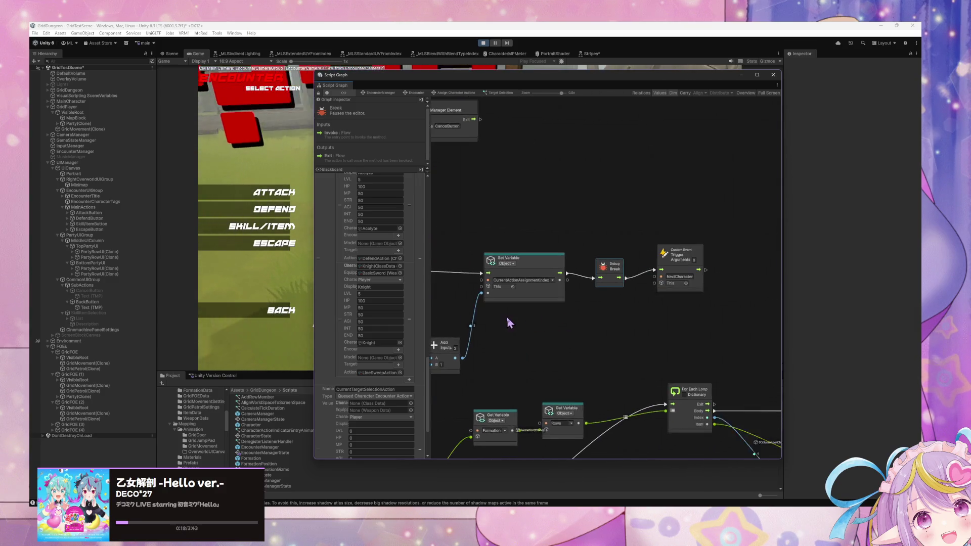
scroll(712, 317, "left", 10)
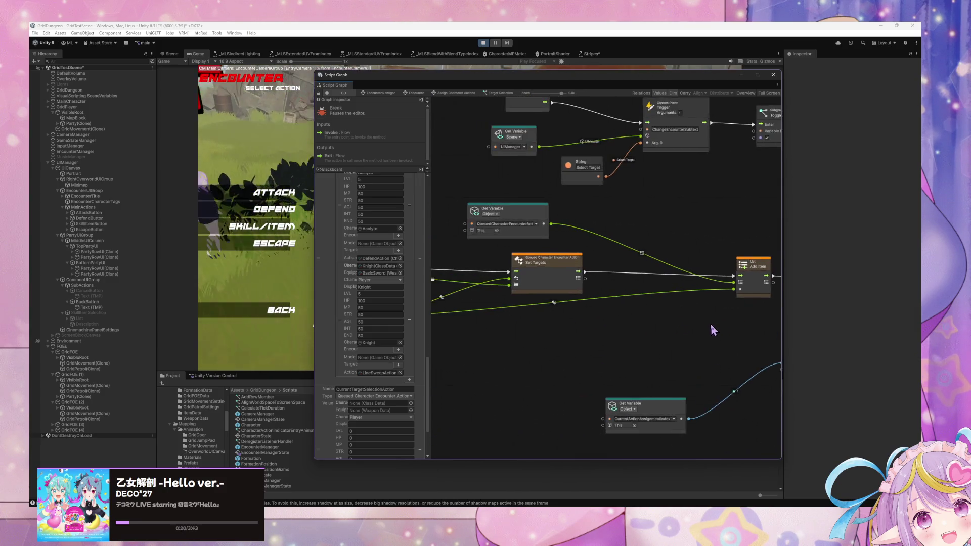
scroll(711, 324, "right", 10)
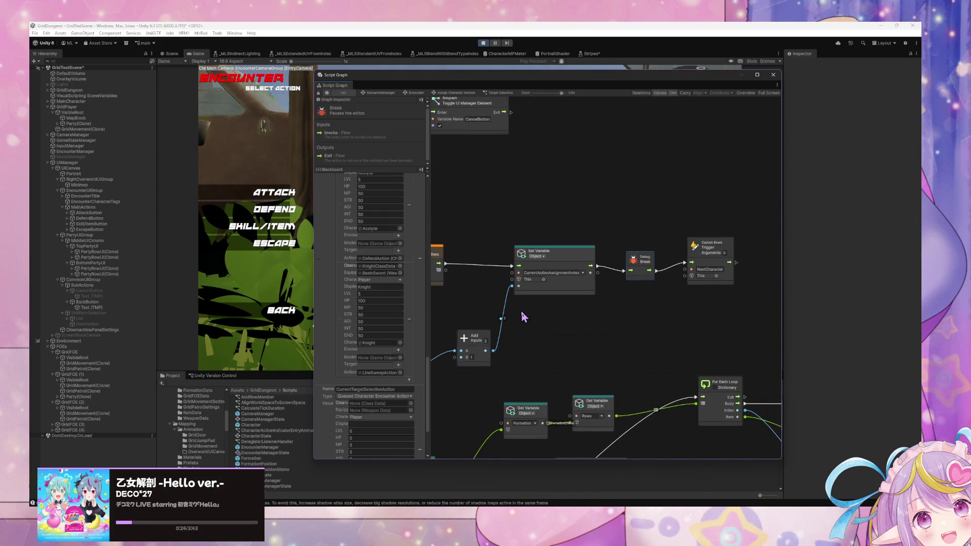
scroll(590, 315, "left", 10)
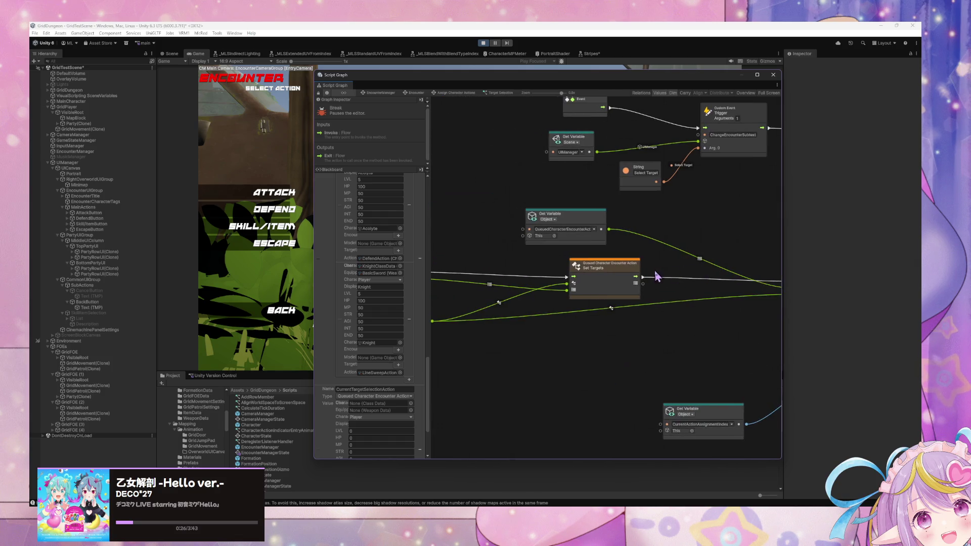
scroll(599, 296, "left", 3)
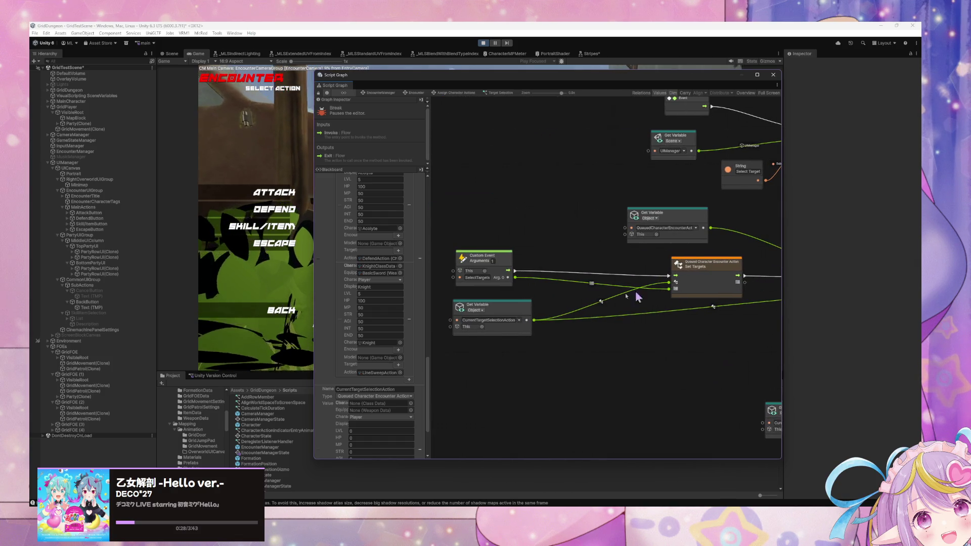
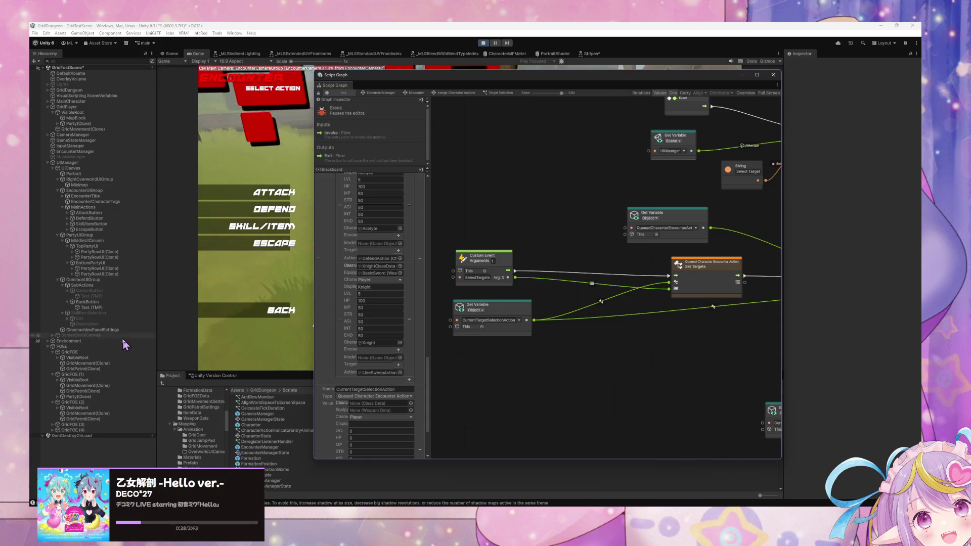
Step: Open the Relay Unity Event script graph of the PartyRowUI(Clone) row
left_click(122, 252)
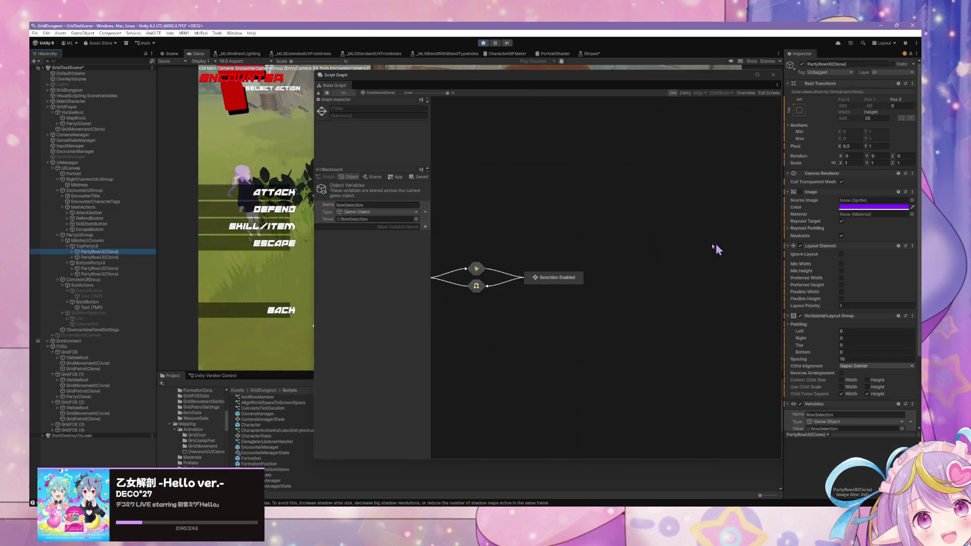
double_click(542, 261)
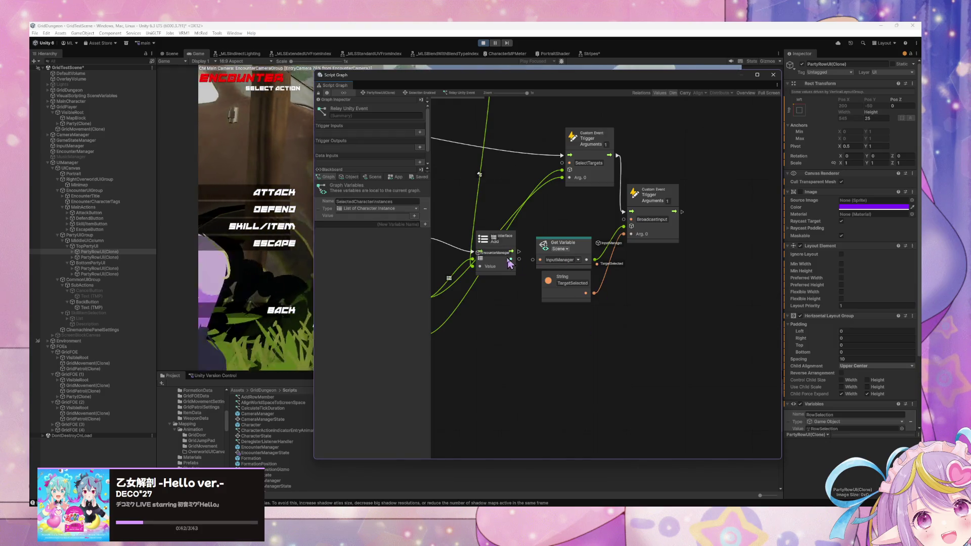
left_click_drag(528, 246, 707, 268)
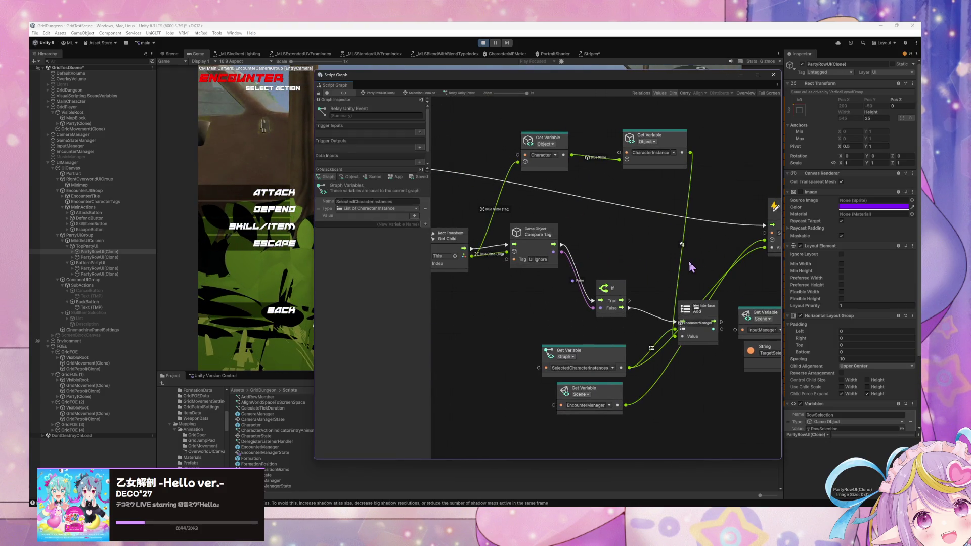
scroll(688, 260, "down", 5)
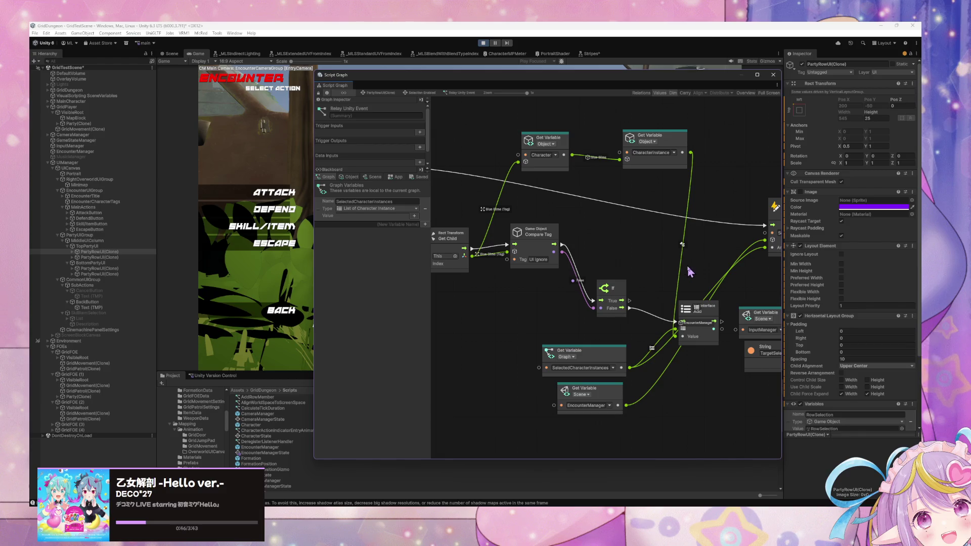
scroll(689, 271, "right", 3)
Step: Reposition the List Add, InputManager/TargetSelected and SelectTargets trigger nodes
mouse_move(641, 312)
left_mouse_down()
mouse_move(649, 243)
mouse_move(647, 253)
mouse_move(601, 258)
mouse_move(598, 300)
left_mouse_up()
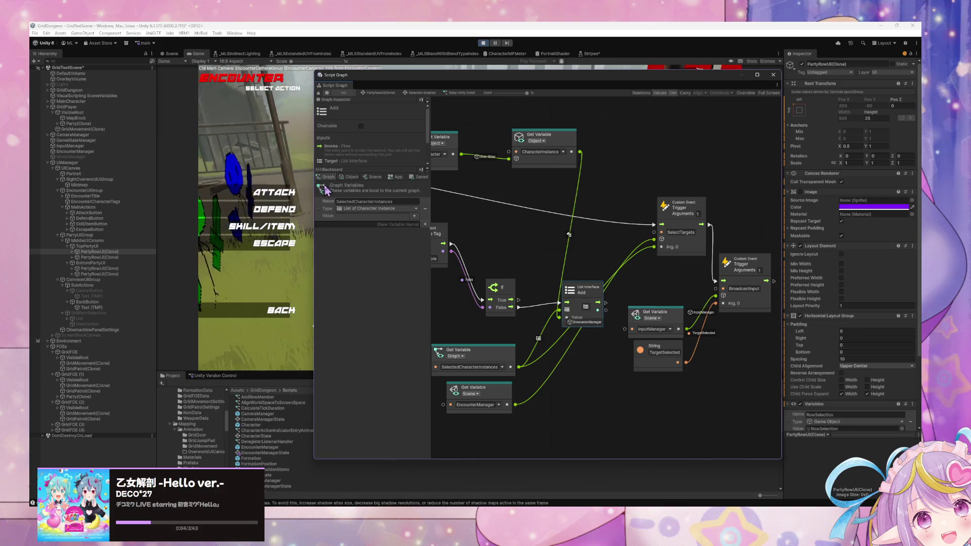
mouse_move(690, 377)
left_mouse_down()
mouse_move(619, 291)
mouse_move(653, 321)
mouse_move(649, 332)
left_mouse_up()
mouse_move(564, 320)
left_mouse_down()
mouse_move(618, 312)
mouse_move(631, 353)
mouse_move(681, 361)
mouse_move(614, 343)
left_mouse_up()
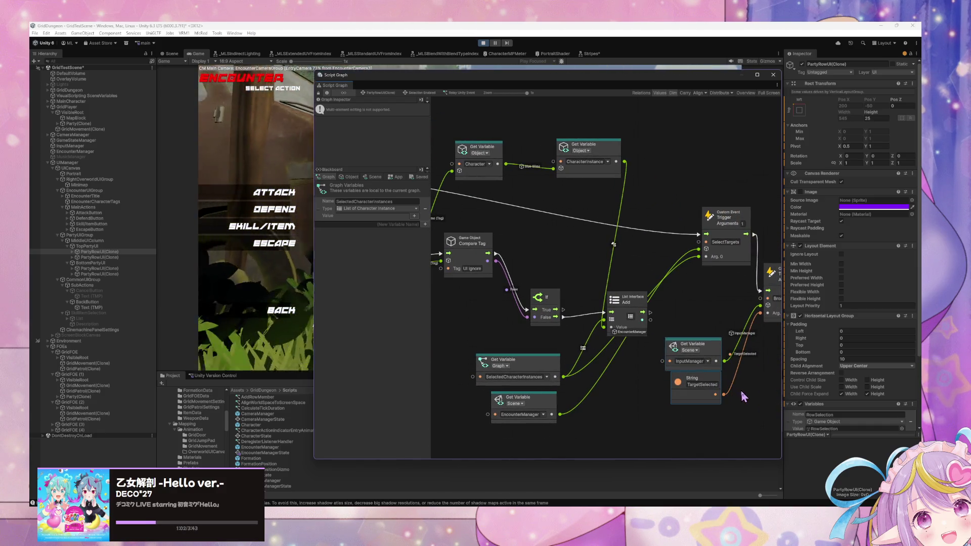
left_click_drag(742, 397, 705, 392)
left_click(676, 376)
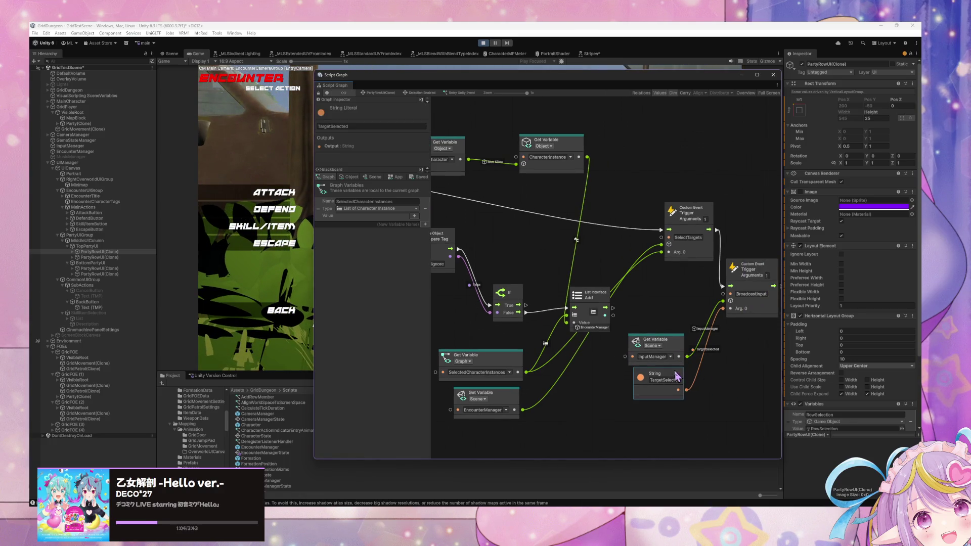
left_click_drag(700, 260, 647, 256)
mouse_move(636, 298)
left_mouse_down()
mouse_move(694, 301)
mouse_move(652, 305)
mouse_move(686, 299)
mouse_move(663, 303)
left_mouse_up()
Step: Align the SelectedCharacterInstances and EncounterManager variables, If node and SelectTargets trigger
left_click_drag(575, 365, 576, 446)
left_click_drag(563, 400, 560, 367)
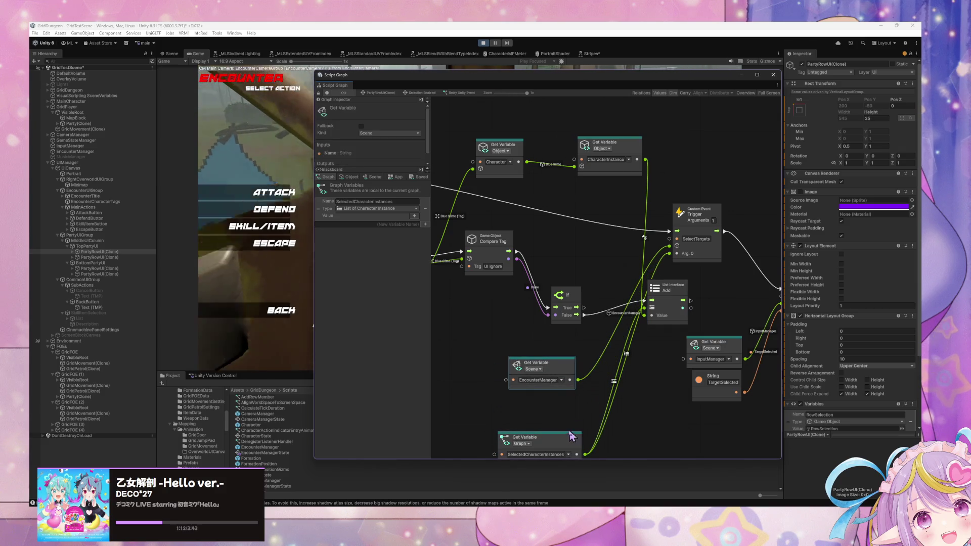
left_click(566, 437)
left_click_drag(566, 437, 558, 398)
left_click_drag(582, 298, 577, 286)
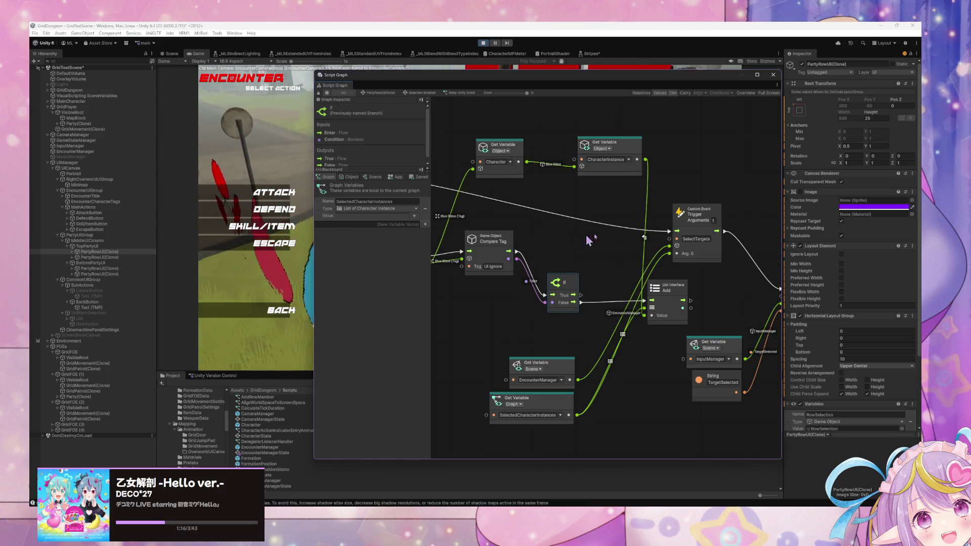
left_click_drag(693, 223, 680, 216)
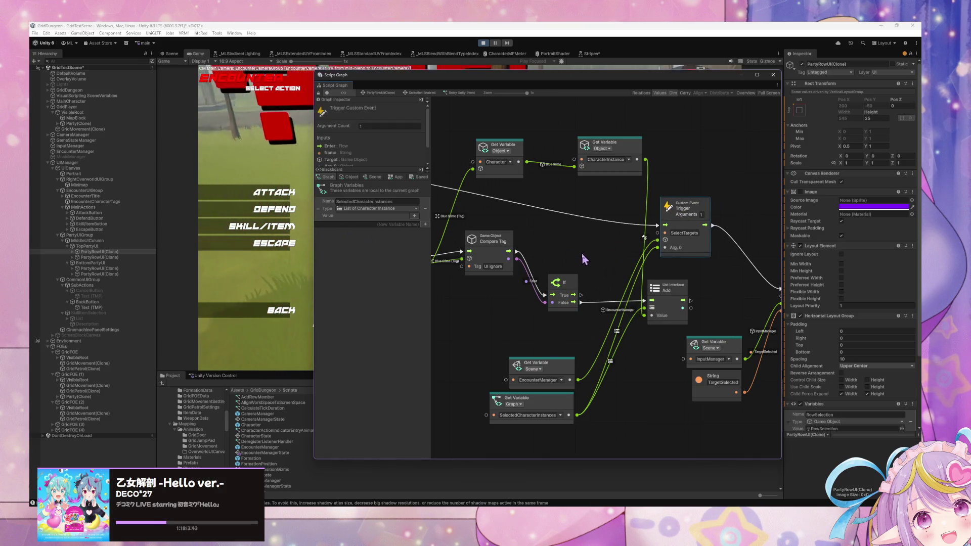
Step: Add a Debug Break node from the node search and place it by the For Loop
right_click(618, 246)
left_click(630, 249)
type("bo")
type("eak")
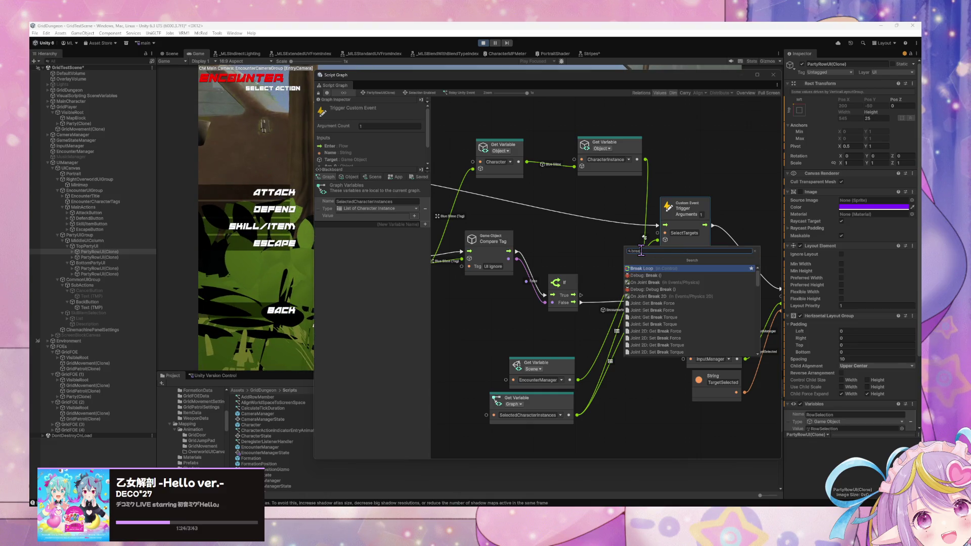
key("Down")
key("Return")
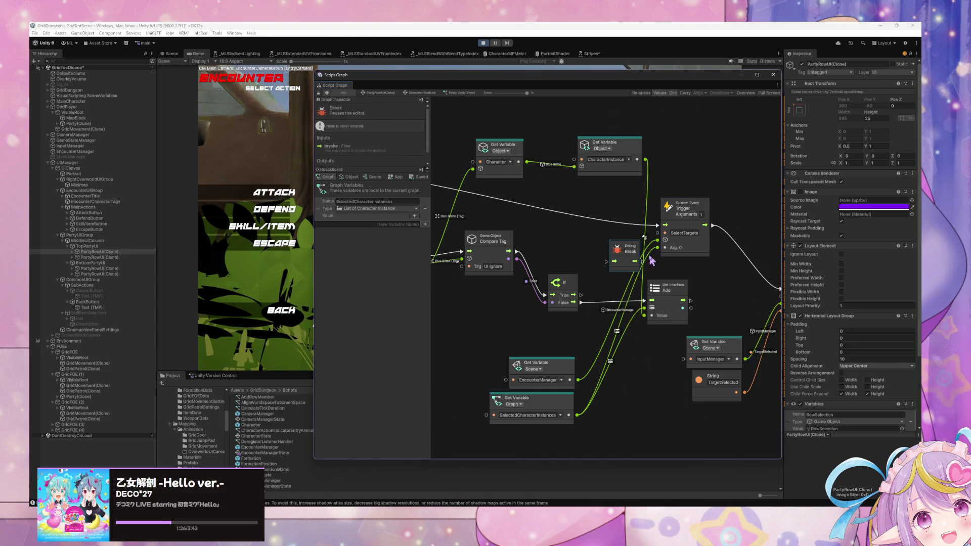
left_click_drag(652, 259, 657, 238)
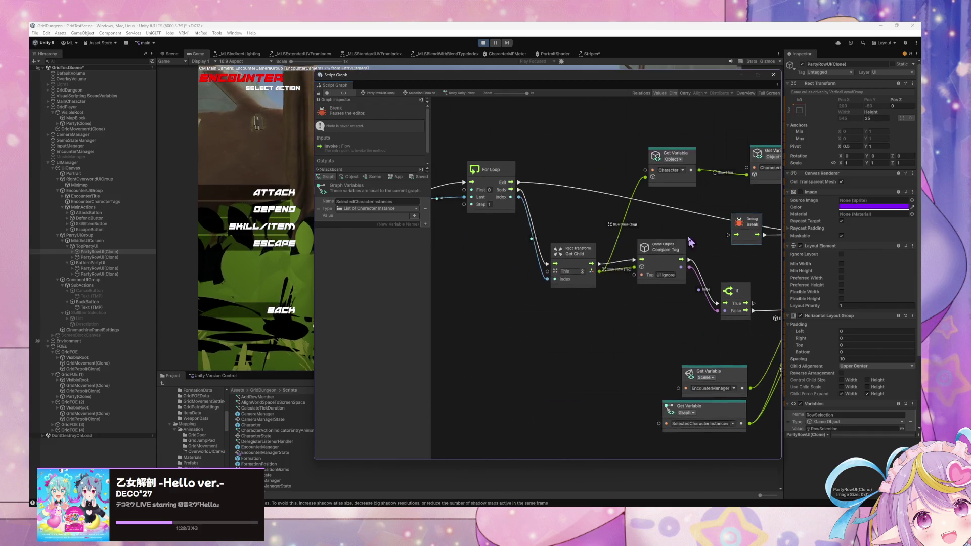
mouse_move(681, 279)
left_mouse_down()
mouse_move(704, 282)
mouse_move(673, 293)
left_mouse_up()
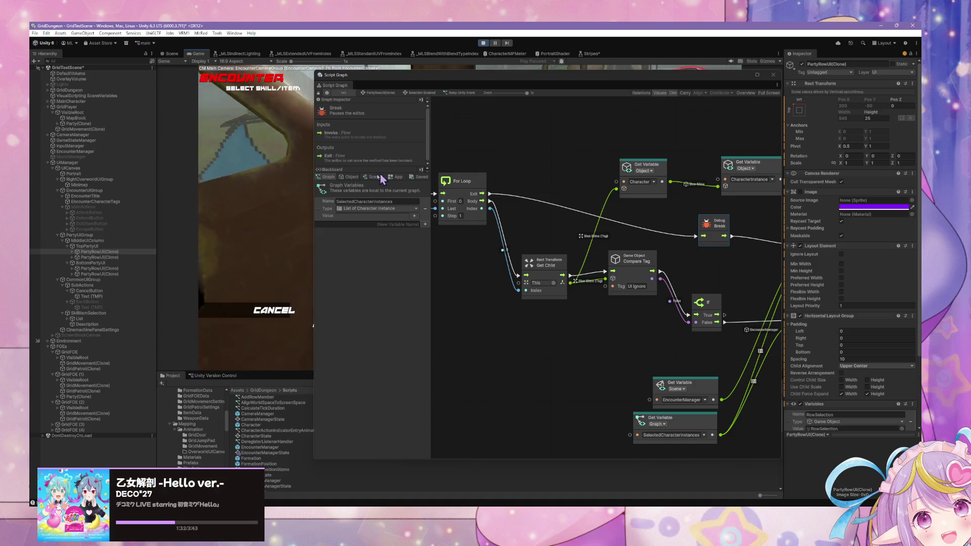
Step: Pick a target in the running Game view so play hits the breakpoint
mouse_move(443, 85)
left_mouse_down()
mouse_move(660, 142)
mouse_move(580, 128)
left_mouse_up()
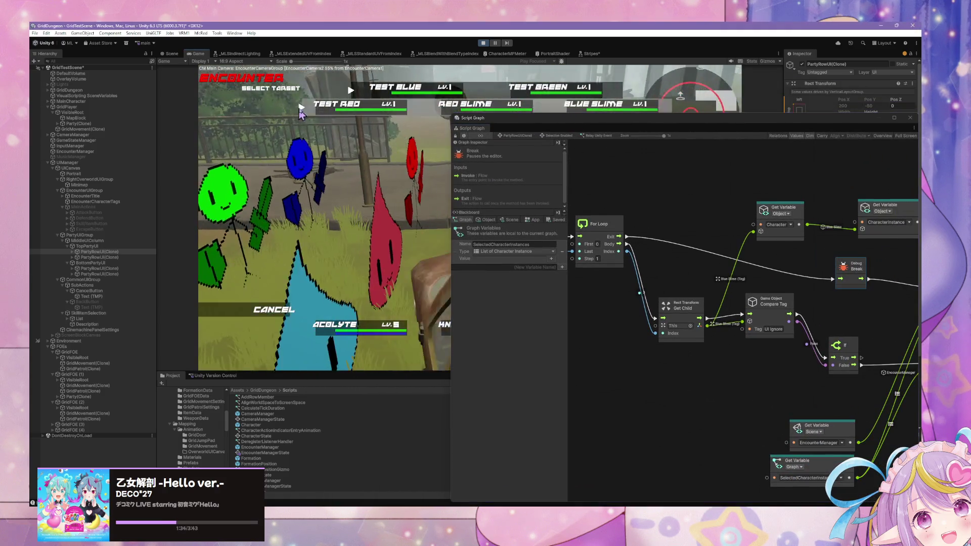
left_click(297, 108)
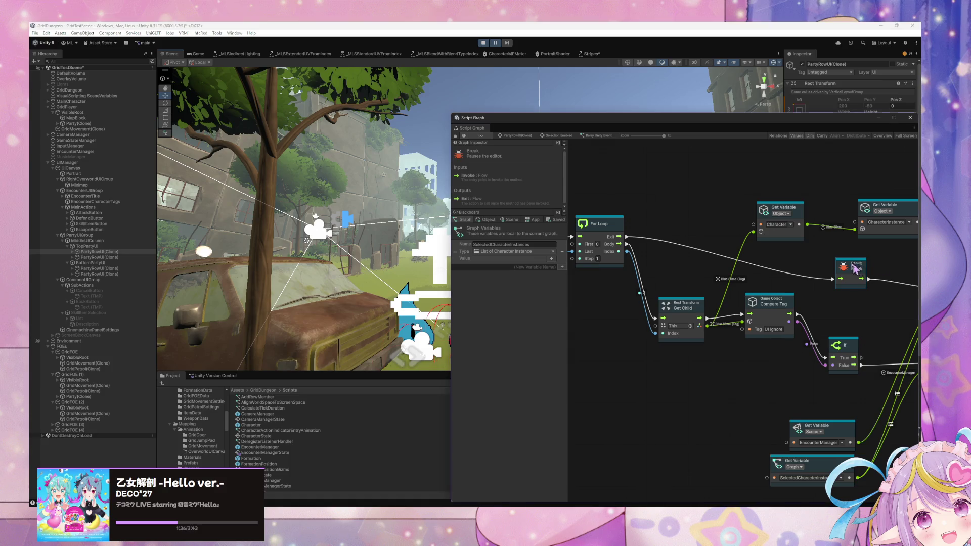
left_click_drag(571, 284, 503, 268)
Step: Reposition the Debug Break, Compare Tag, List Add and If nodes into alignment
mouse_move(746, 286)
left_mouse_down()
mouse_move(669, 252)
mouse_move(718, 271)
mouse_move(617, 261)
left_mouse_up()
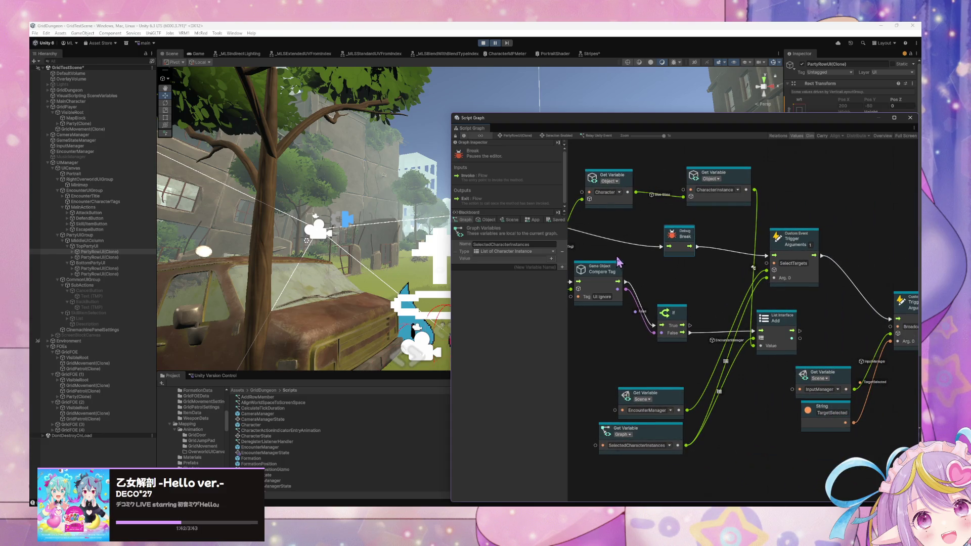
mouse_move(712, 383)
left_mouse_down()
mouse_move(763, 391)
mouse_move(638, 289)
left_mouse_up()
left_click_drag(710, 302, 813, 357)
left_click_drag(801, 262, 803, 255)
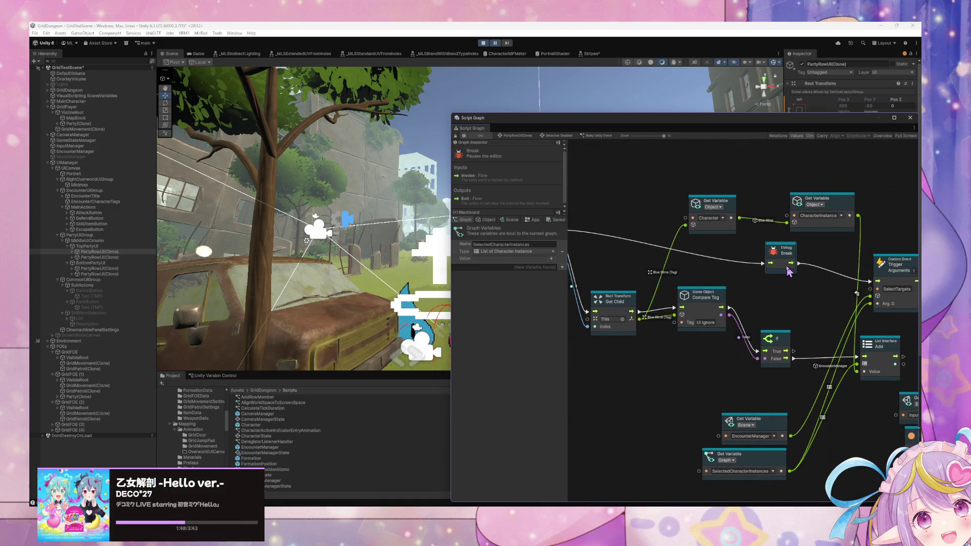
left_click_drag(727, 302, 671, 286)
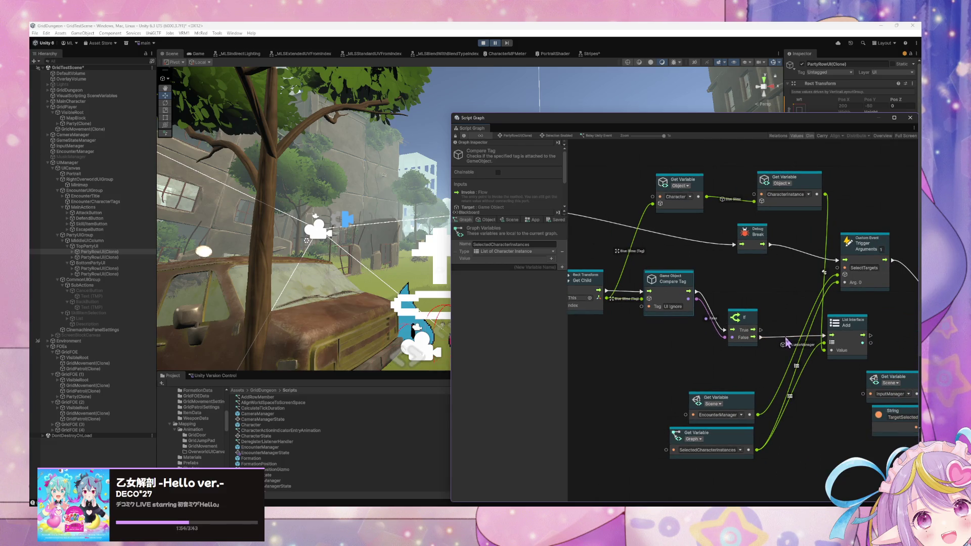
left_click_drag(841, 329, 846, 352)
left_click_drag(736, 326, 739, 320)
left_click_drag(670, 293, 666, 282)
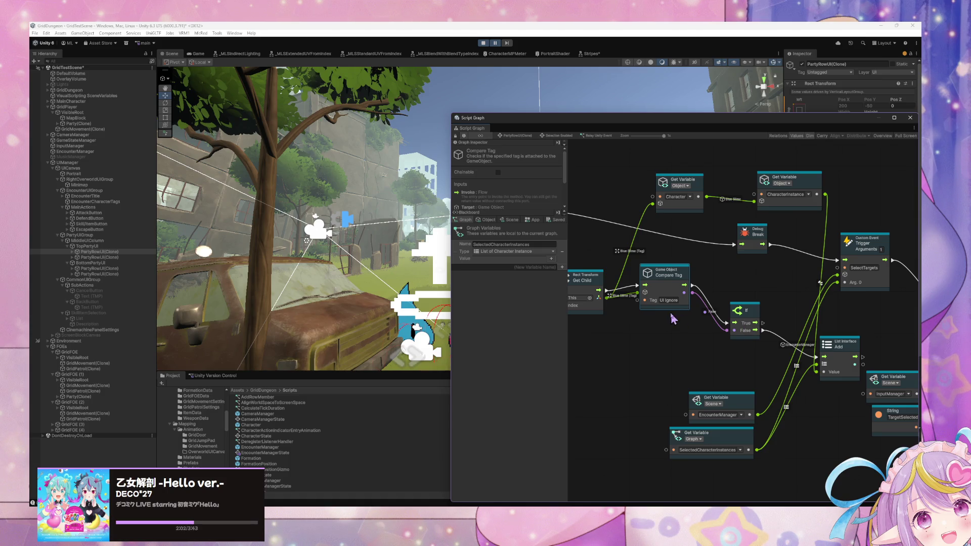
left_click_drag(683, 308, 693, 316)
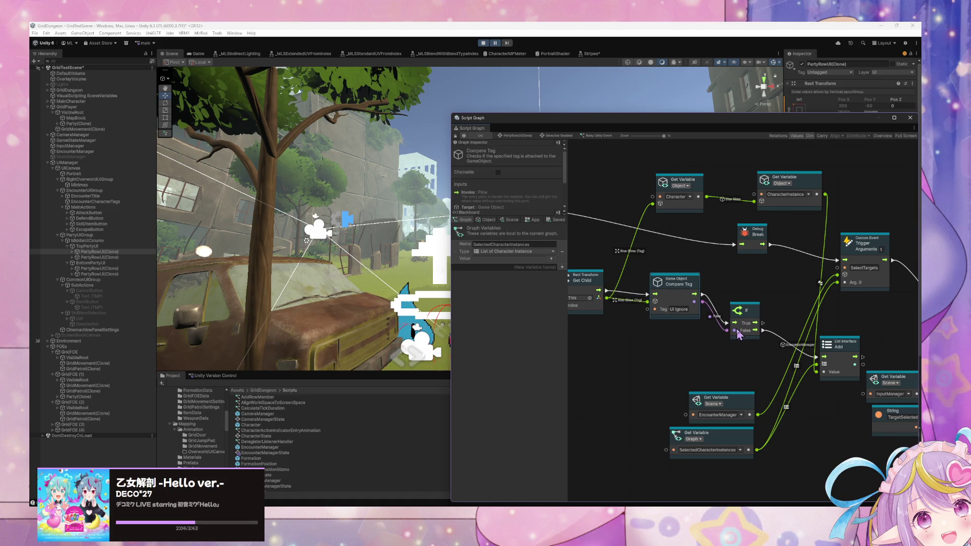
left_click_drag(837, 348, 851, 337)
Step: Move the EncounterManager, SelectedCharacterInstances, Character and CharacterInstance variable nodes up and left
left_click_drag(743, 396, 737, 362)
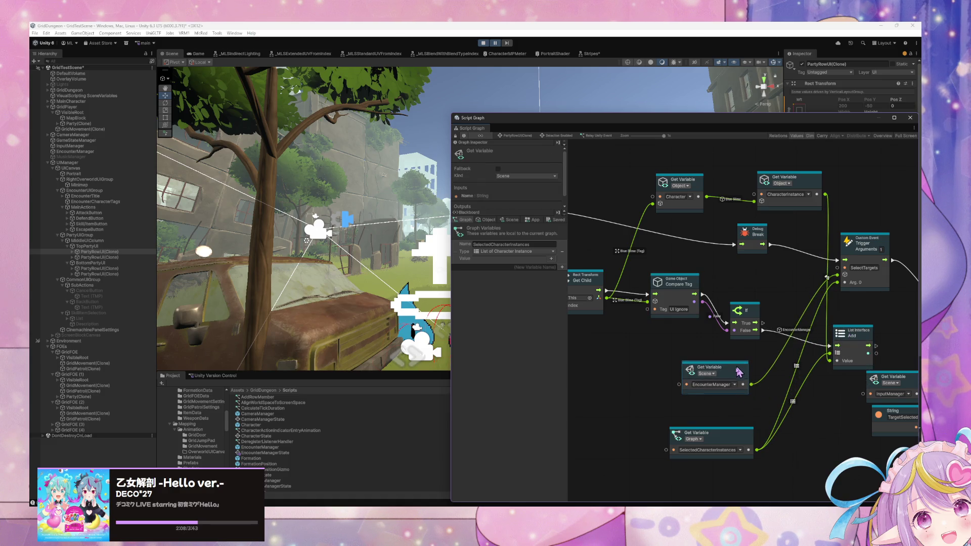
left_click_drag(740, 431, 731, 408)
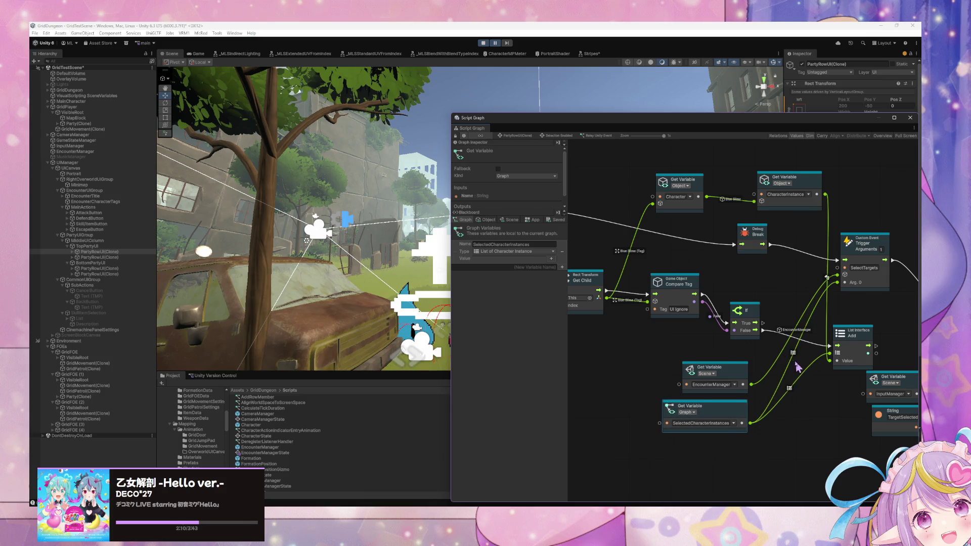
left_click_drag(799, 367, 754, 355)
left_click_drag(817, 332, 824, 336)
left_click_drag(712, 227, 701, 230)
left_click_drag(656, 173, 632, 174)
left_click_drag(744, 169, 705, 171)
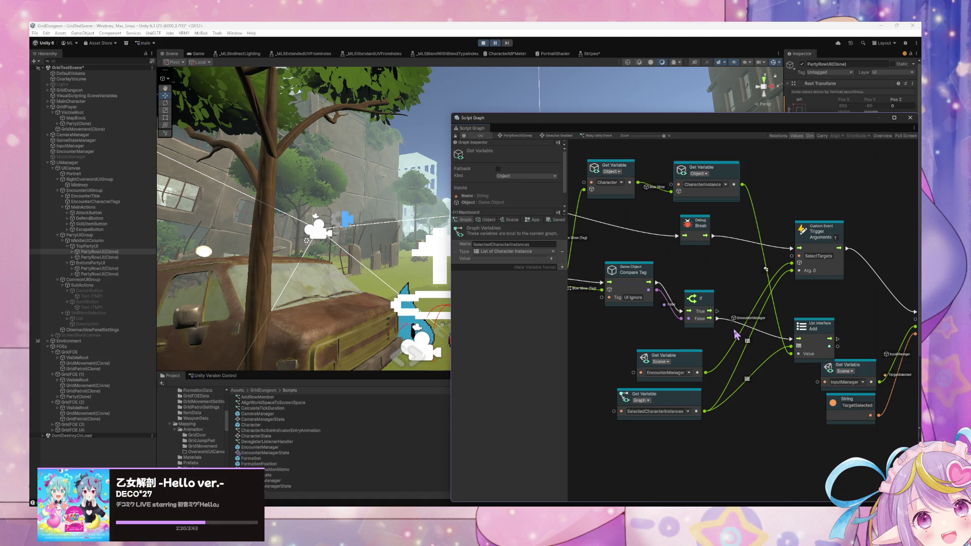
Step: Fine-tune the List Add, EncounterManager and SelectedCharacterInstances node positions
scroll(640, 317, "left", 2)
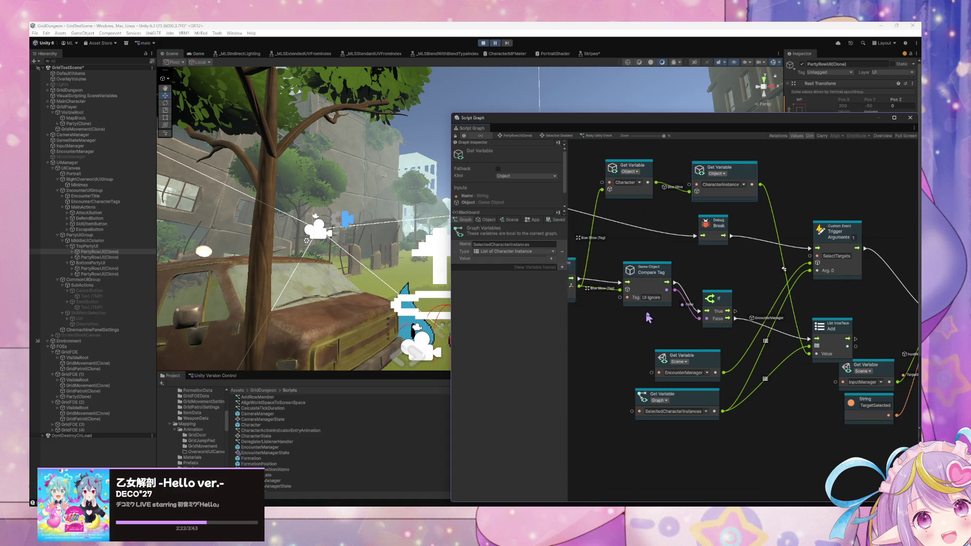
scroll(640, 317, "left", 5)
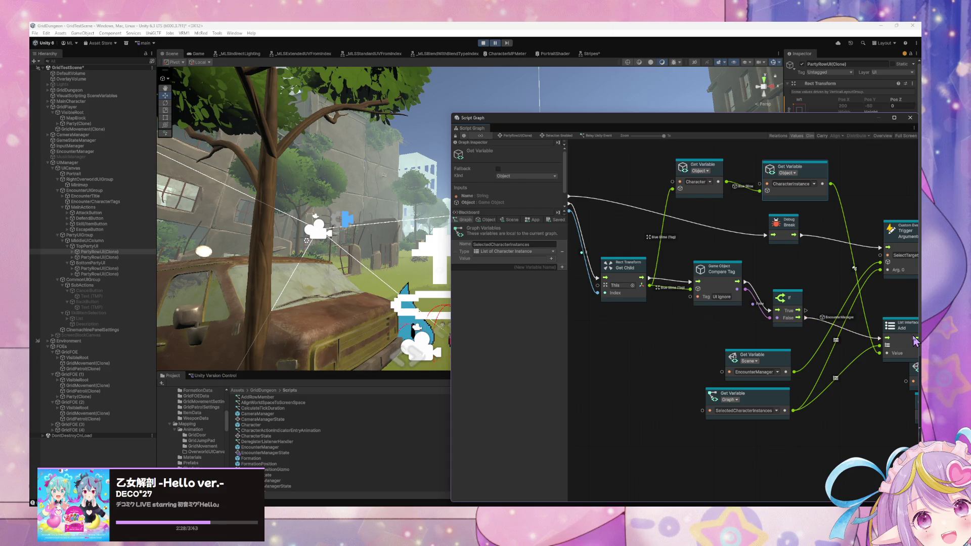
scroll(915, 342, "right", 6)
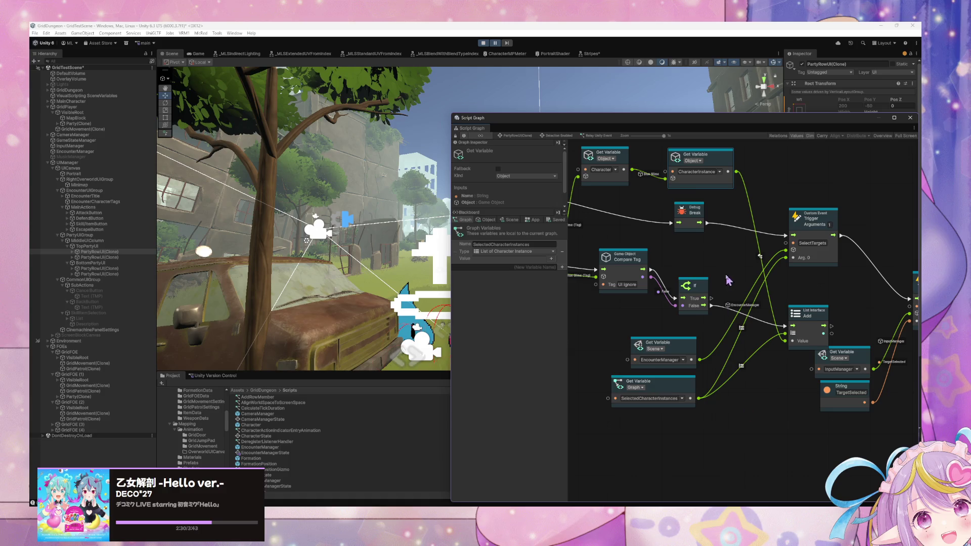
left_click_drag(813, 321, 800, 322)
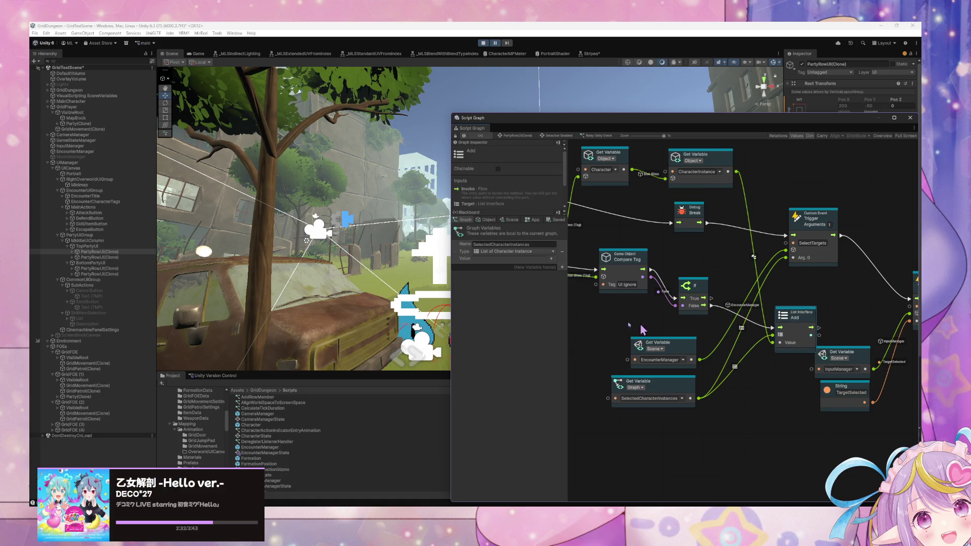
left_click_drag(685, 356, 672, 344)
left_click_drag(691, 391, 676, 377)
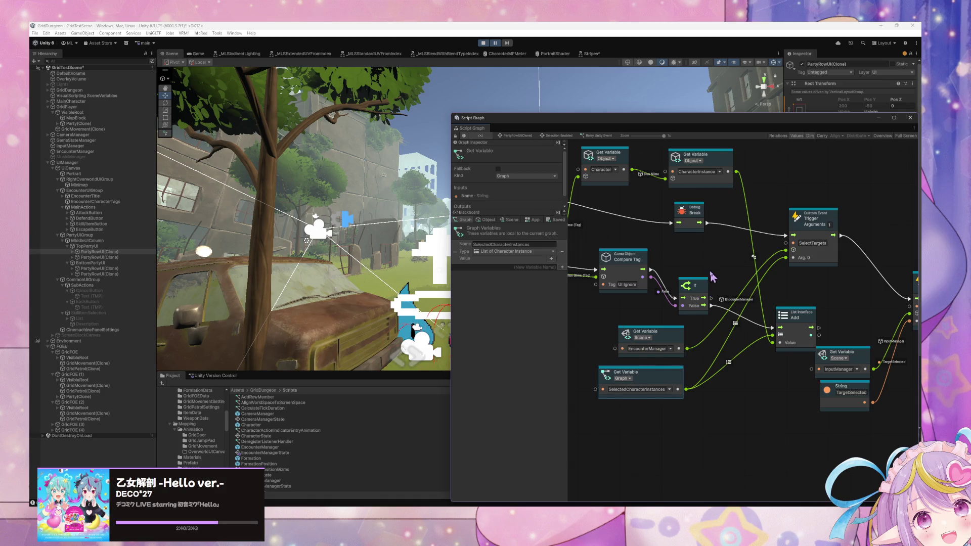
left_click_drag(798, 317, 779, 307)
Step: Duplicate the Debug Break node with Ctrl+D and wire it after List Add
left_click(691, 218)
key("ctrl+d")
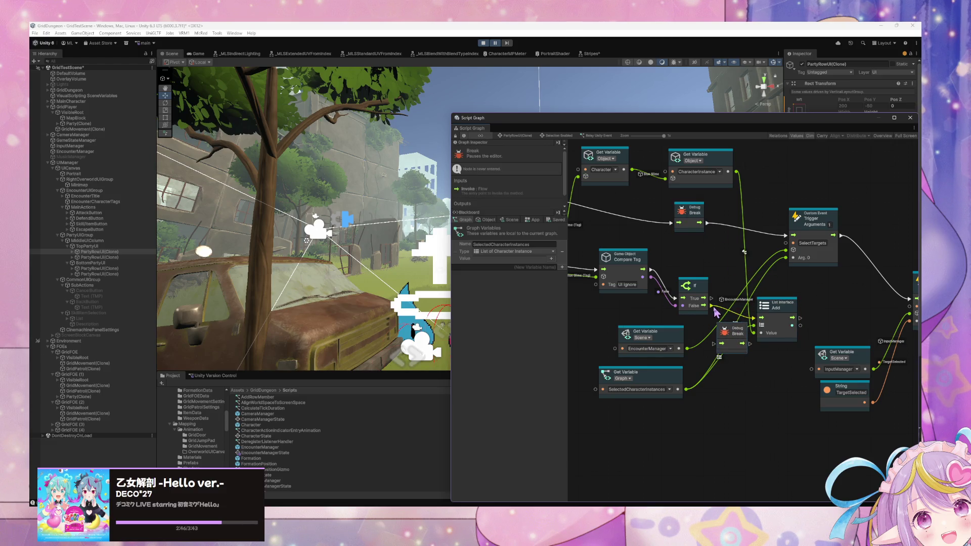
mouse_move(736, 328)
left_mouse_down()
mouse_move(784, 307)
mouse_move(831, 304)
left_mouse_up()
left_click_drag(792, 318, 818, 317)
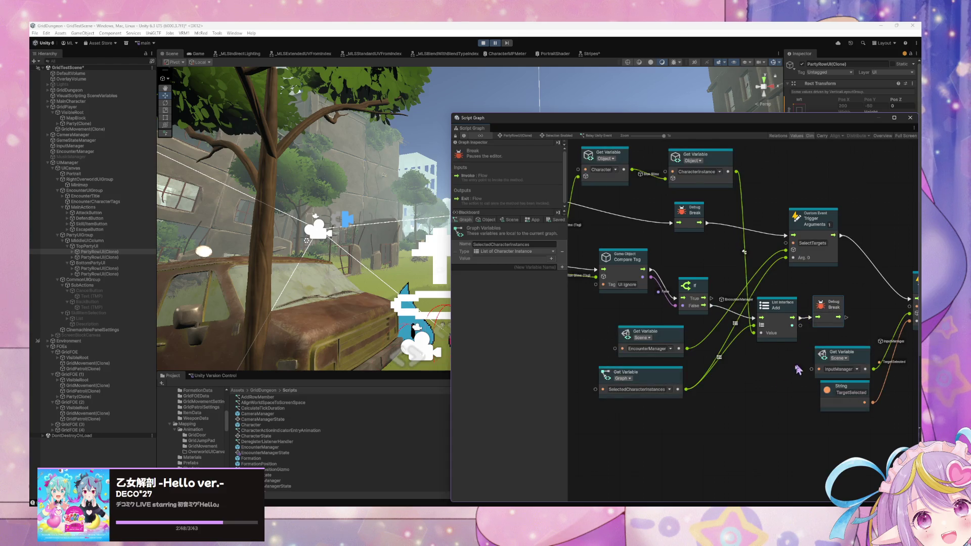
Step: Start play mode, pause and resume, and back out of the skill list
left_click(483, 43)
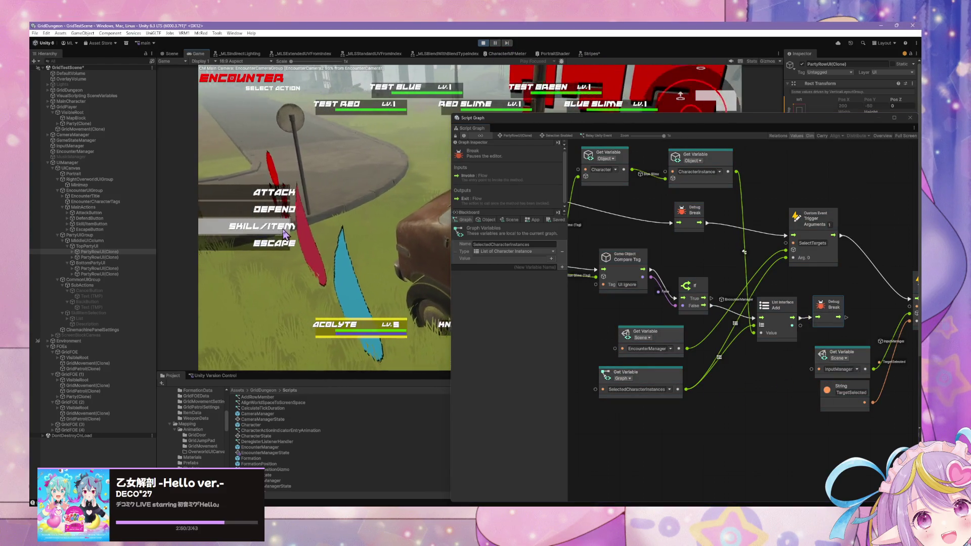
left_click(347, 184)
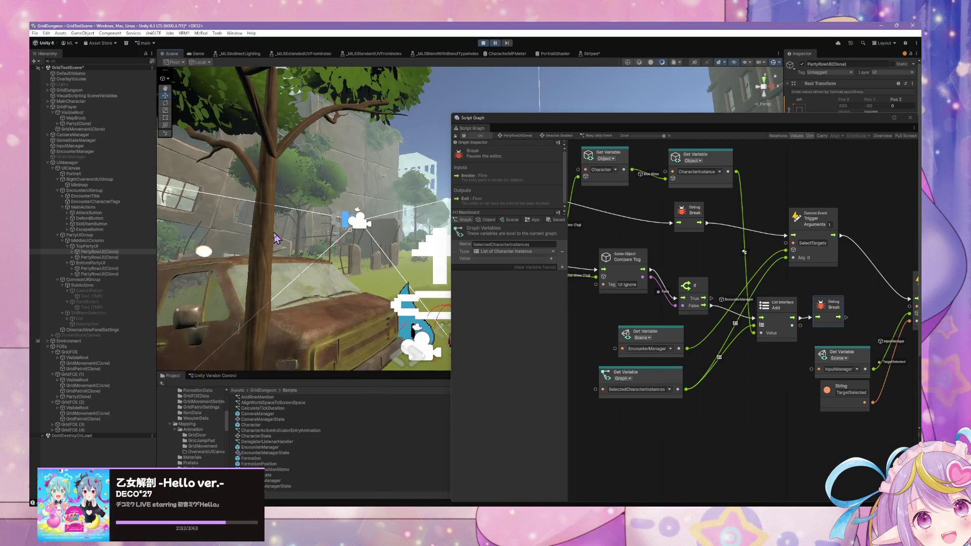
left_click(494, 45)
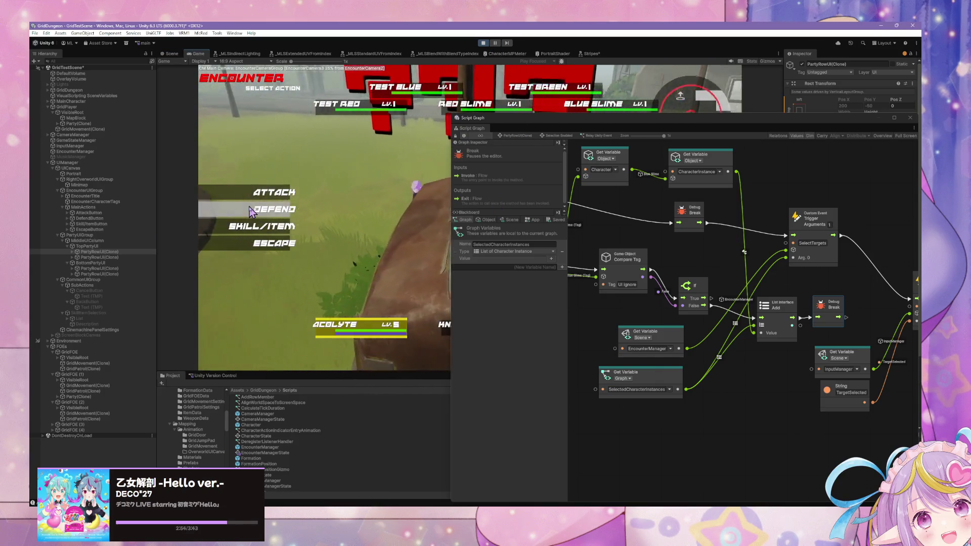
left_click(494, 44)
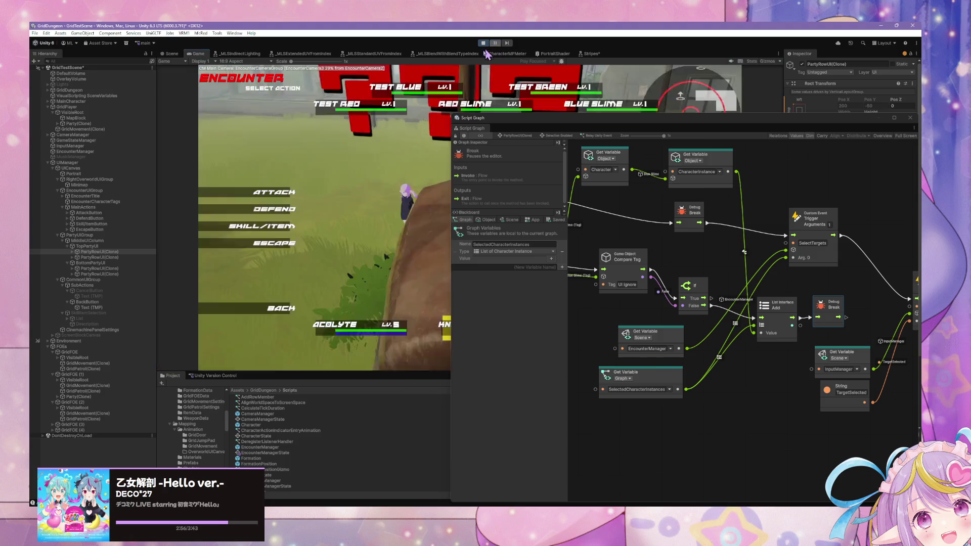
left_click(344, 181)
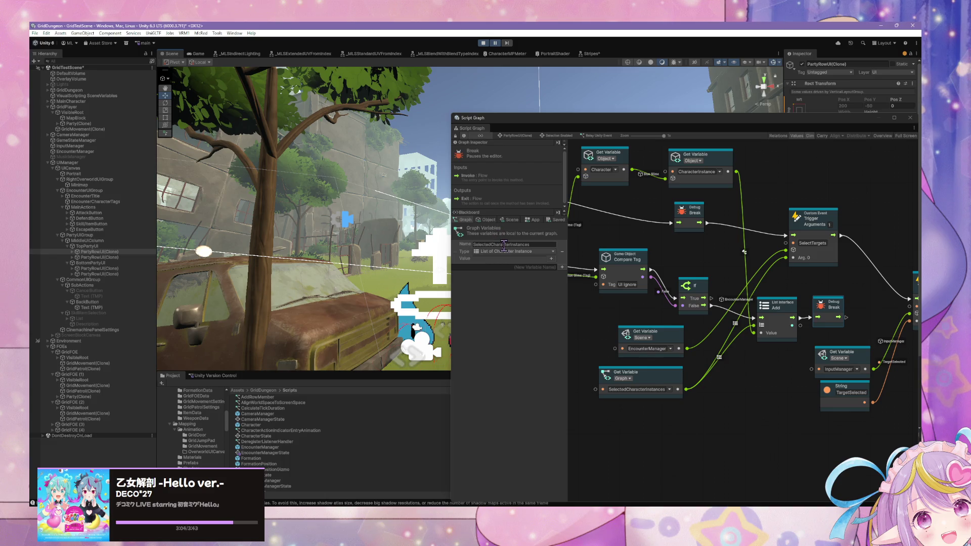
Step: Resume the game and reposition the List Add and If nodes
left_click_drag(777, 310, 770, 314)
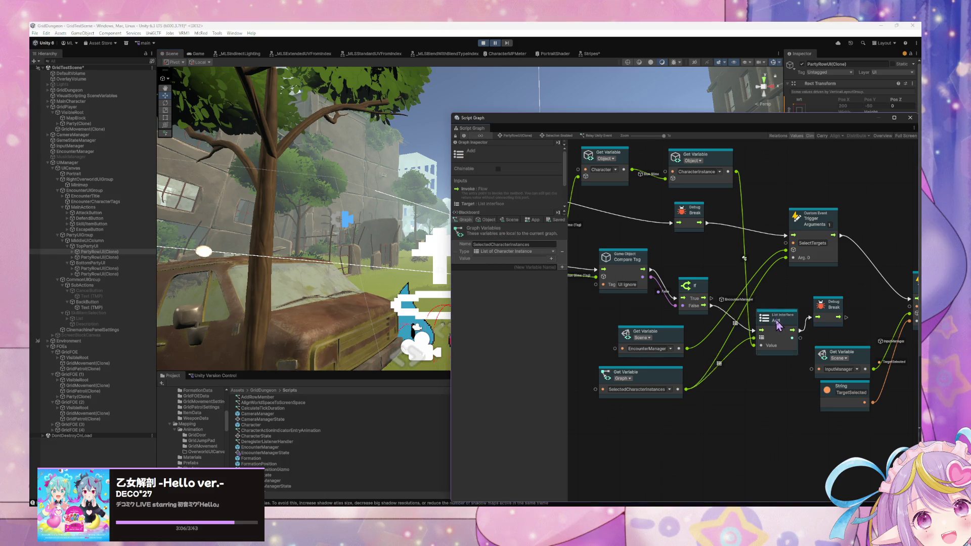
left_click(494, 42)
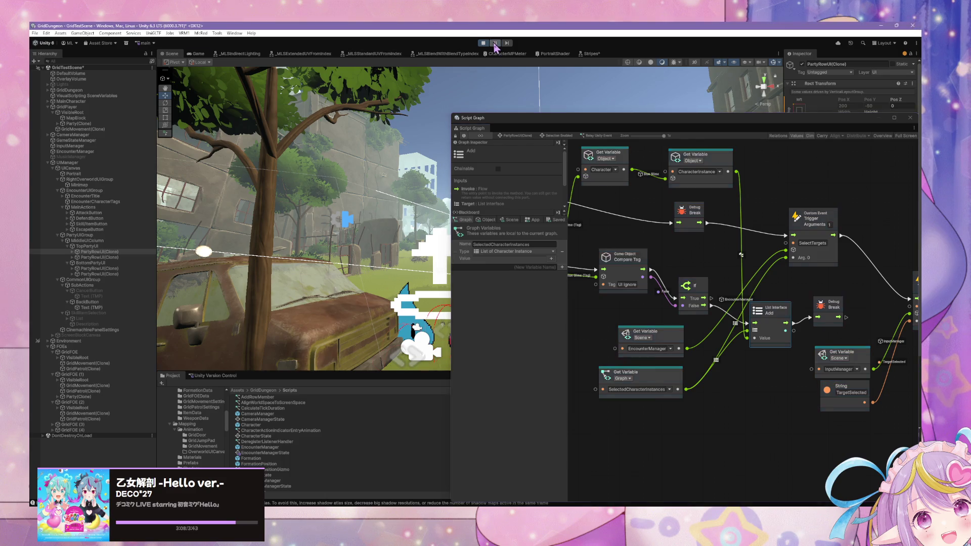
scroll(707, 243, "down", 2)
scroll(707, 243, "right", 2)
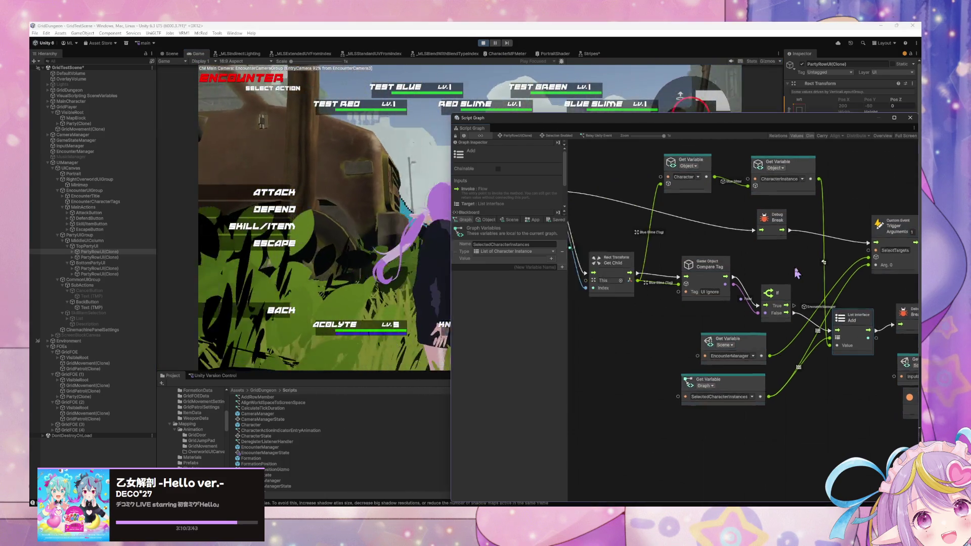
scroll(667, 246, "right", 1)
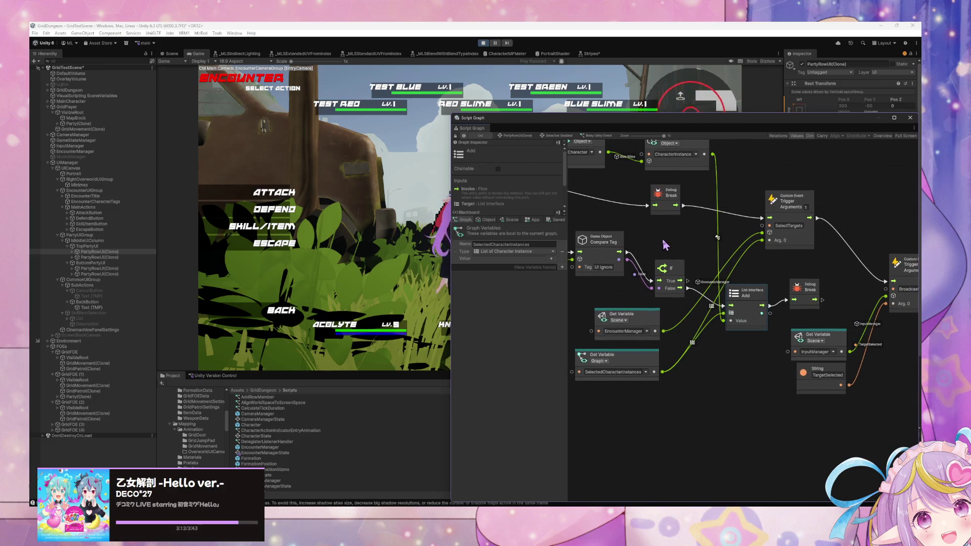
left_click_drag(754, 302, 751, 307)
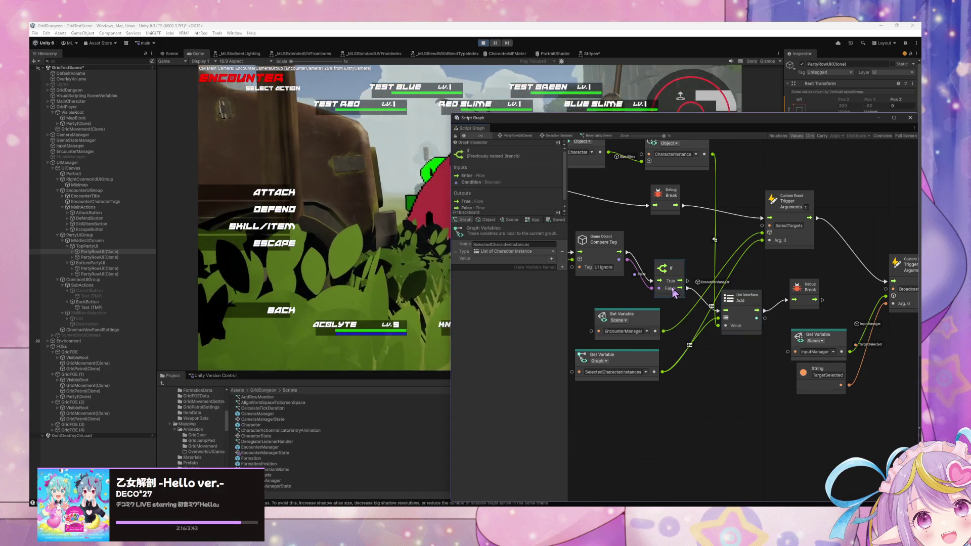
left_click_drag(675, 286, 675, 278)
Step: Create another Debug Break from 'debug break' search, then delete the extra Debug Break
right_click(772, 276)
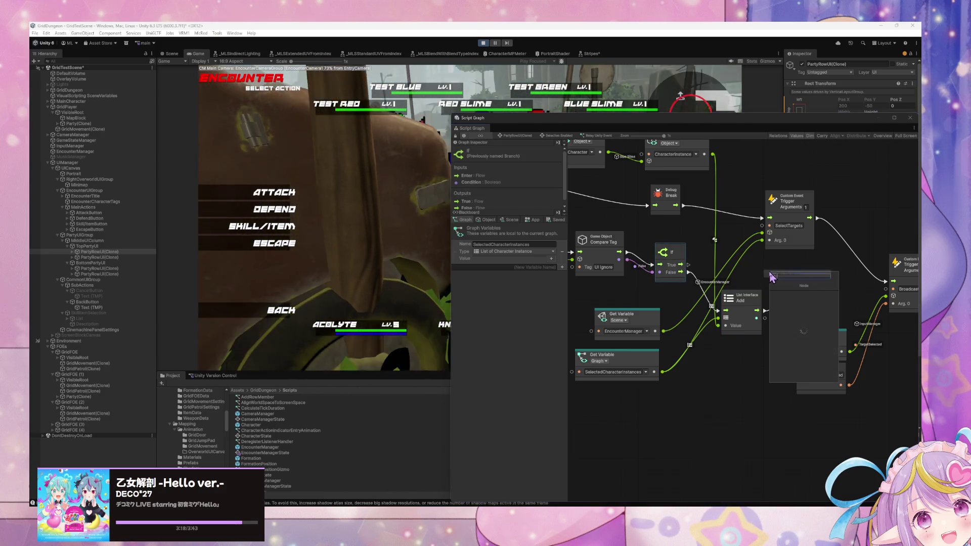
type("debug break")
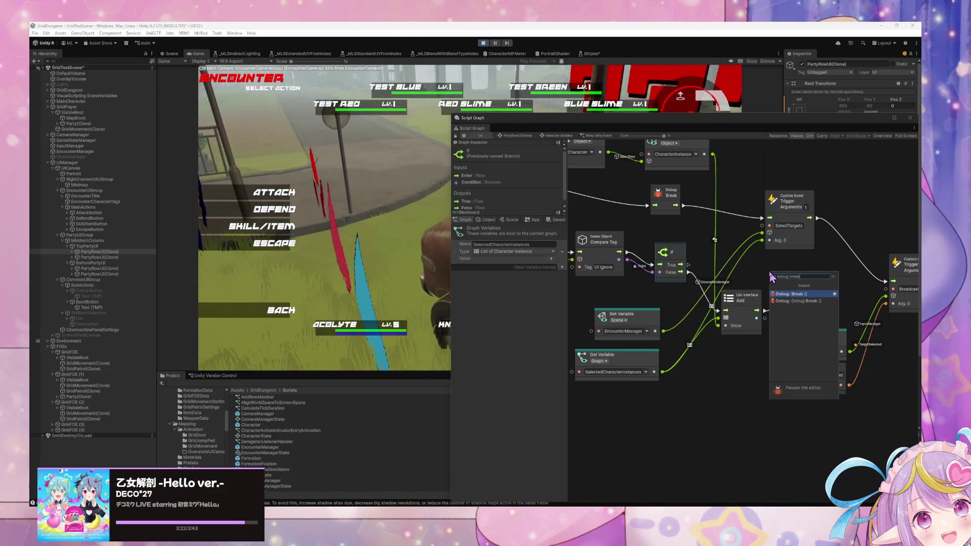
key("Return")
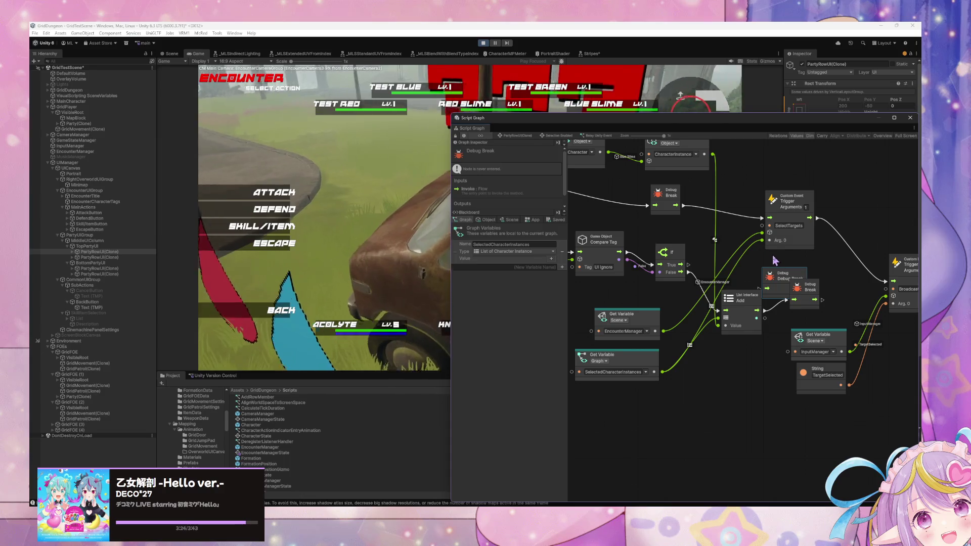
left_click_drag(777, 280, 792, 273)
key("Delete")
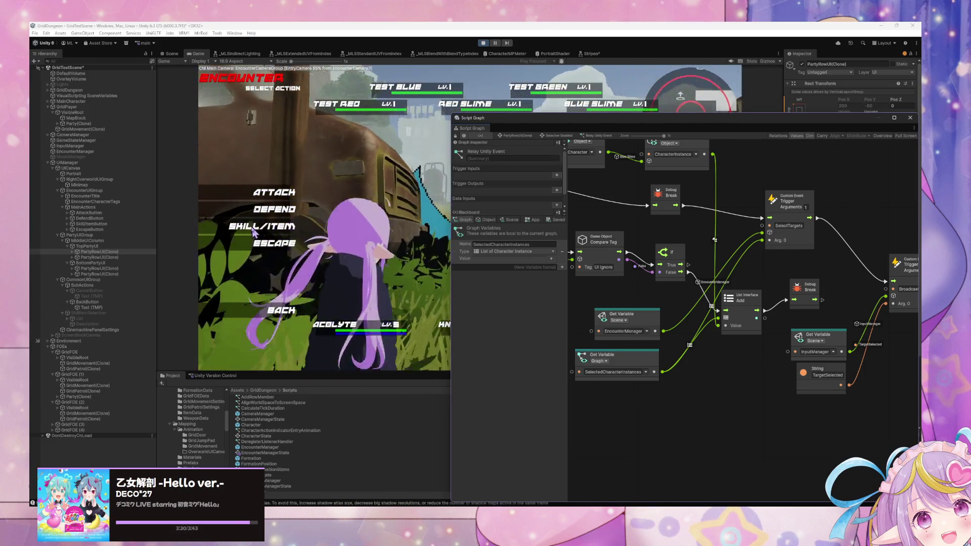
Step: Move List Add down-right and choose Skill/Item > LINESHOT in the encounter
left_click_drag(730, 337, 741, 355)
scroll(708, 306, "up", 2)
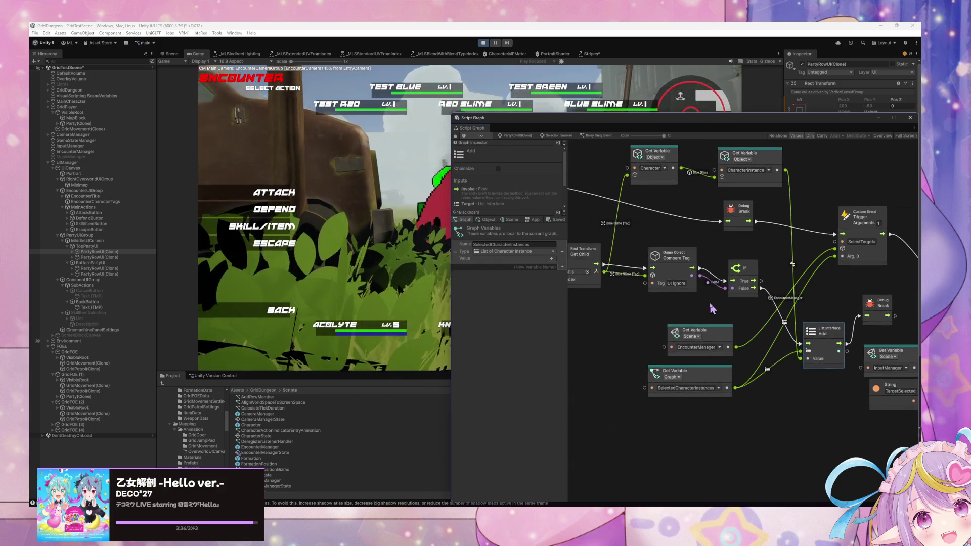
left_click(799, 273)
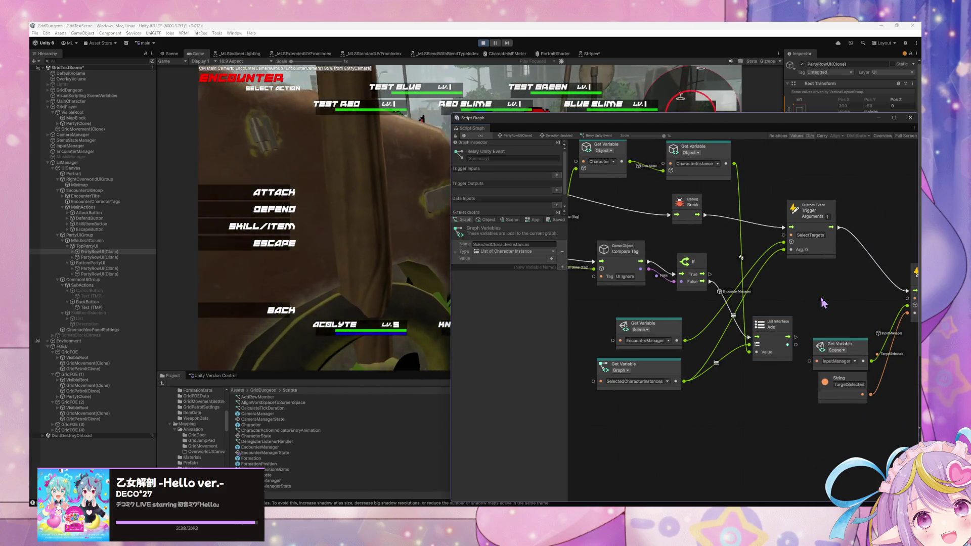
left_click(273, 226)
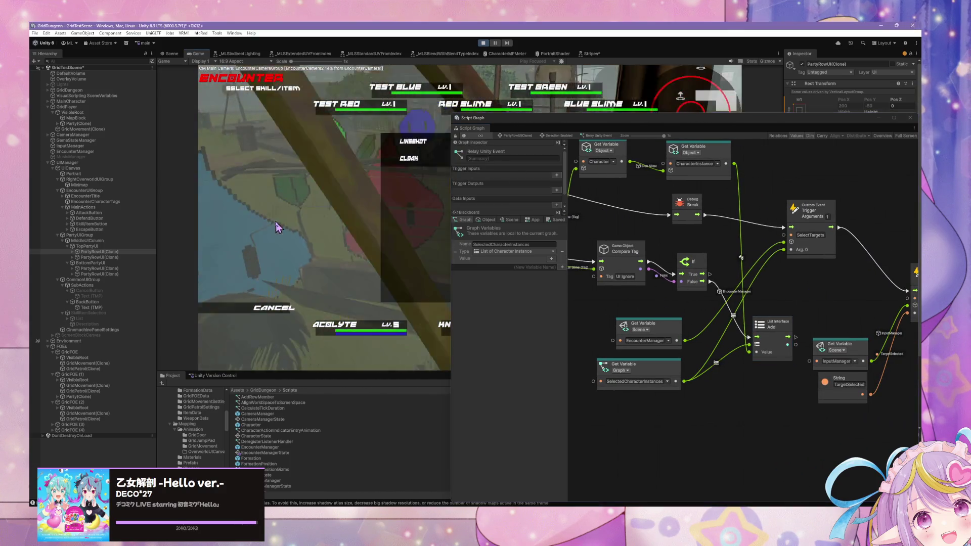
left_click(379, 149)
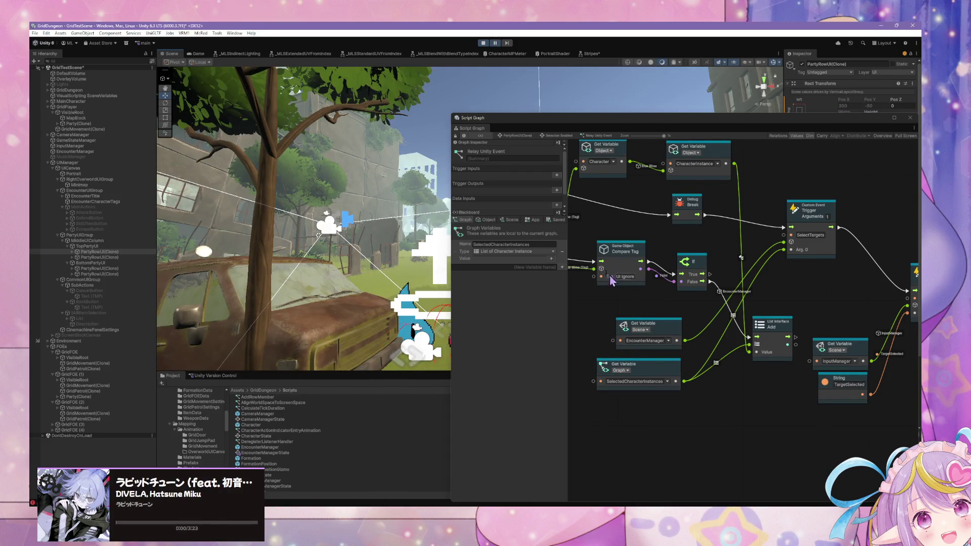
Step: Pull the Get Child, Compare Tag, If and Scene Get Variable nodes closer together
left_click(459, 261)
mouse_move(799, 317)
left_mouse_down()
mouse_move(785, 302)
mouse_move(729, 291)
mouse_move(683, 339)
mouse_move(698, 289)
left_mouse_up()
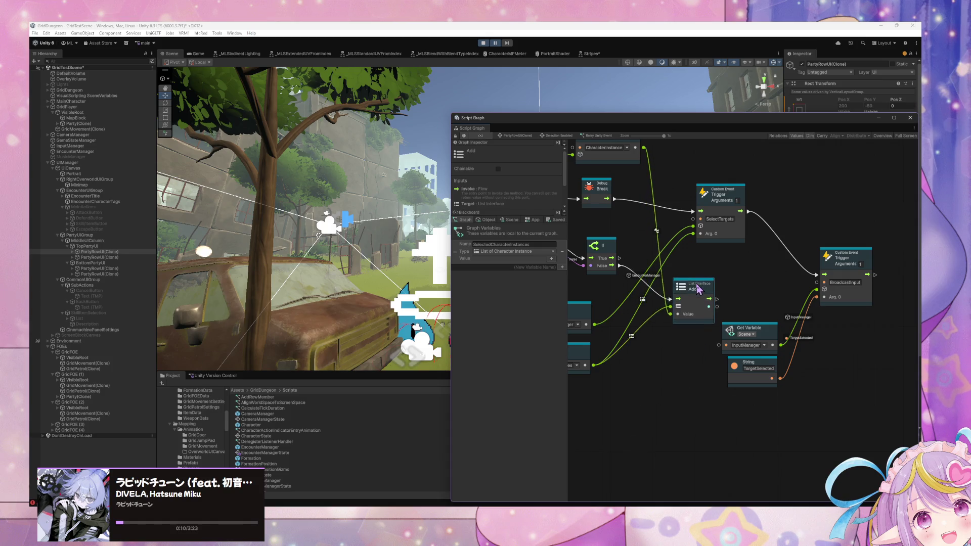
left_click_drag(680, 339, 722, 355)
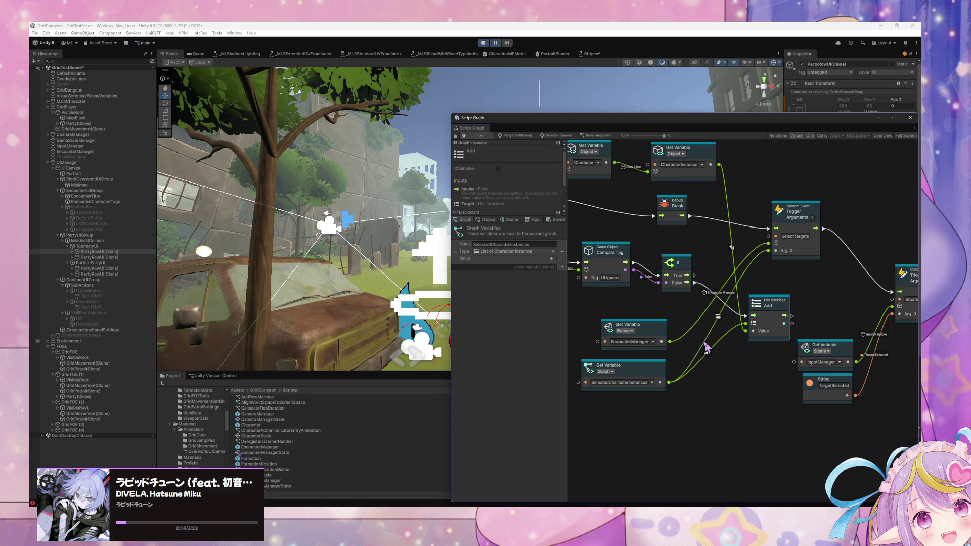
left_click_drag(685, 325, 935, 371)
mouse_move(674, 339)
left_mouse_down()
mouse_move(711, 361)
mouse_move(851, 364)
mouse_move(765, 340)
mouse_move(850, 353)
left_mouse_up()
left_click_drag(728, 343, 733, 351)
scroll(758, 364, "right", 3)
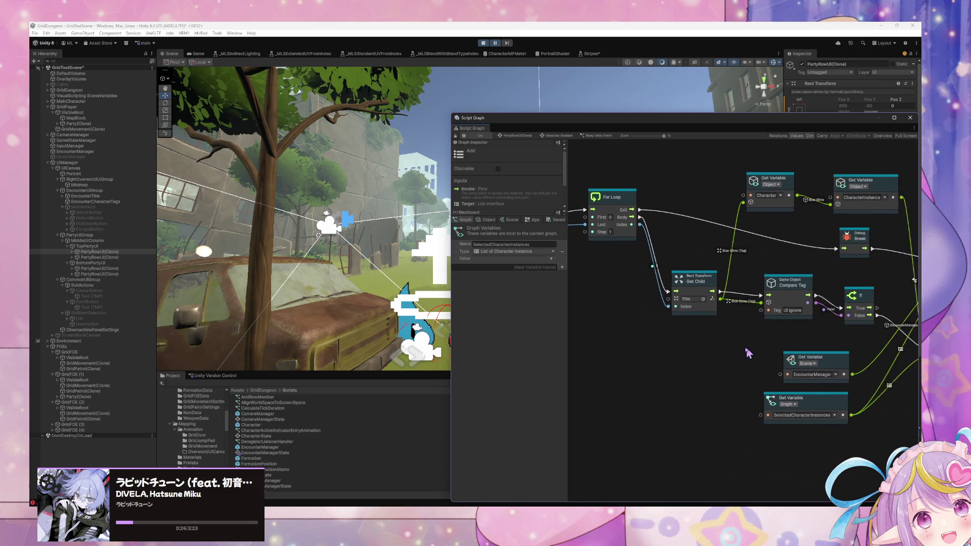
left_click_drag(683, 290, 679, 293)
left_click_drag(758, 284, 741, 284)
left_click_drag(835, 308, 805, 296)
mouse_move(813, 360)
left_mouse_down()
mouse_move(787, 337)
mouse_move(698, 377)
mouse_move(755, 321)
left_mouse_up()
Step: Move SelectTargets right and gather EncounterManager, InputManager and TargetSelected nodes beside it
left_click_drag(839, 281, 915, 282)
left_click_drag(694, 314, 793, 303)
mouse_move(900, 348)
left_mouse_down()
mouse_move(739, 306)
mouse_move(879, 252)
mouse_move(863, 244)
left_mouse_up()
left_click(704, 462)
mouse_move(686, 471)
left_mouse_down()
mouse_move(627, 367)
mouse_move(755, 354)
mouse_move(783, 324)
left_mouse_up()
left_click_drag(631, 372, 817, 369)
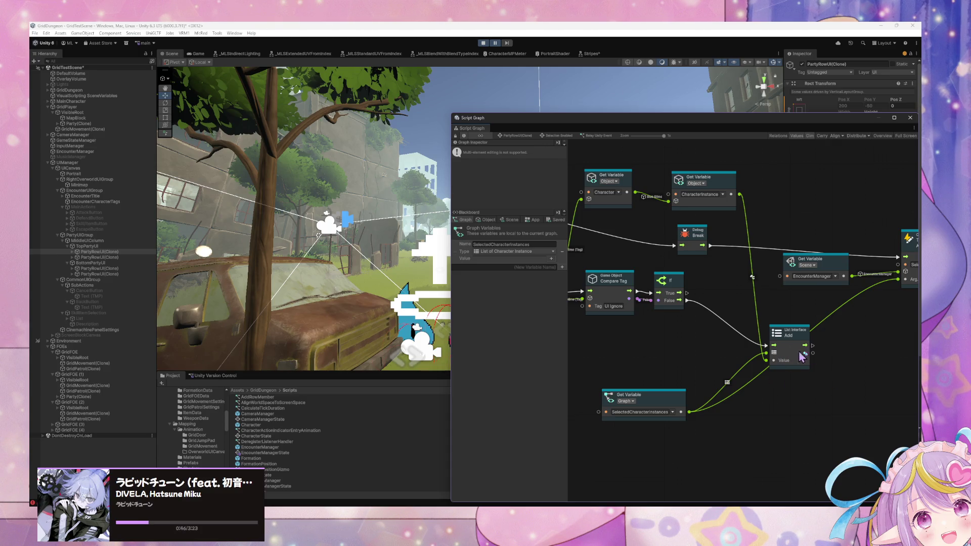
left_click_drag(812, 346, 841, 347)
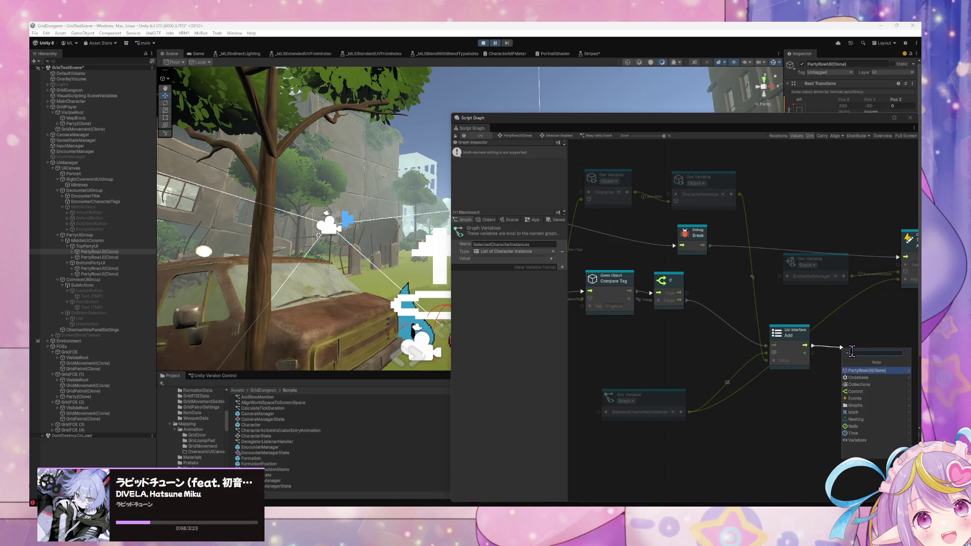
Step: Add a Debug Log after List Add with an 'Added' string message, then resume play
type("debug log")
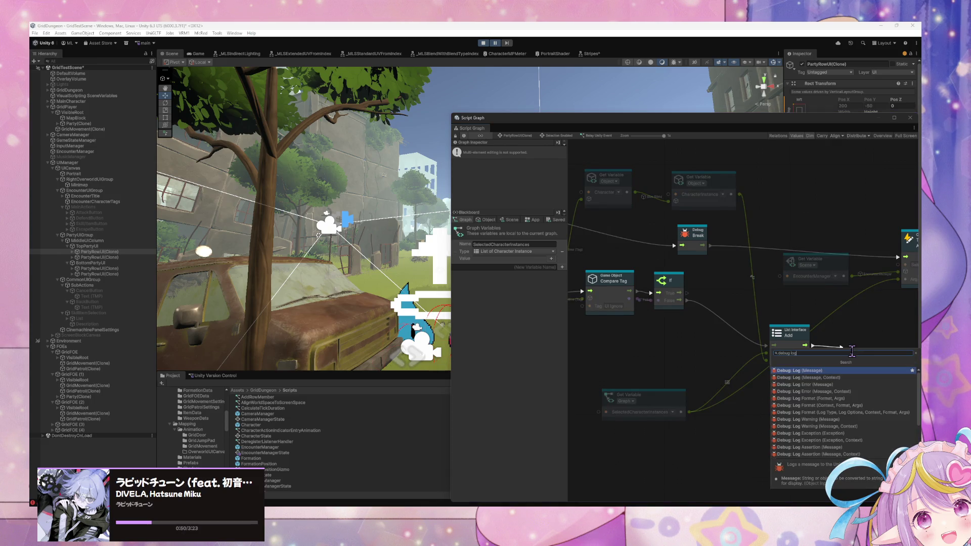
key("Return")
left_click_drag(852, 357, 807, 374)
type("string li")
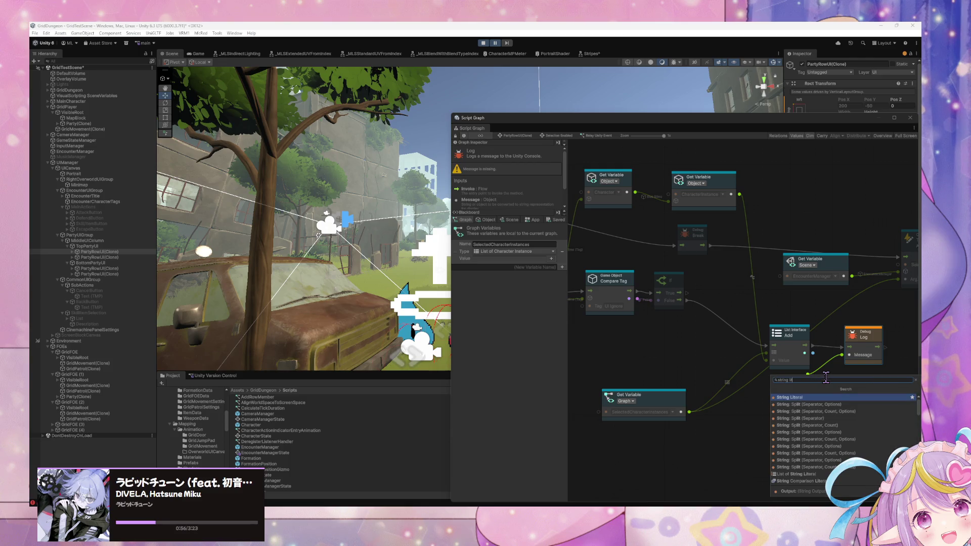
key("Return")
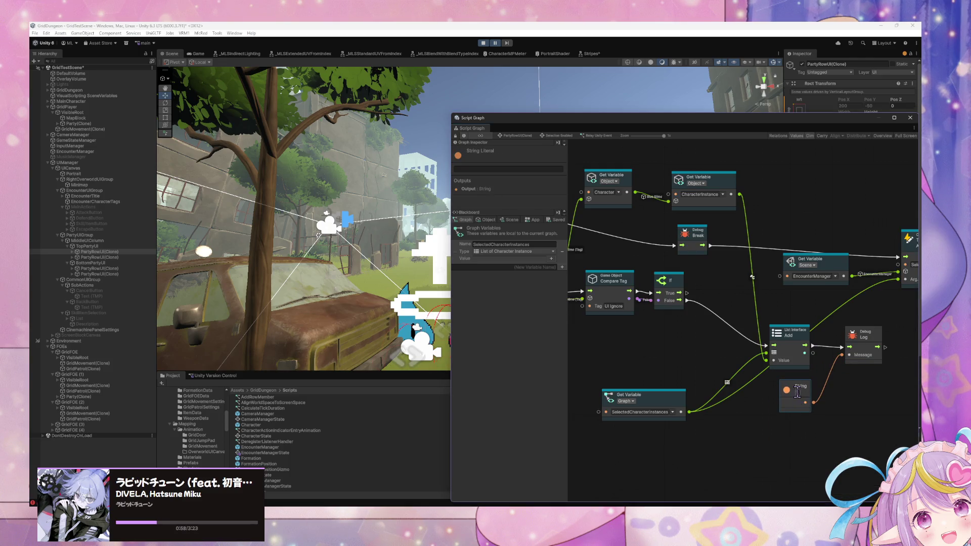
type("Added")
left_click(733, 304)
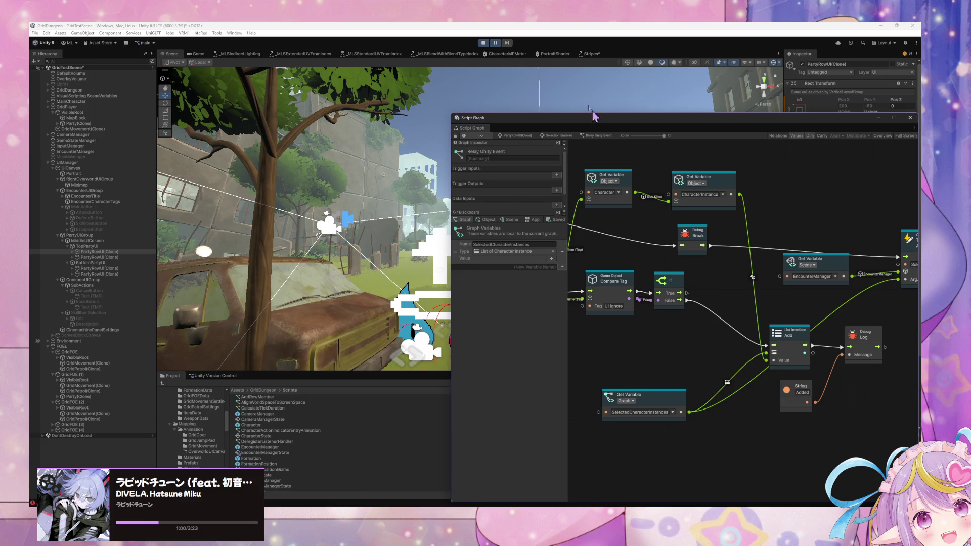
left_click(494, 44)
left_click(495, 43)
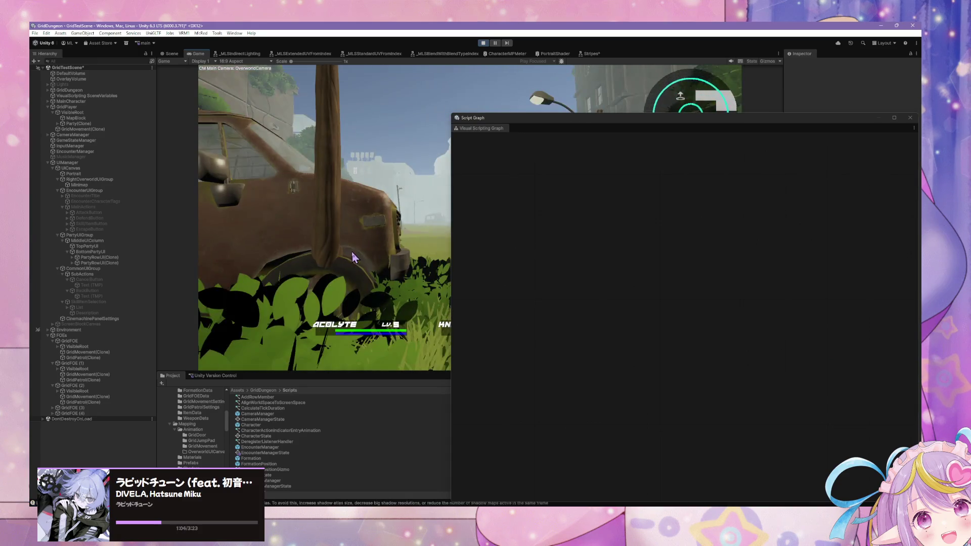
Step: Step the encounter by toggling pause and resume with Ctrl+Shift+P
key("ctrl+shift+p")
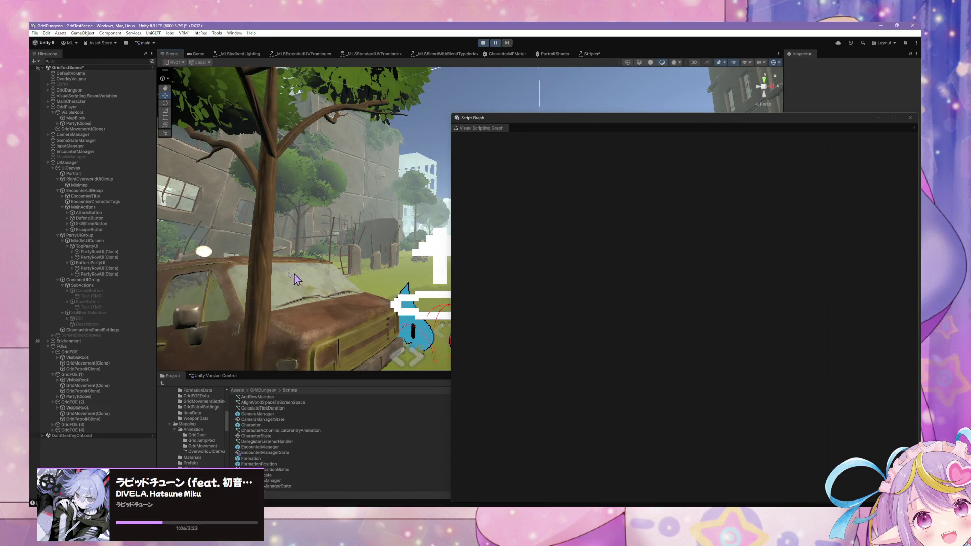
left_click(495, 43)
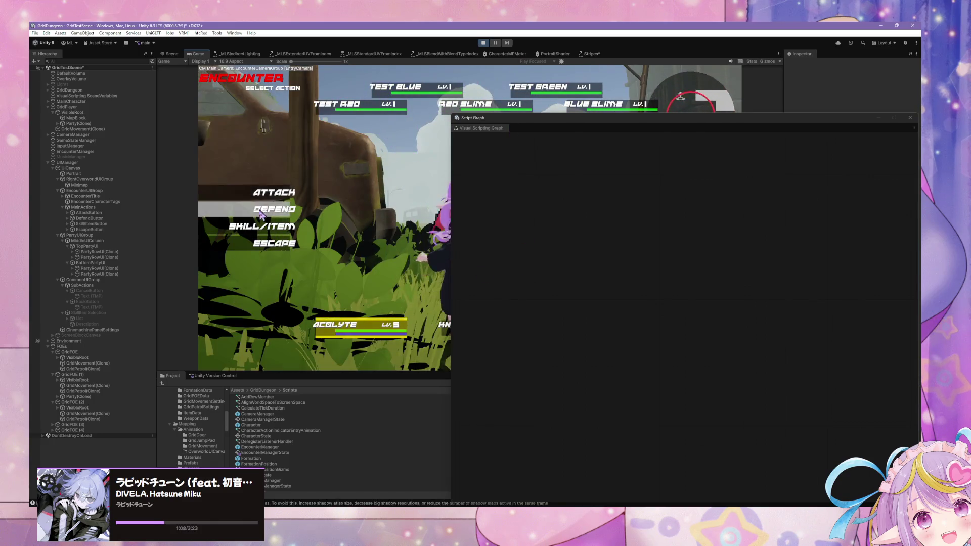
key("ctrl+shift+p")
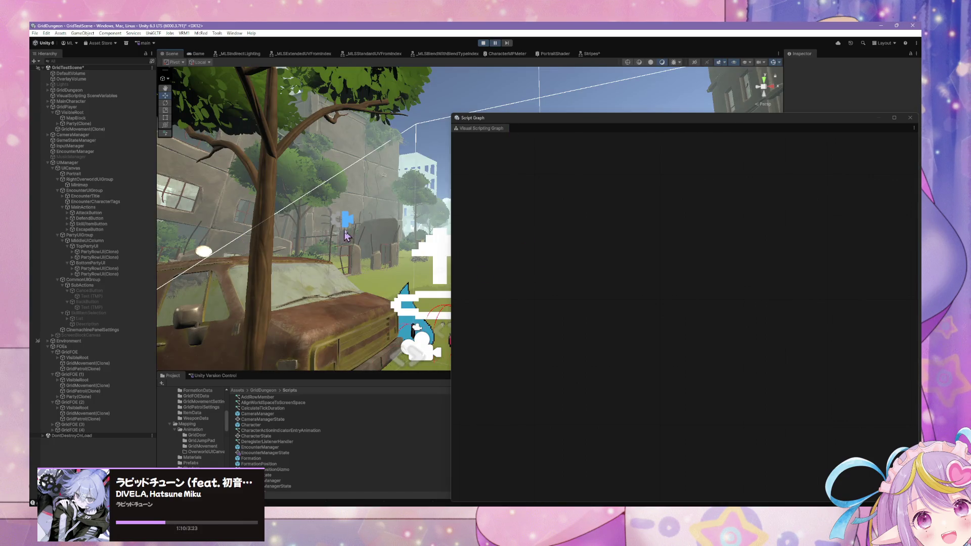
left_click(495, 43)
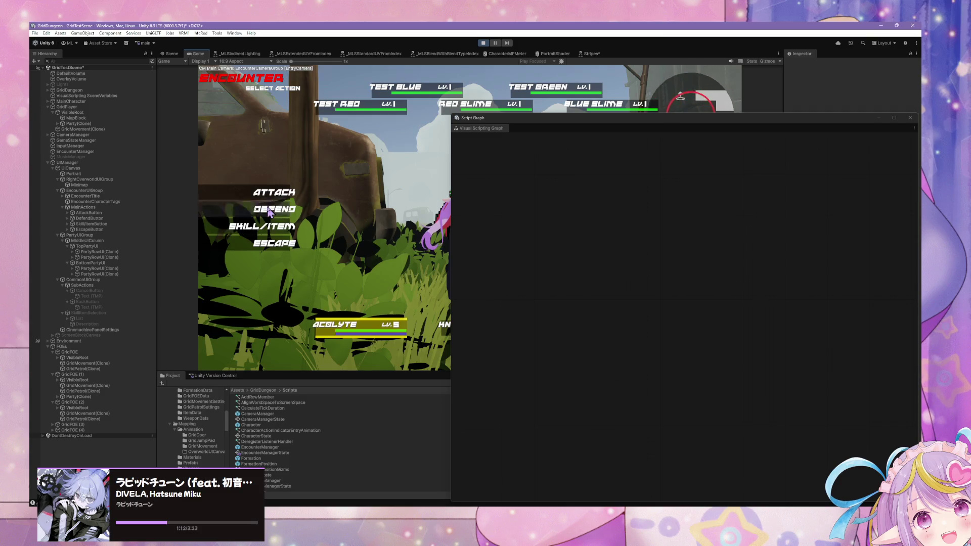
key("ctrl+shift+p")
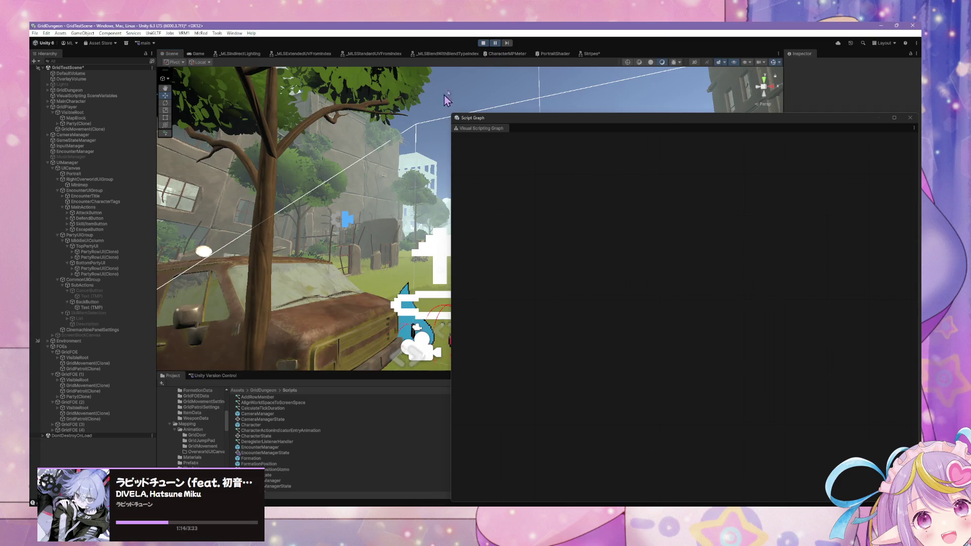
left_click(495, 43)
Step: Choose a skill targeting TEST RED, pause, and select a PartyRowUI(Clone) object
left_click(304, 230)
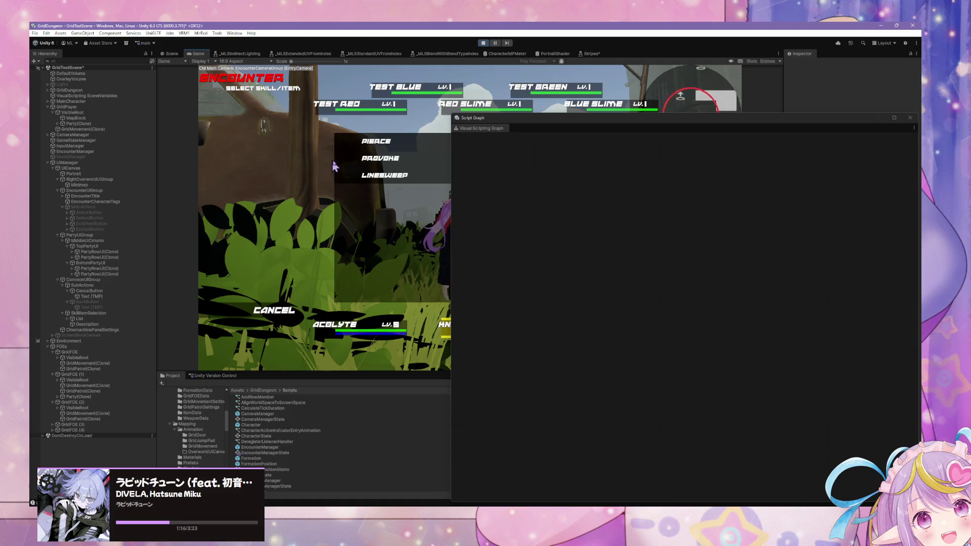
left_click(364, 177)
left_click(323, 120)
key("ctrl+shift+p")
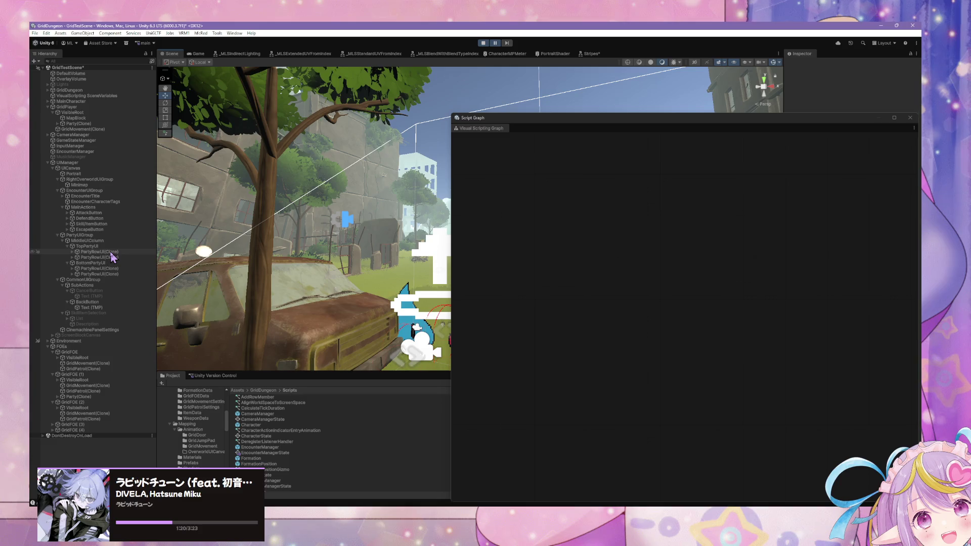
left_click(109, 257)
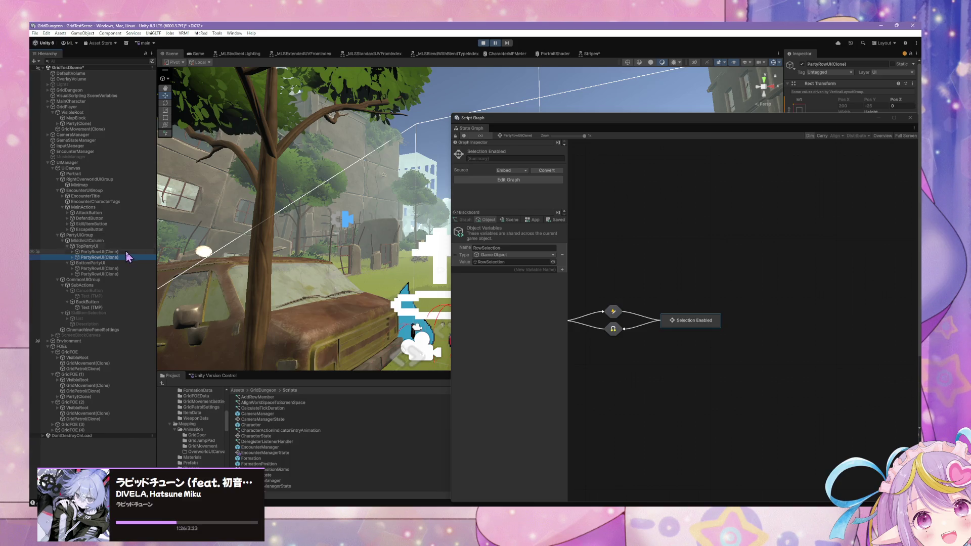
Step: Open the Relay Unity Event graph inside the first PartyRowUI(Clone)'s Selection Enabled state
key("Up")
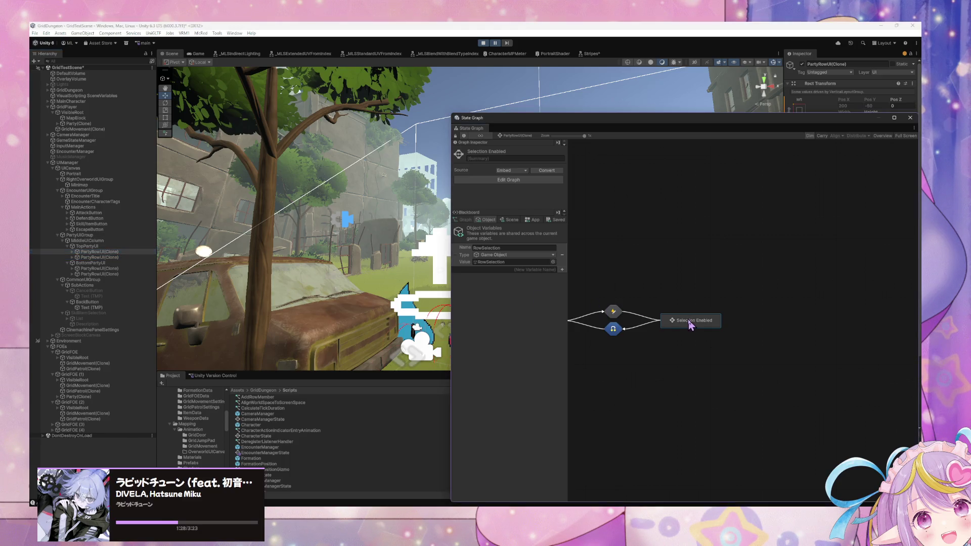
double_click(691, 323)
double_click(714, 304)
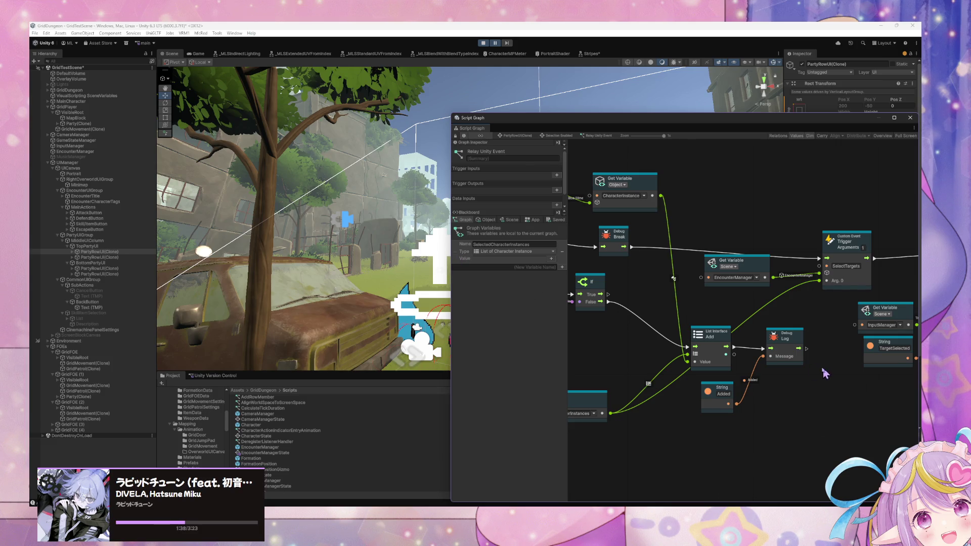
Step: Shift the List Add and Added string nodes left and pan across the graph
mouse_move(724, 337)
left_mouse_down()
mouse_move(714, 356)
mouse_move(707, 337)
left_mouse_up()
left_click_drag(723, 389, 704, 388)
mouse_move(625, 354)
left_mouse_down()
mouse_move(713, 346)
mouse_move(696, 365)
mouse_move(797, 304)
mouse_move(662, 310)
mouse_move(833, 328)
left_mouse_up()
mouse_move(696, 320)
left_mouse_down()
mouse_move(827, 306)
mouse_move(607, 299)
mouse_move(842, 320)
mouse_move(764, 331)
mouse_move(830, 310)
mouse_move(809, 312)
left_mouse_up()
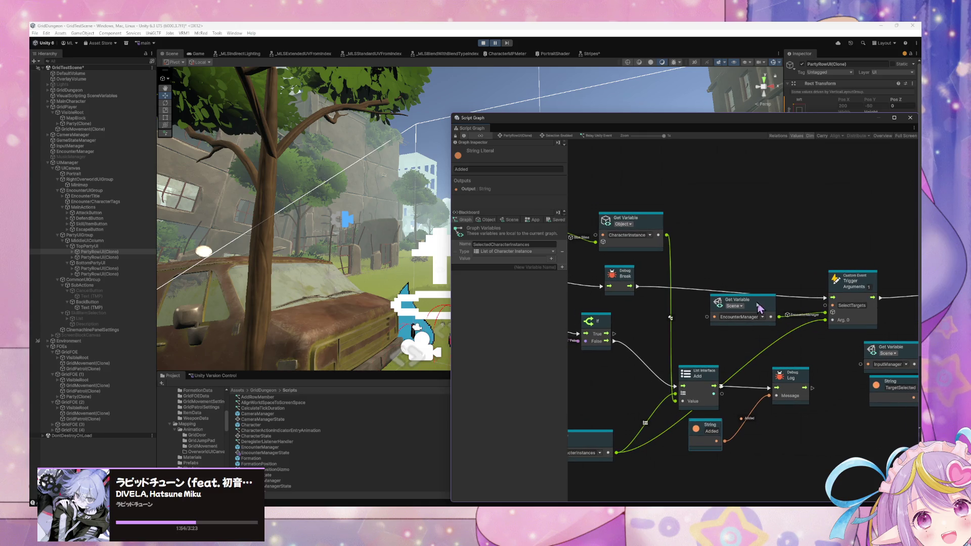
left_click_drag(702, 303, 758, 317)
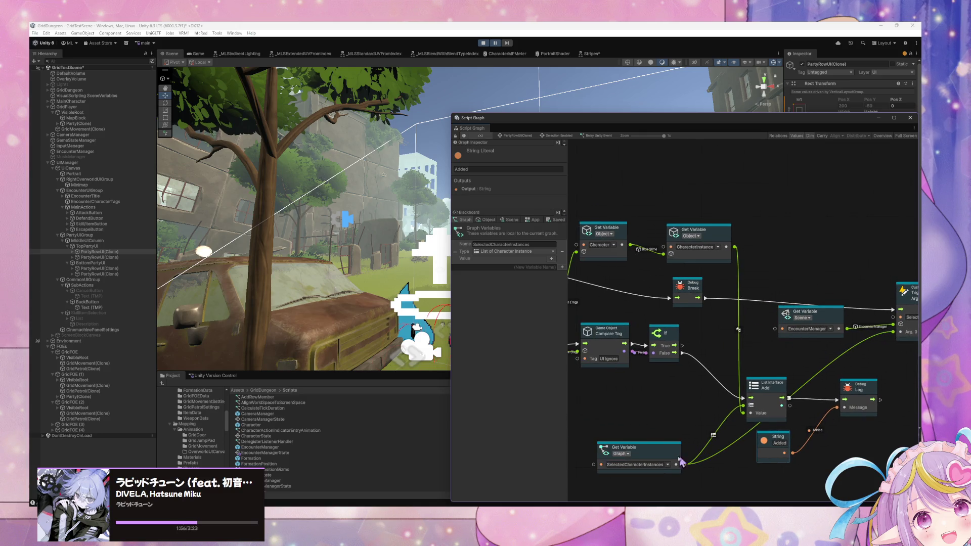
right_click(735, 349)
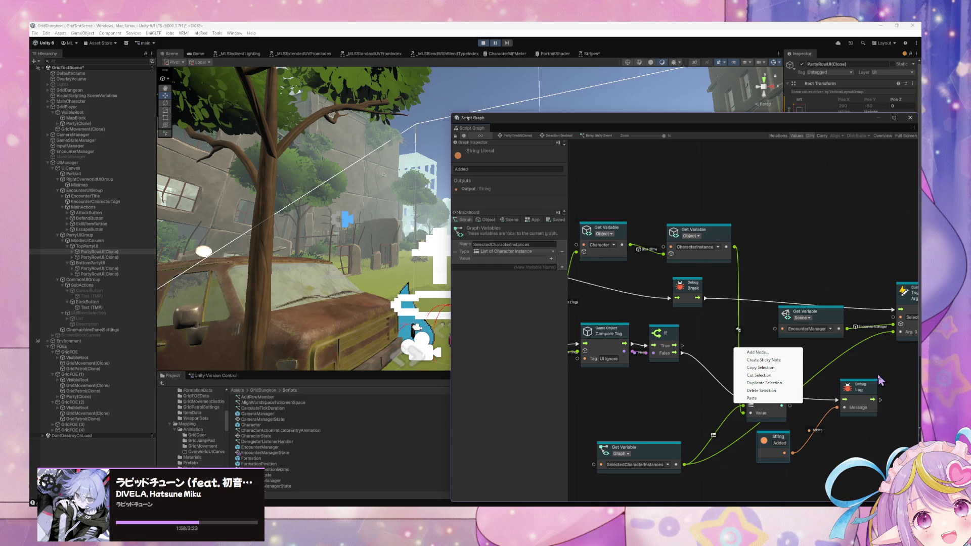
Step: Add a Count Items node from the Collections category beside the If node
left_click(778, 353)
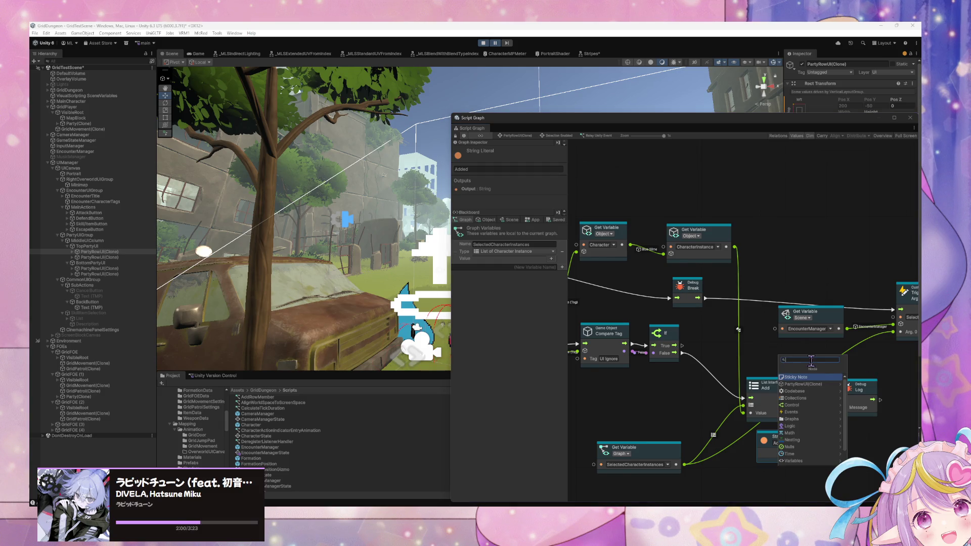
left_click(782, 391)
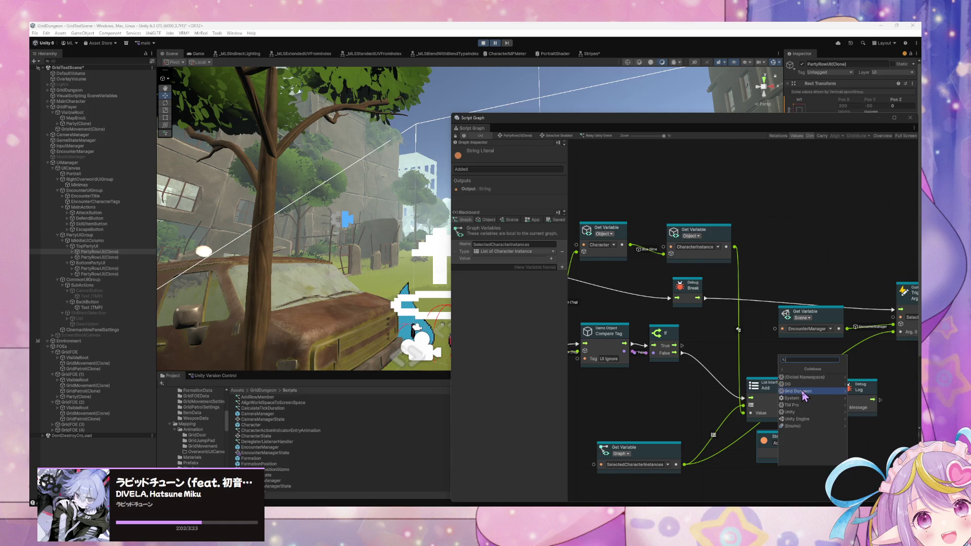
key("Escape")
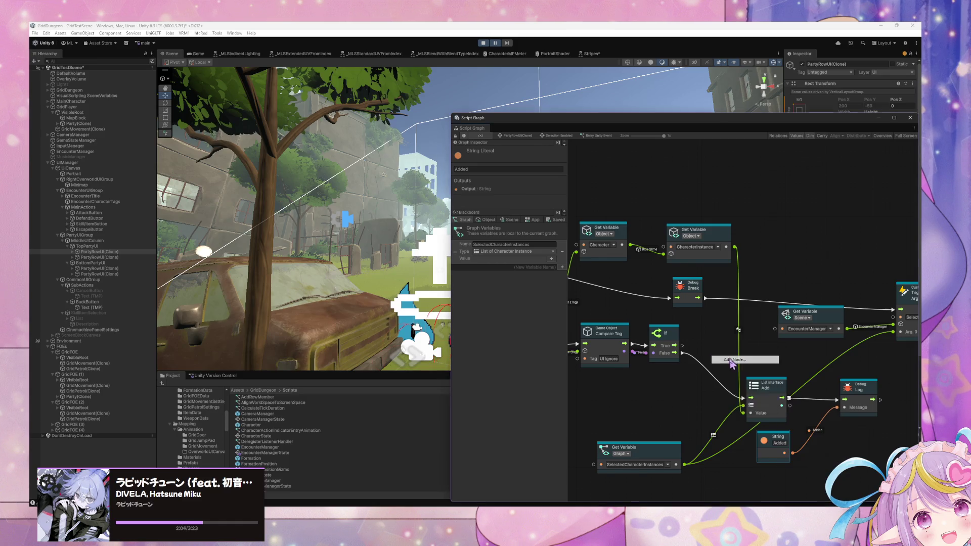
right_click(731, 360)
key("Down")
key("Down")
key("Down")
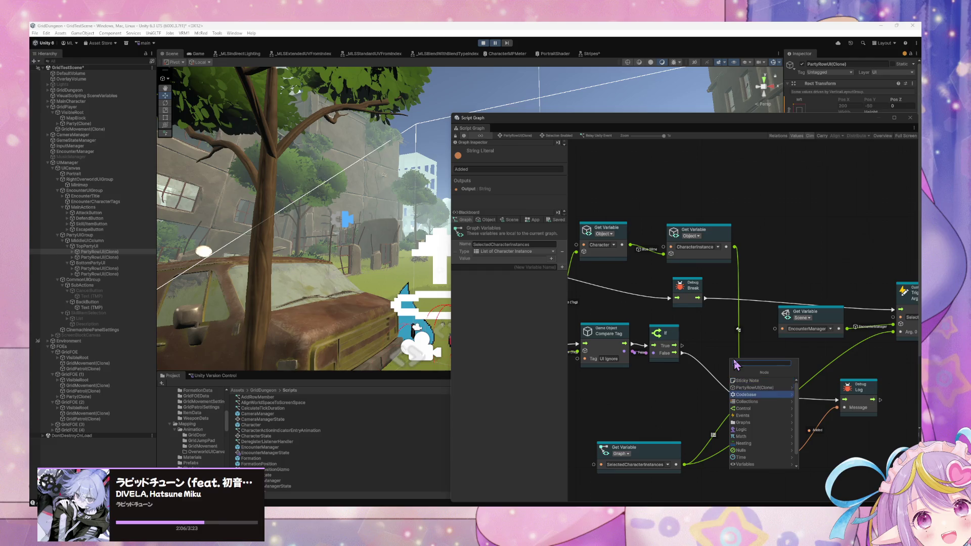
key("Right")
key("Down")
key("Down")
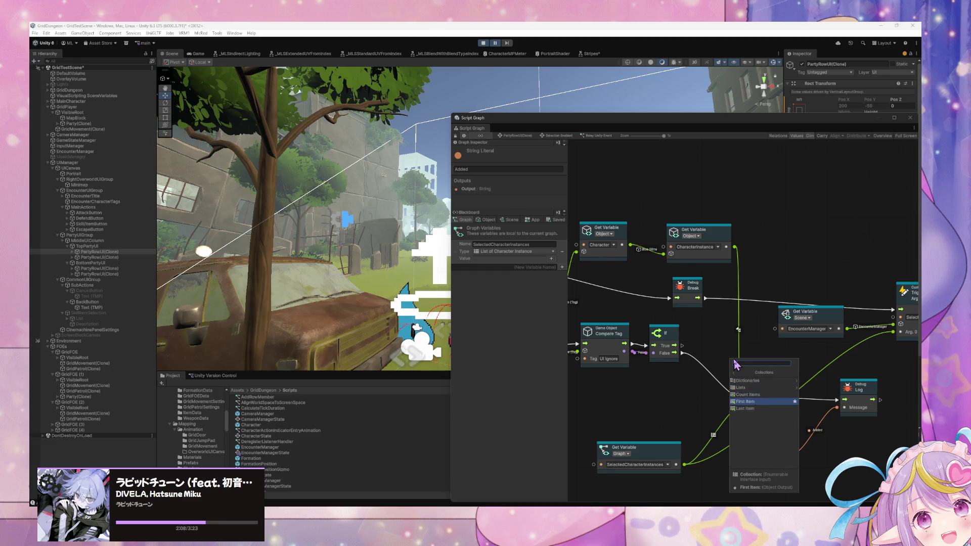
key("Return")
left_click_drag(736, 364, 715, 332)
Step: Add a Debug Log (Message) node and run it after the Debug Break
right_click(766, 283)
type("debug")
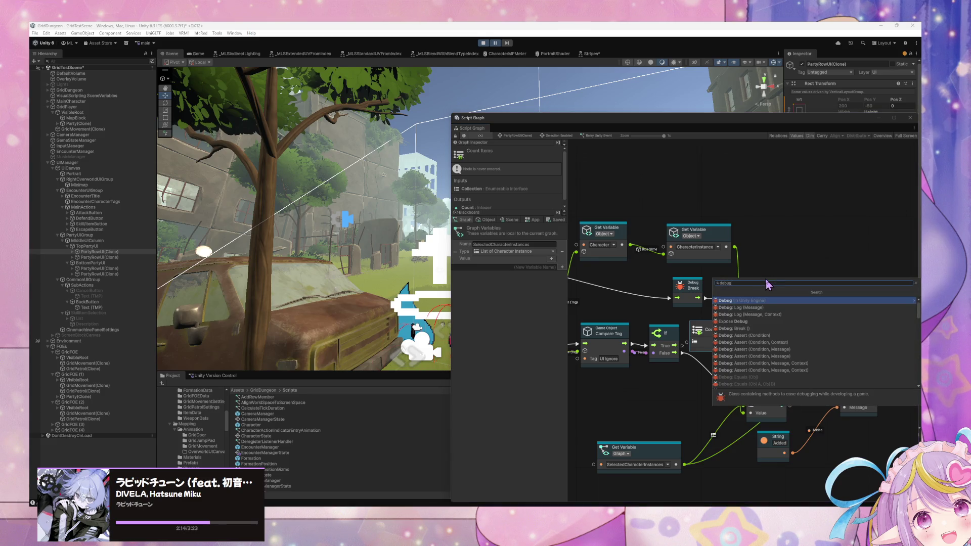
key("Down")
key("Return")
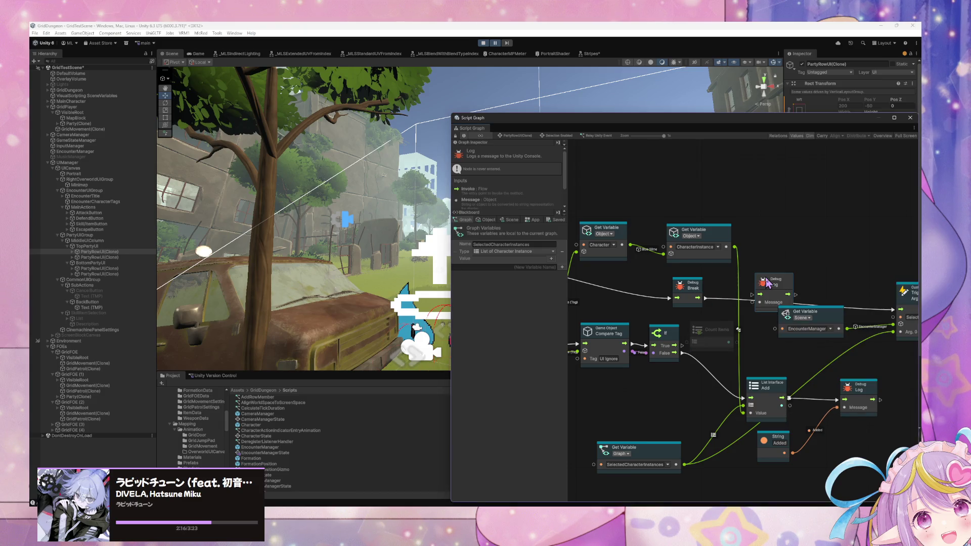
left_click_drag(705, 298, 894, 310)
Step: Delete the old Log and 'Added' string nodes; feed SelectedCharacterInstances through Count Items into the new Log
left_click(861, 389)
key("Delete")
left_click(777, 439)
key("Delete")
left_click_drag(729, 342, 734, 301)
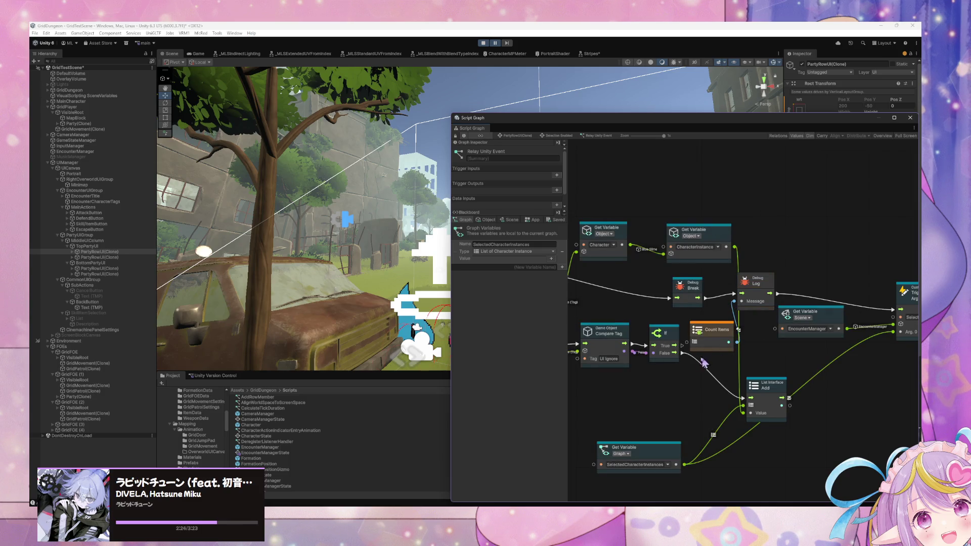
mouse_move(678, 464)
left_mouse_down()
mouse_move(694, 342)
mouse_move(718, 352)
mouse_move(728, 340)
left_mouse_up()
Step: Test the graph in play mode by opening the skill and item list, then stop
left_click(496, 44)
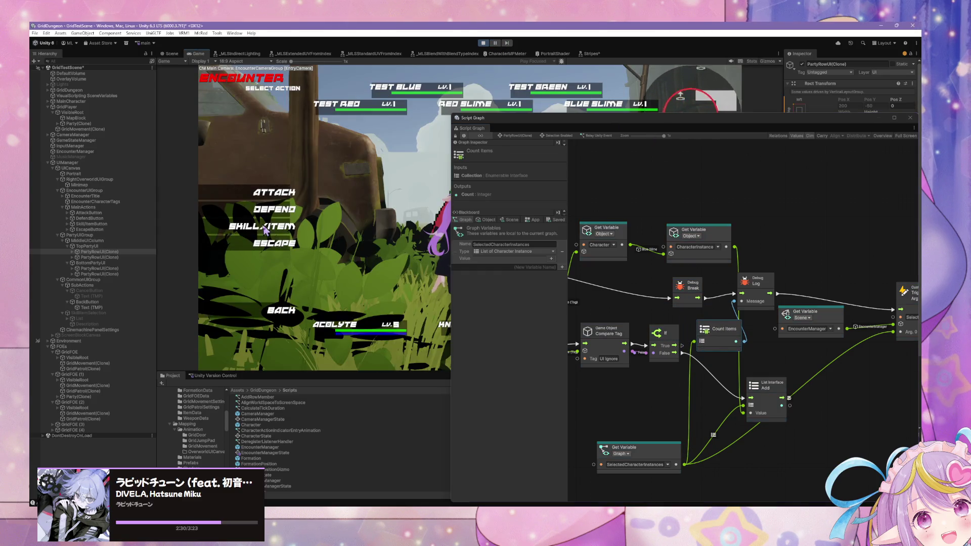
left_click(256, 239)
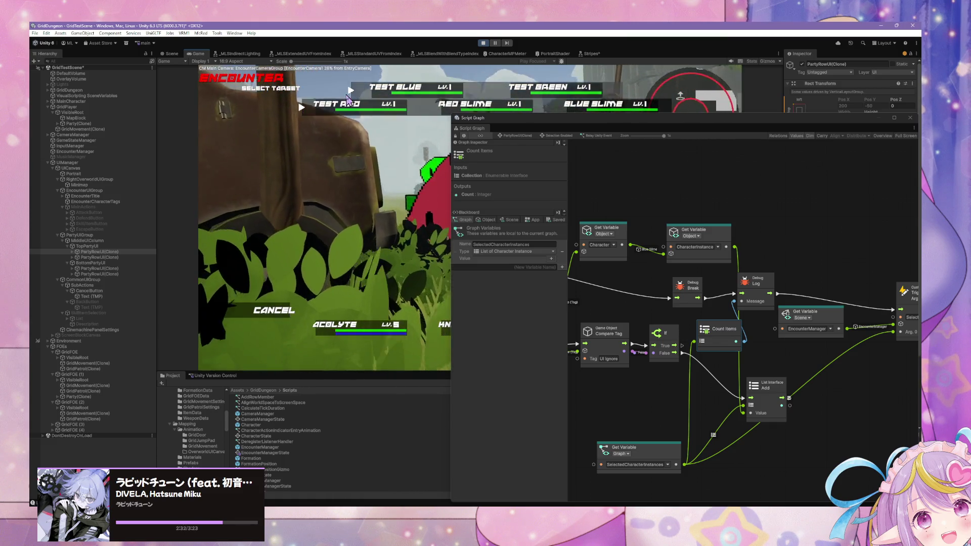
key("ctrl+p")
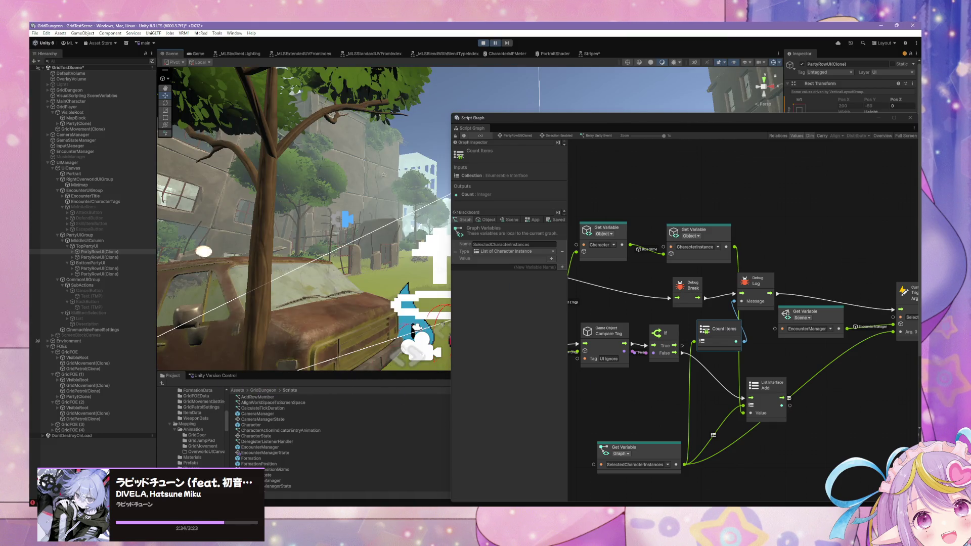
Step: Switch the EncounterManager Get Variable in PartyRowUI(Clone)'s Relay Unity Event graph to Object kind
left_click(807, 329)
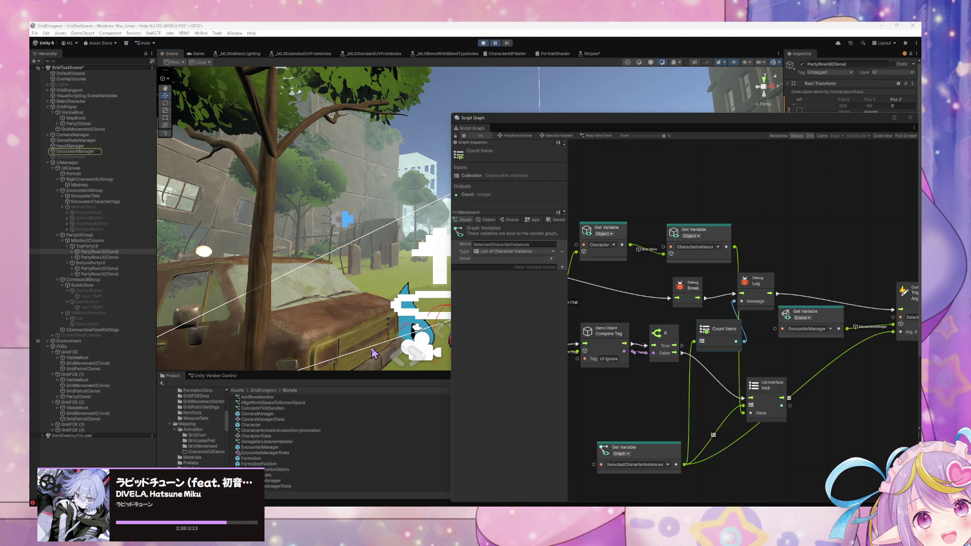
left_click_drag(823, 305, 933, 291)
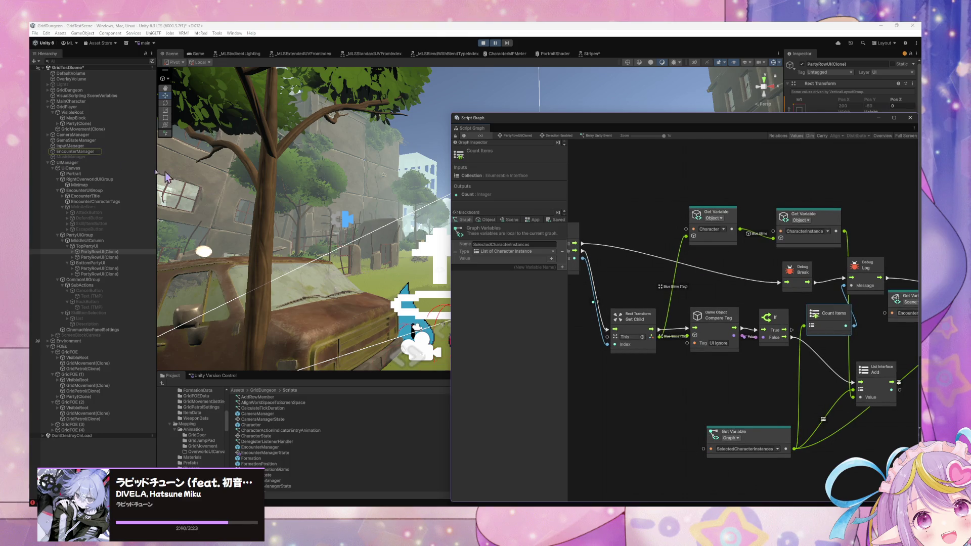
left_click(107, 252)
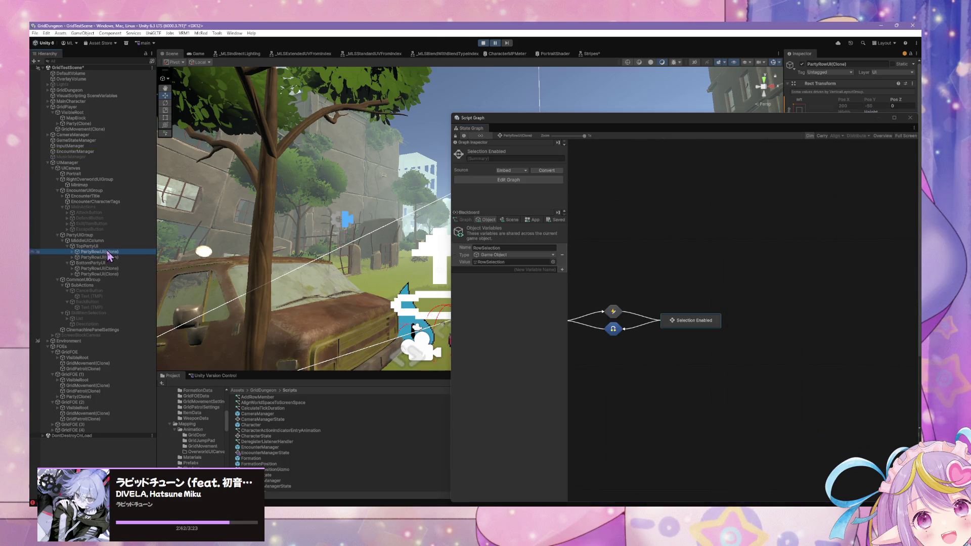
double_click(703, 324)
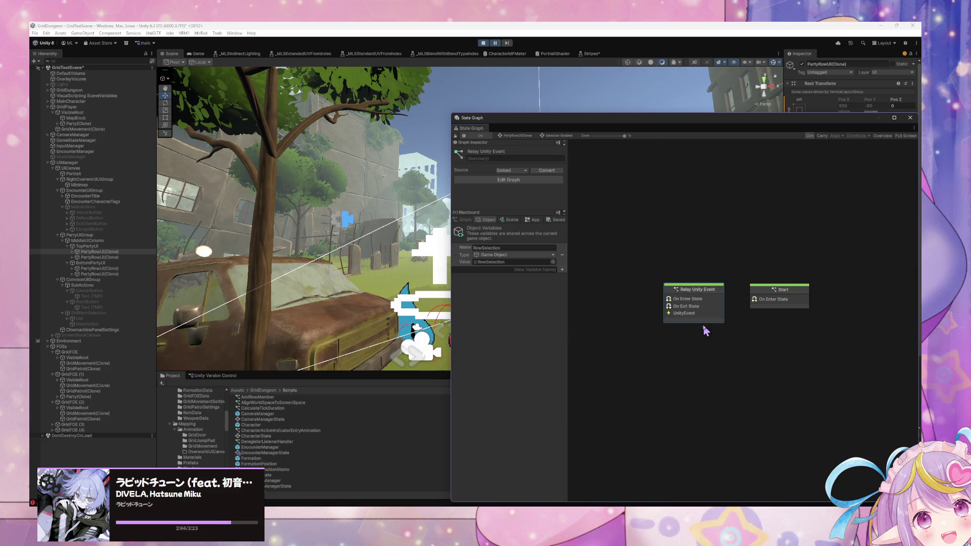
double_click(698, 296)
right_click(705, 279)
left_click(733, 303)
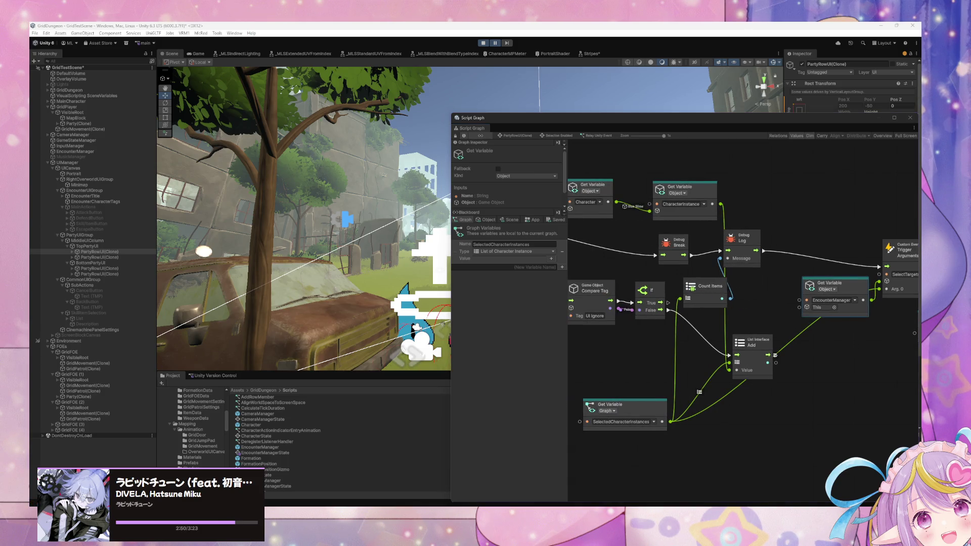
Step: Restart play mode and resume the paused game
left_click(484, 44)
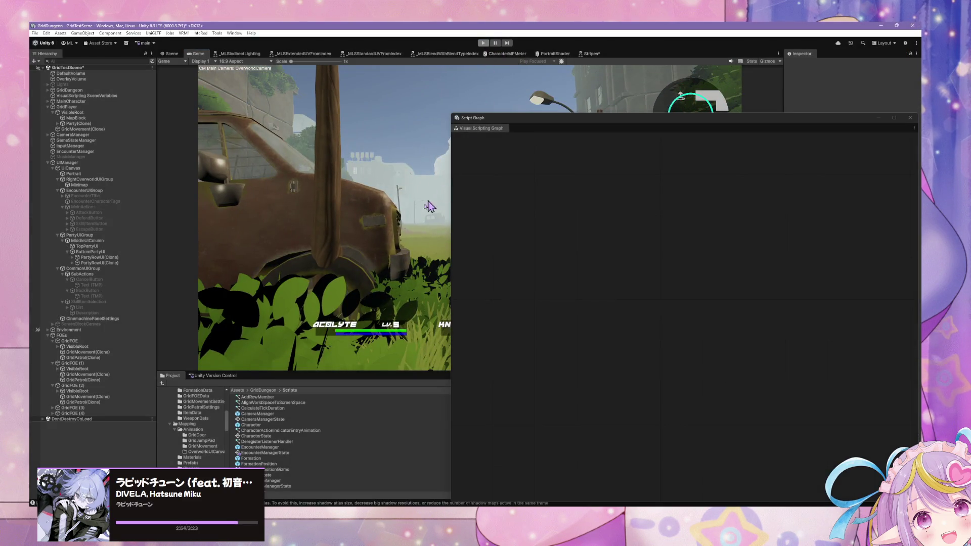
left_click(483, 43)
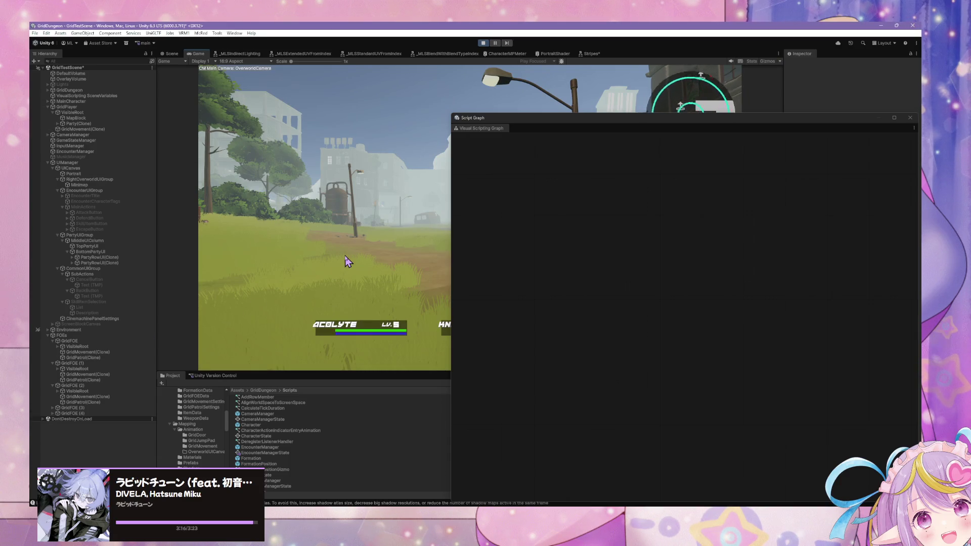
left_click(585, 207)
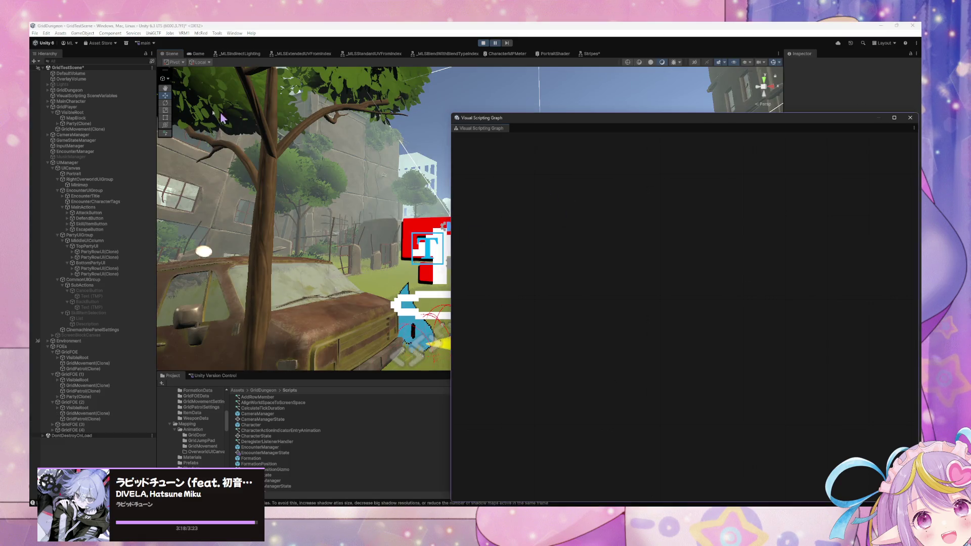
left_click(496, 44)
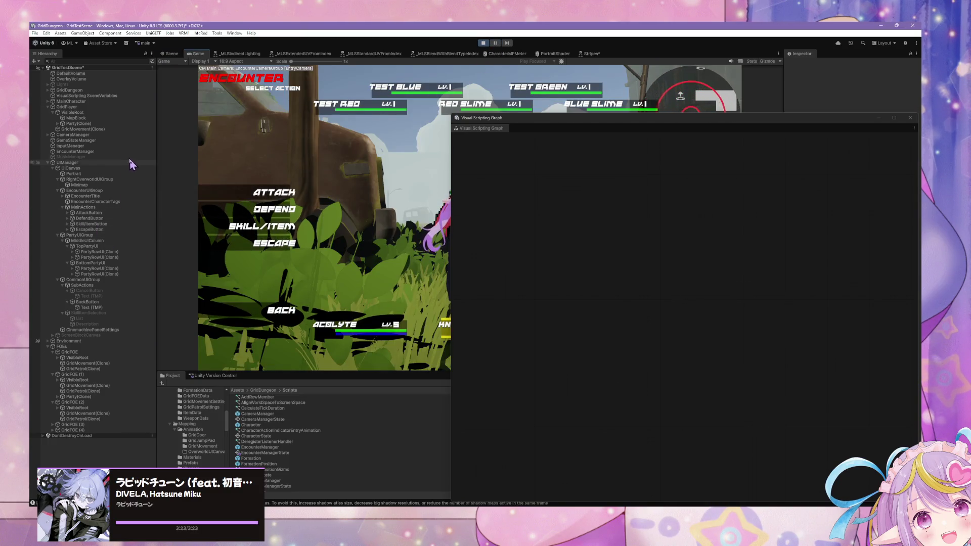
Step: Inspect EncounterManager's Encounter state and PartyRowUI(Clone)'s Selection Enabled state
left_click(93, 151)
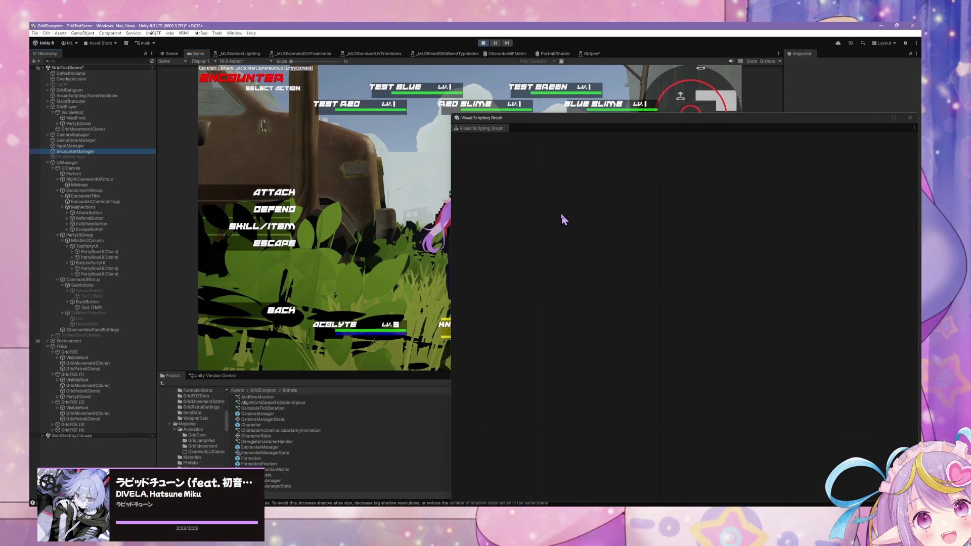
mouse_move(544, 126)
left_mouse_down()
mouse_move(512, 127)
mouse_move(577, 152)
mouse_move(551, 153)
left_mouse_up()
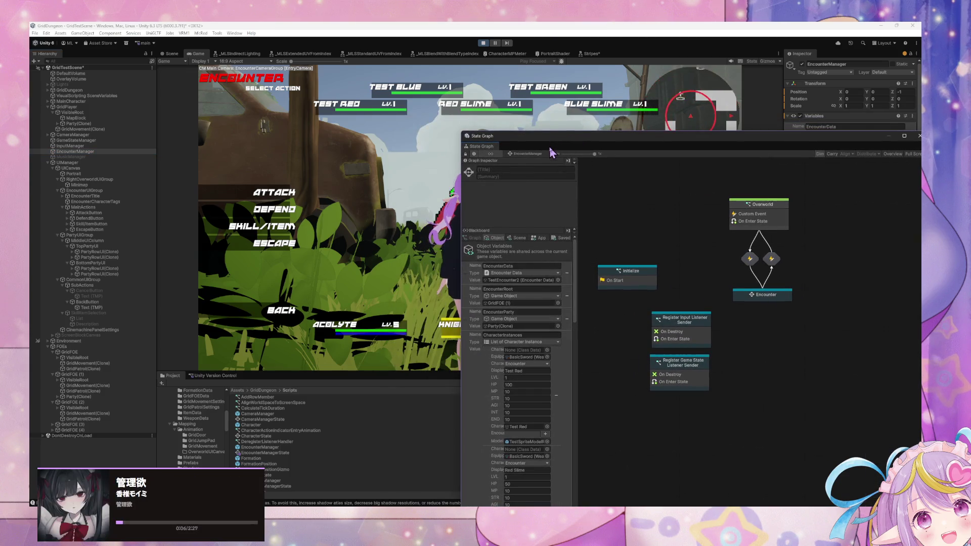
left_click(771, 299)
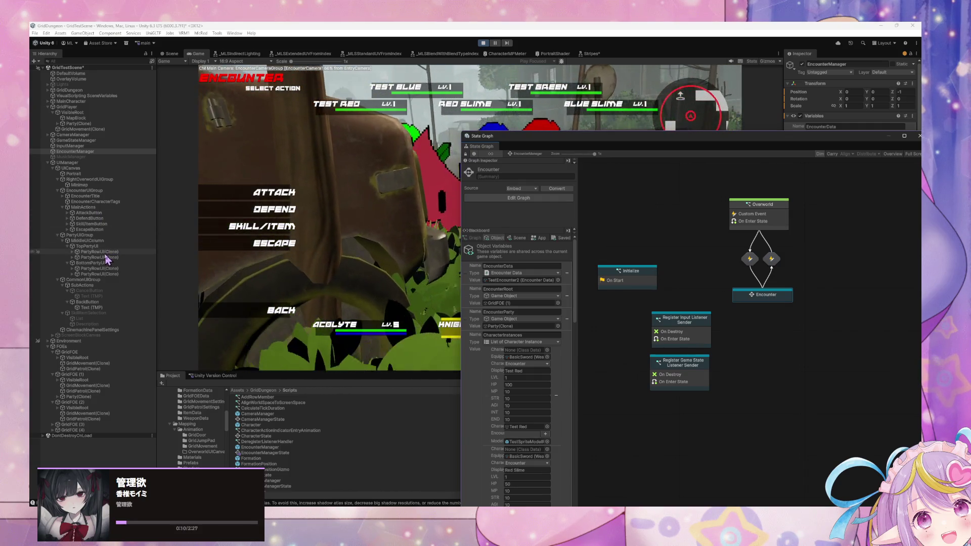
left_click(104, 257)
left_click(691, 344)
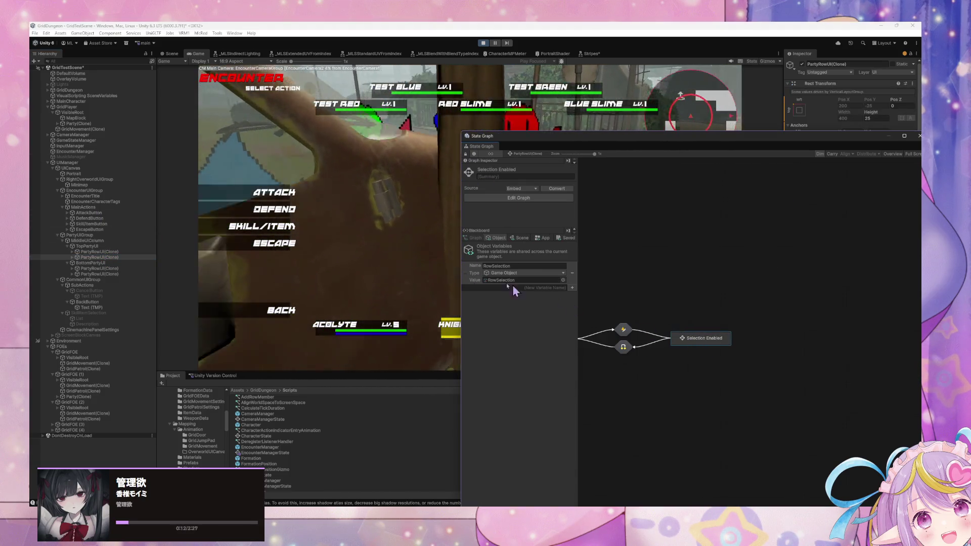
Step: Advance the battle to target selection and open the Selection Enabled Relay Unity Event graph
left_click(269, 233)
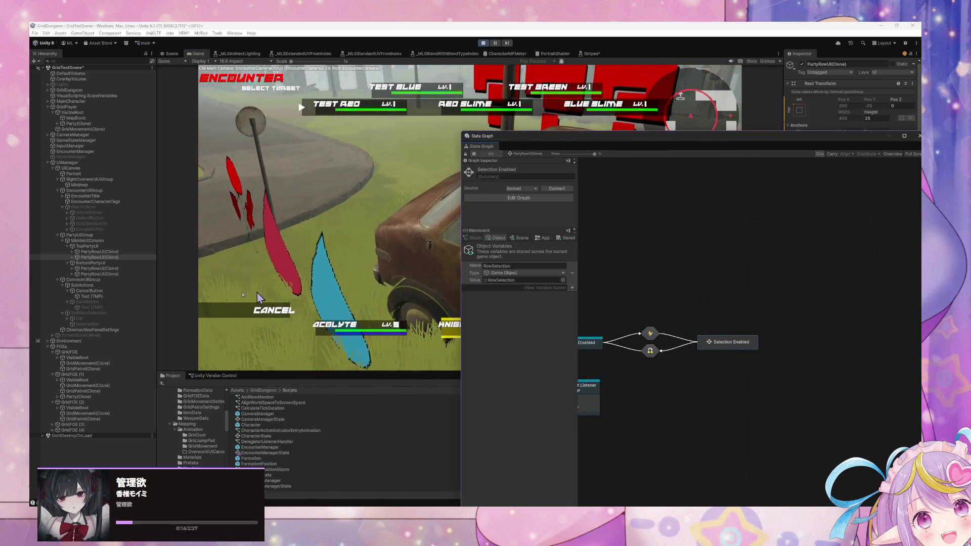
left_click(101, 252)
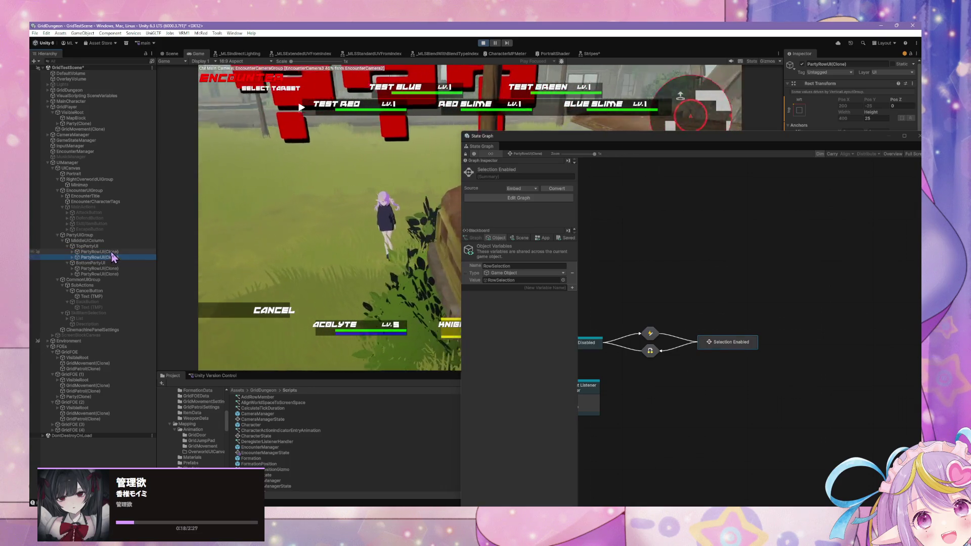
double_click(738, 342)
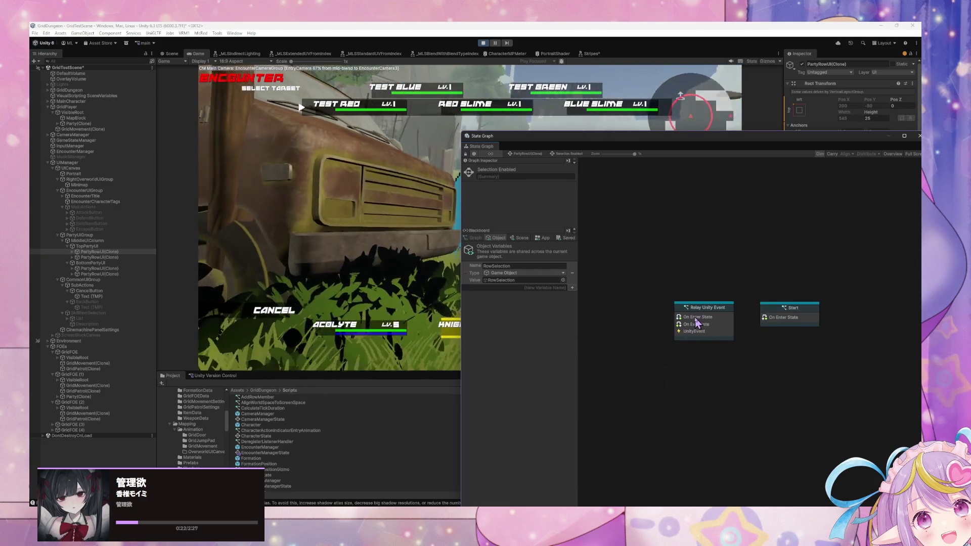
double_click(705, 326)
Step: Shift the Debug Log and Debug Break nodes right to tidy the graph
left_click_drag(764, 279, 772, 290)
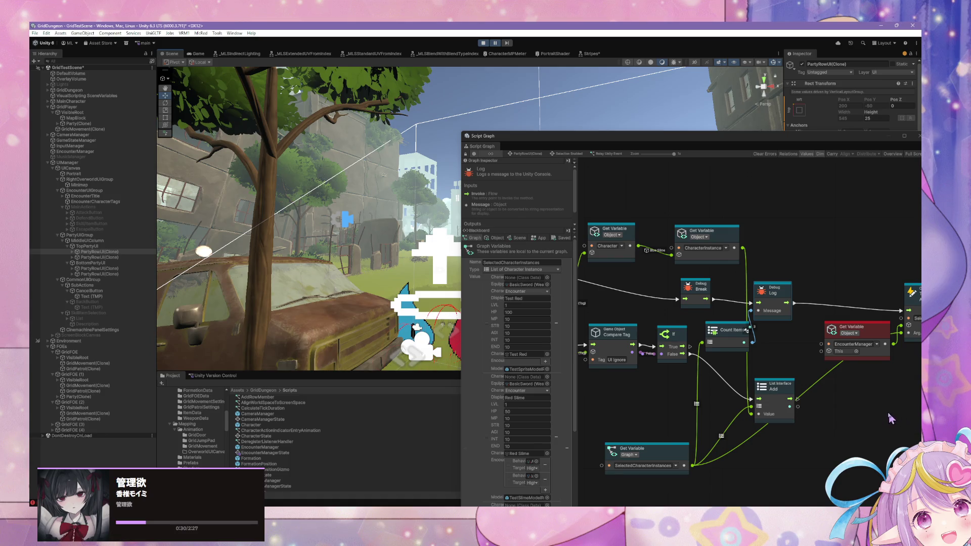
left_click_drag(772, 293, 801, 293)
left_click_drag(708, 302, 725, 300)
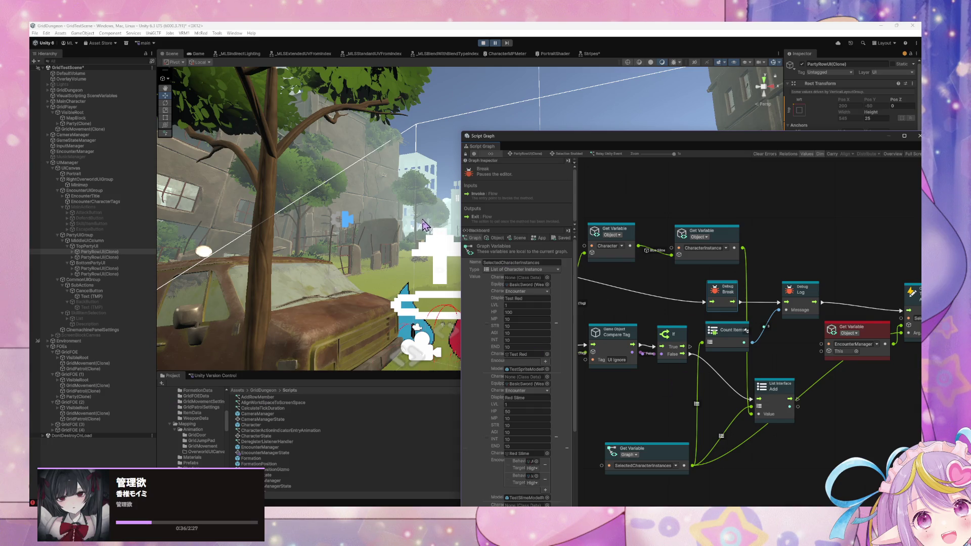
Step: Set the Selection Enabled Get Variable back to Scene kind and resume the game
left_click(88, 151)
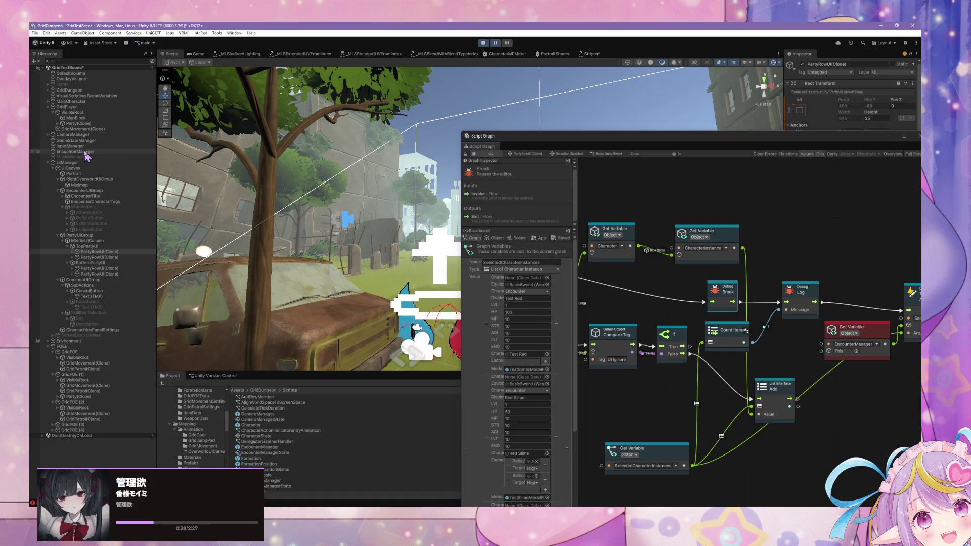
double_click(774, 298)
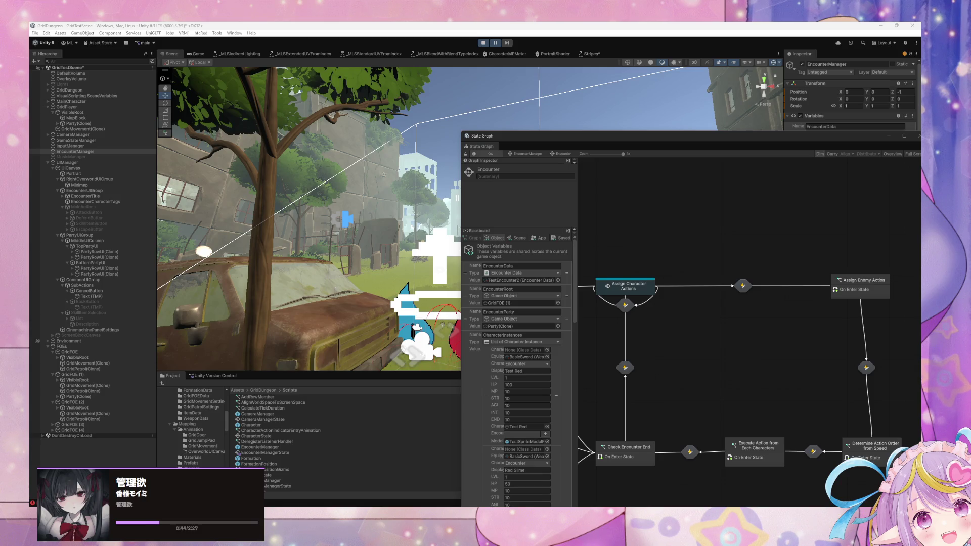
left_click(127, 252)
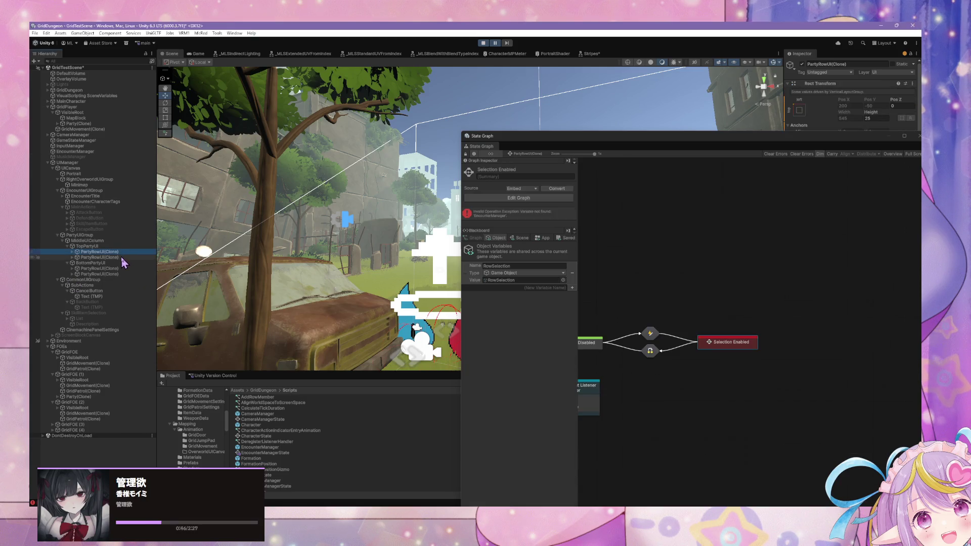
double_click(711, 343)
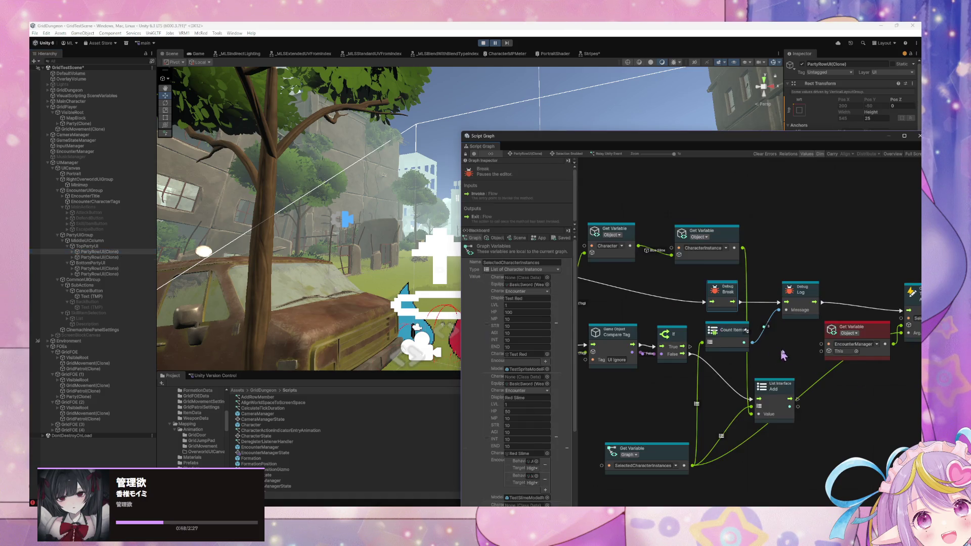
left_click(756, 309)
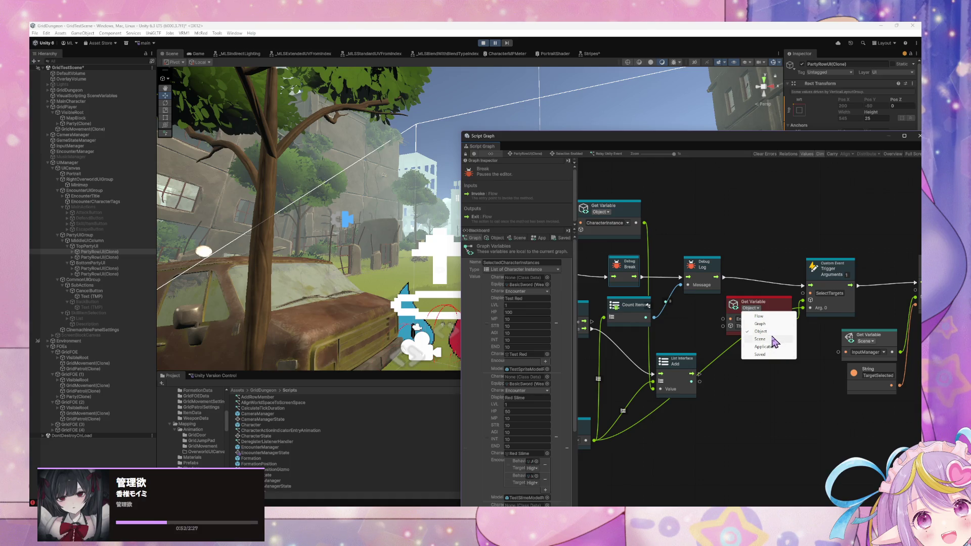
left_click(776, 338)
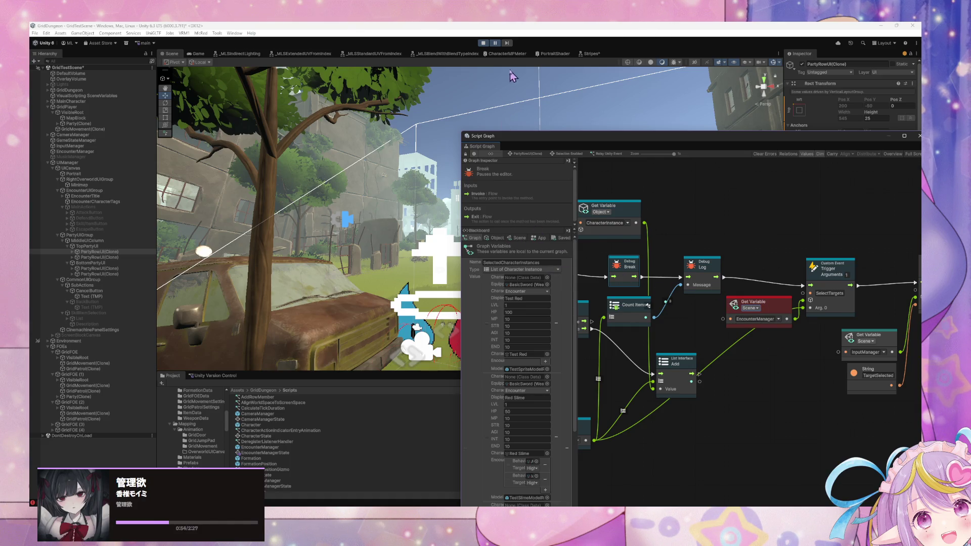
left_click(493, 47)
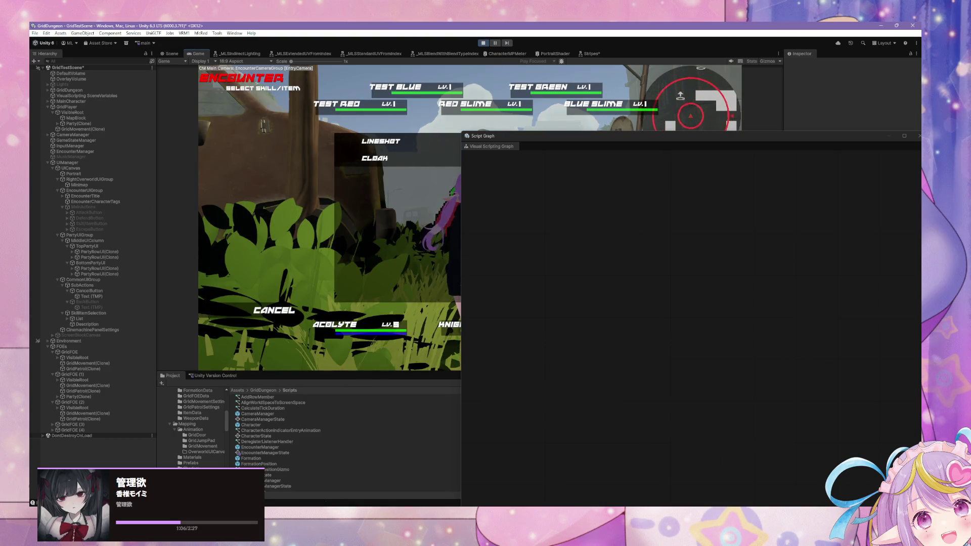
Step: Choose a skill to reach target selection and open PartyRowUI(Clone)'s Selection Enabled script graph
left_click(377, 139)
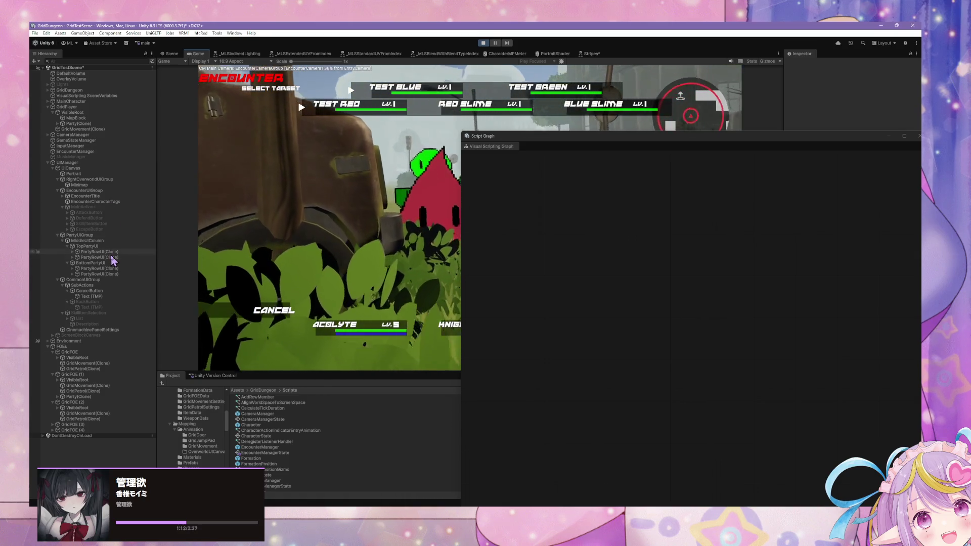
left_click(121, 251)
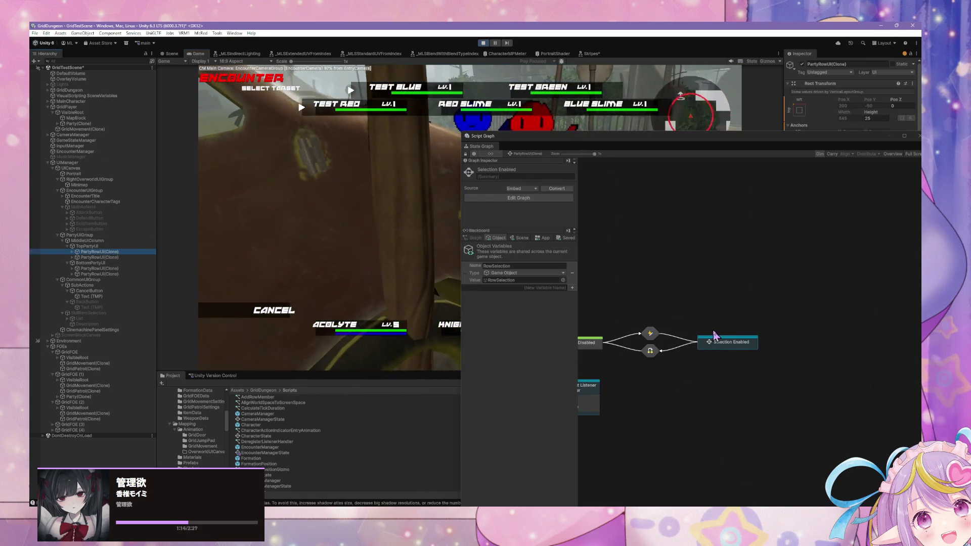
left_click(764, 355)
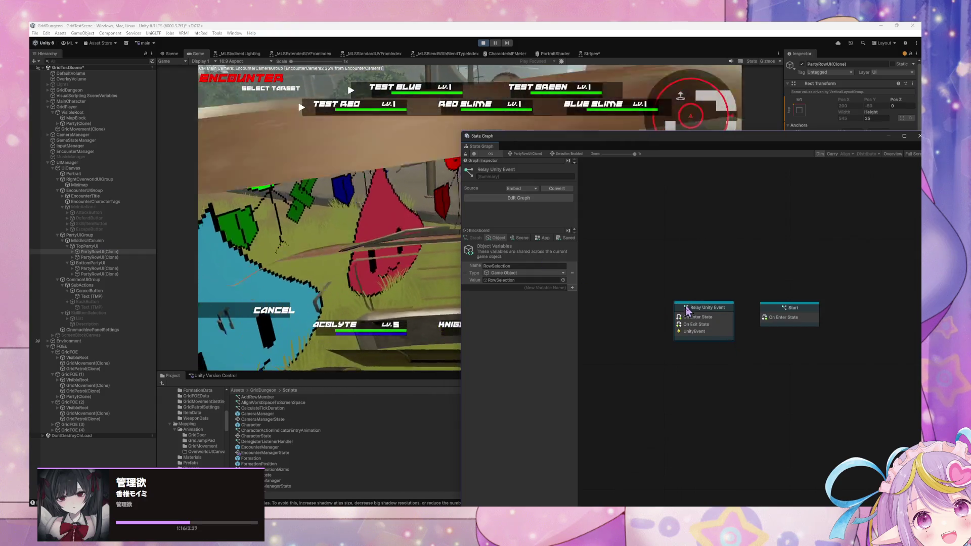
double_click(683, 310)
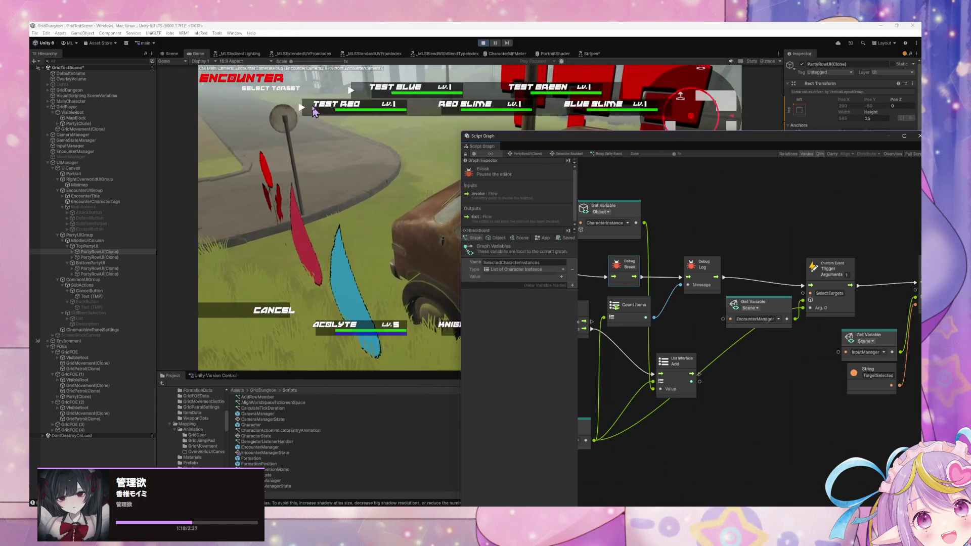
Step: Show the Scene view, pan the graph to the BroadcastInput event, and resume the game
key("ctrl+1")
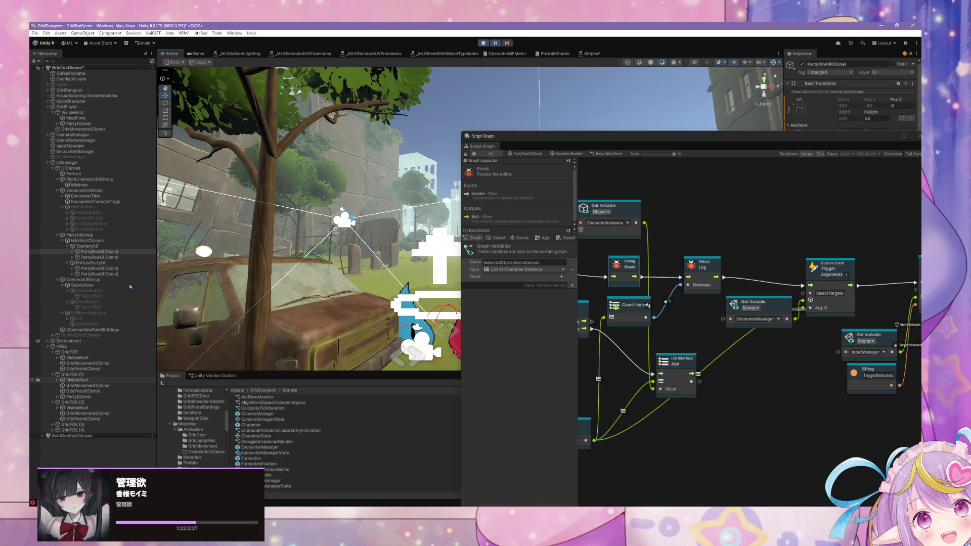
left_click_drag(914, 287, 792, 292)
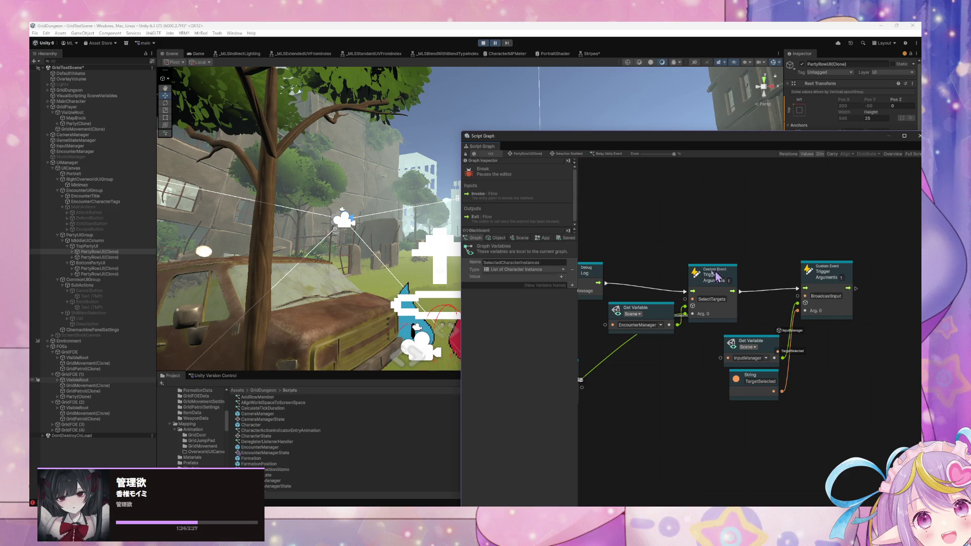
scroll(679, 259, "left", 2)
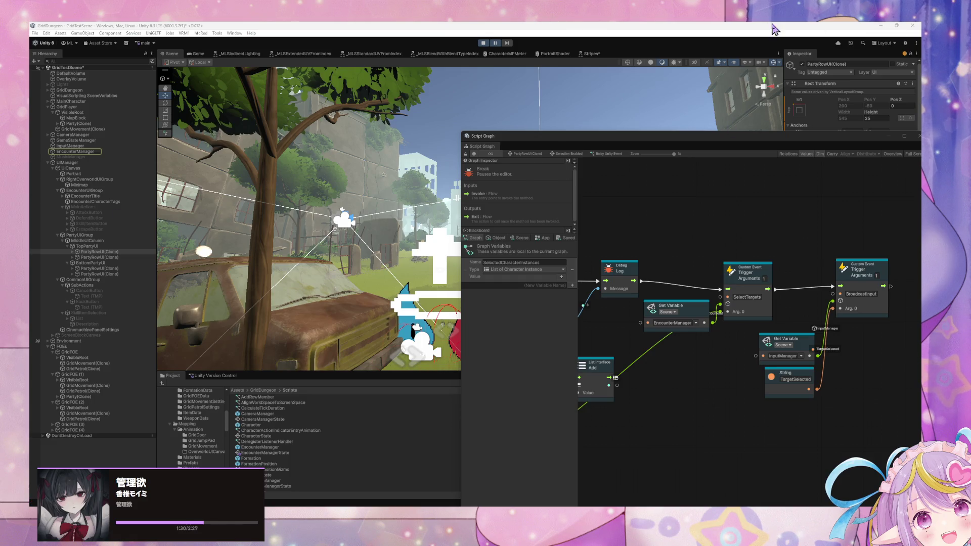
left_click(495, 43)
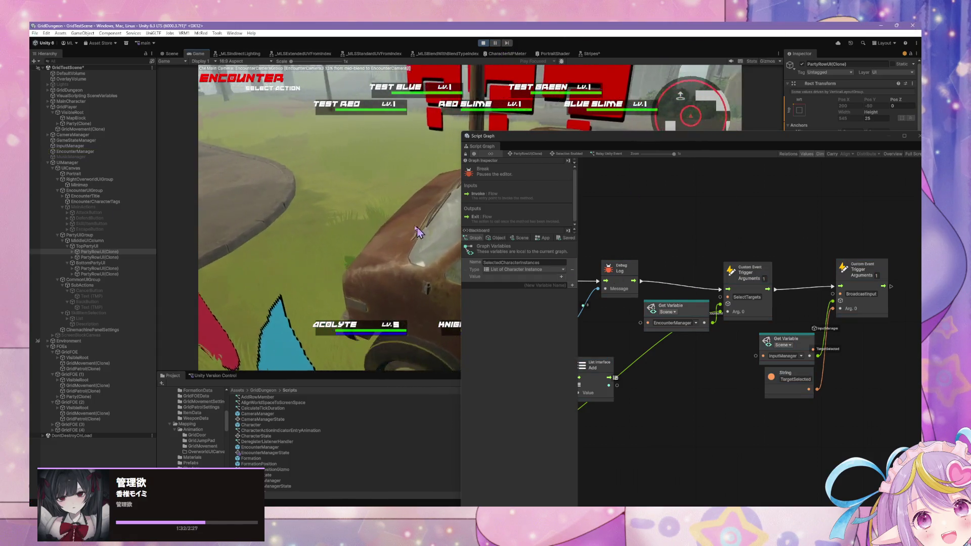
mouse_move(574, 140)
left_mouse_down()
mouse_move(607, 148)
mouse_move(577, 134)
left_mouse_up()
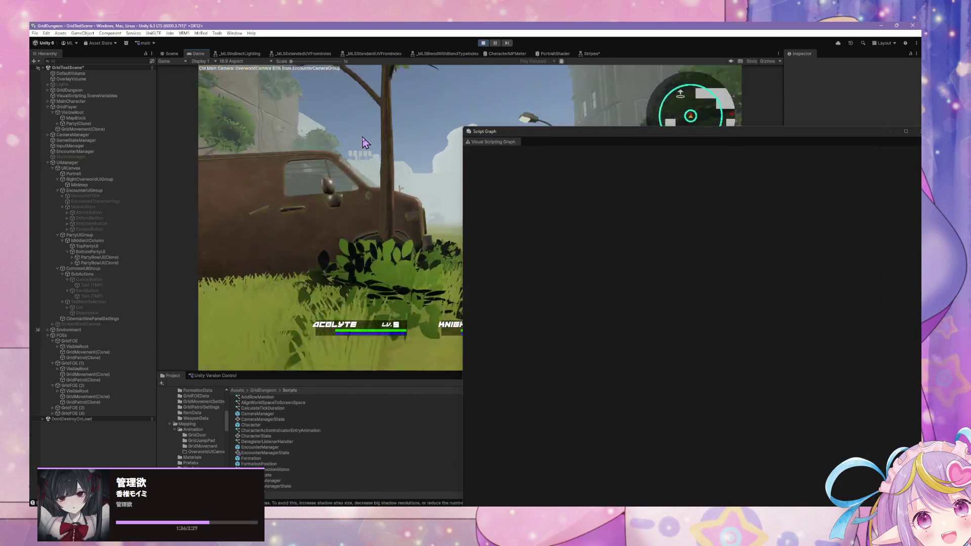
Step: Unpause, pick Linesweep from Skill/Item, and show PartyRowUI(Clone)'s state graph in the Scene view
left_click(495, 43)
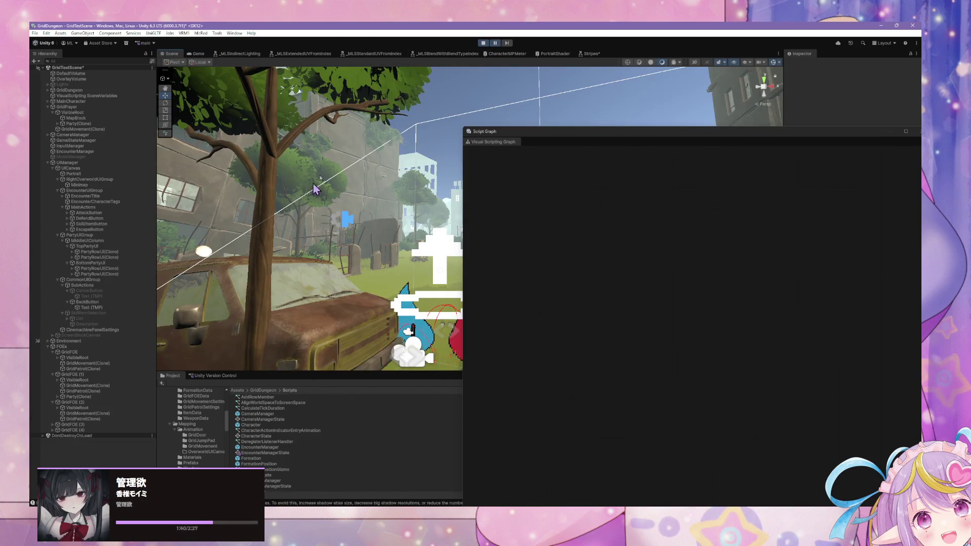
left_click(495, 43)
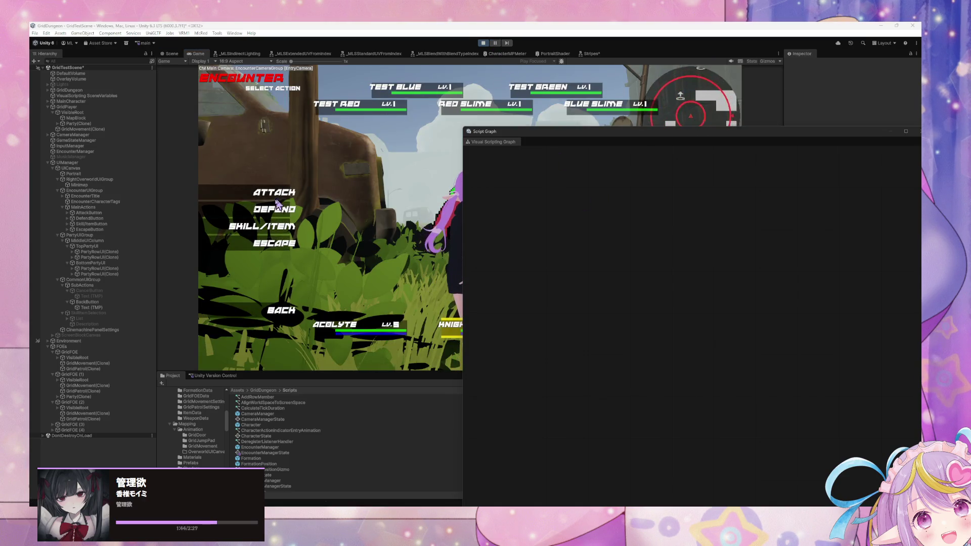
left_click(380, 248)
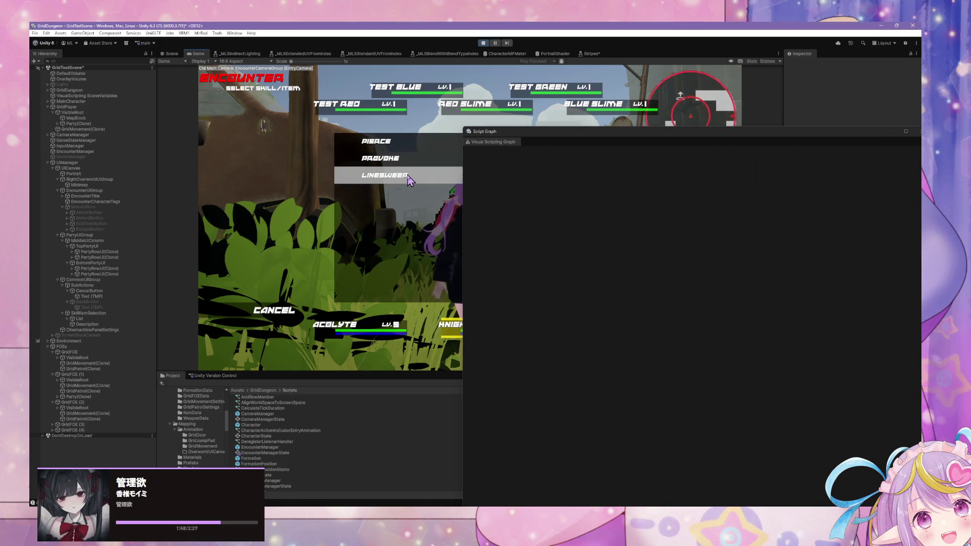
left_click(409, 179)
left_click(172, 53)
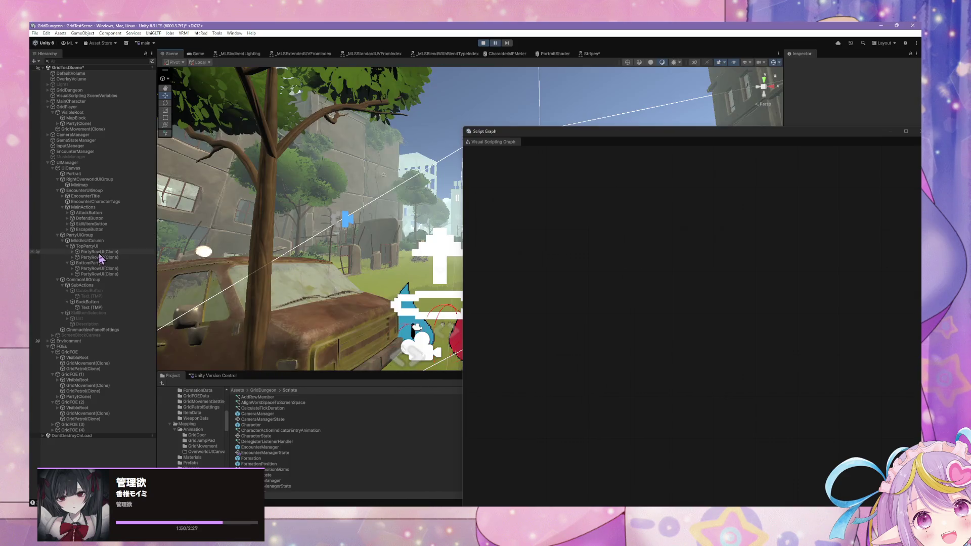
left_click(126, 252)
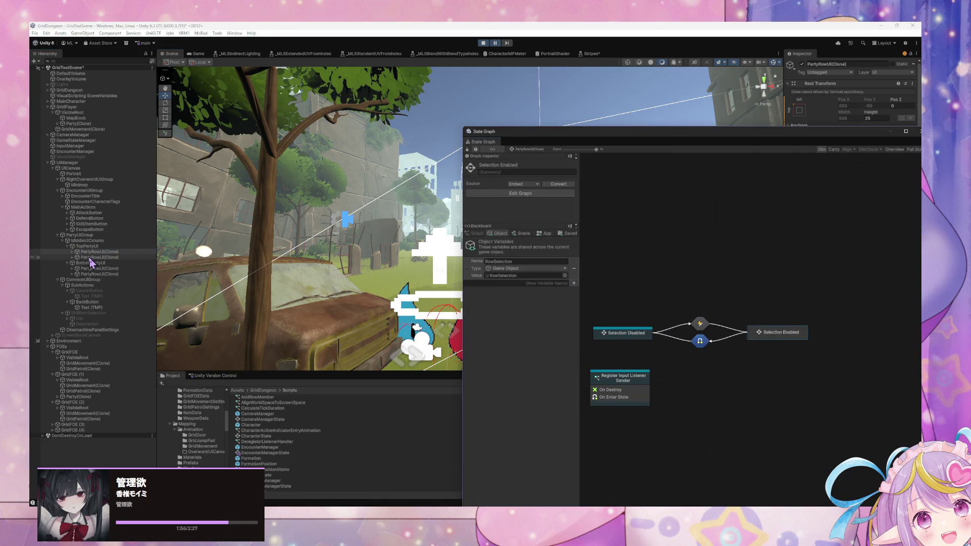
Step: Inspect the selection-state transition and the Selection Disabled state's Start graph
double_click(701, 342)
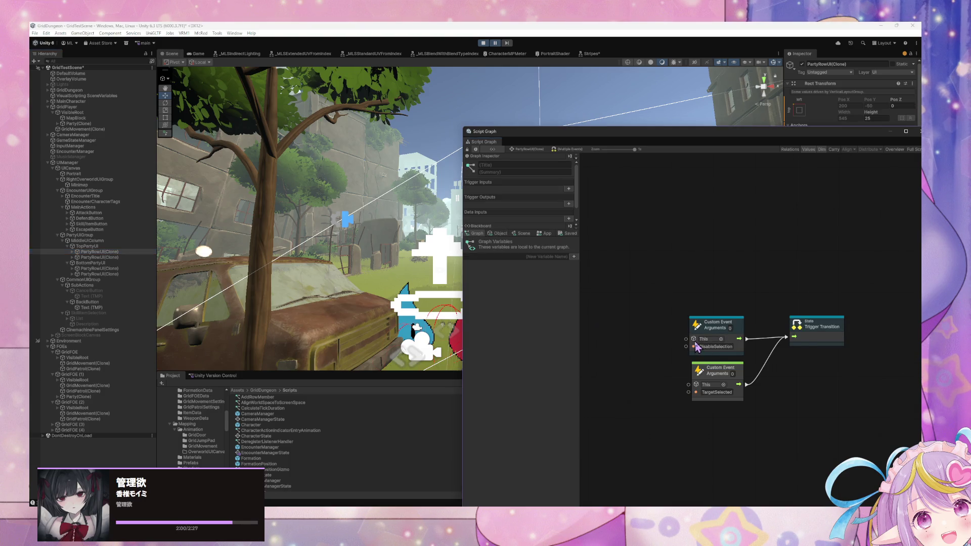
left_click(531, 149)
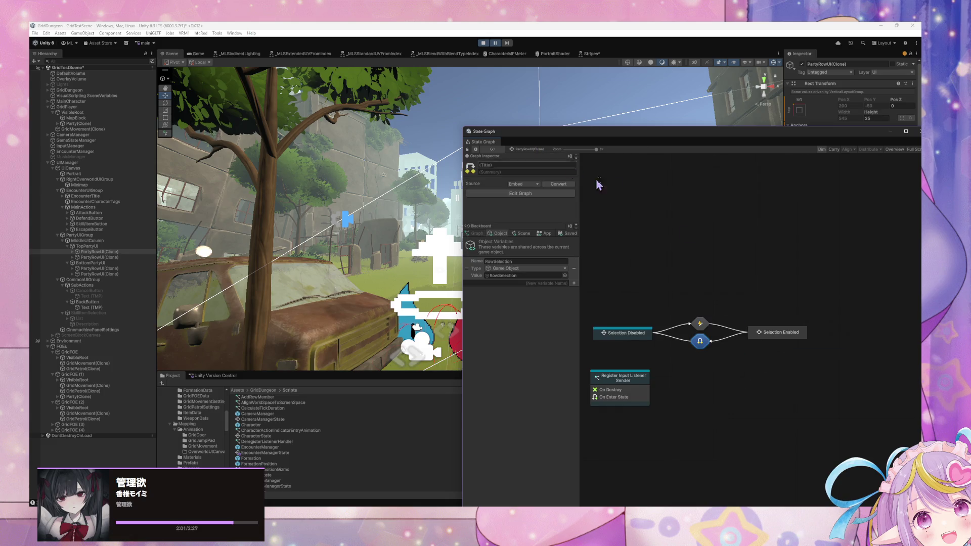
double_click(640, 334)
double_click(693, 317)
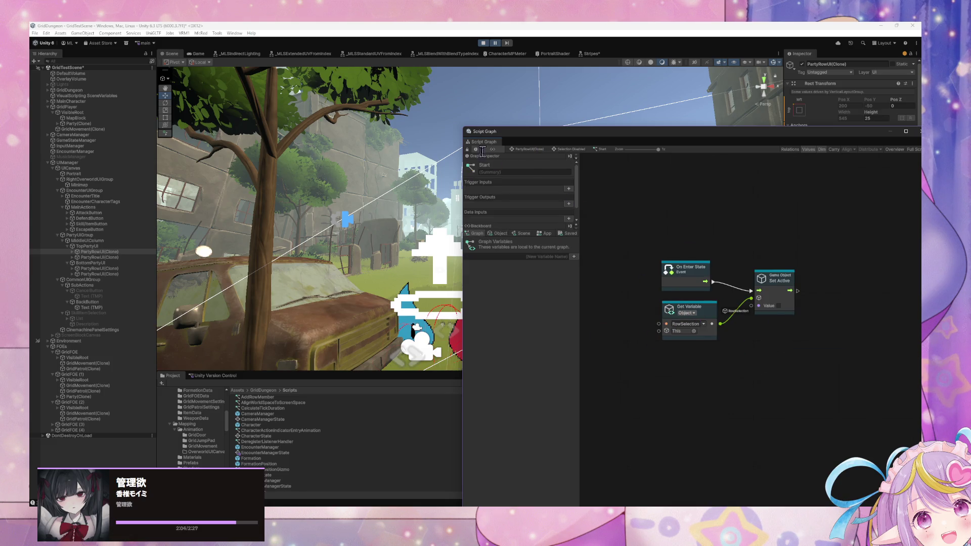
left_click(530, 151)
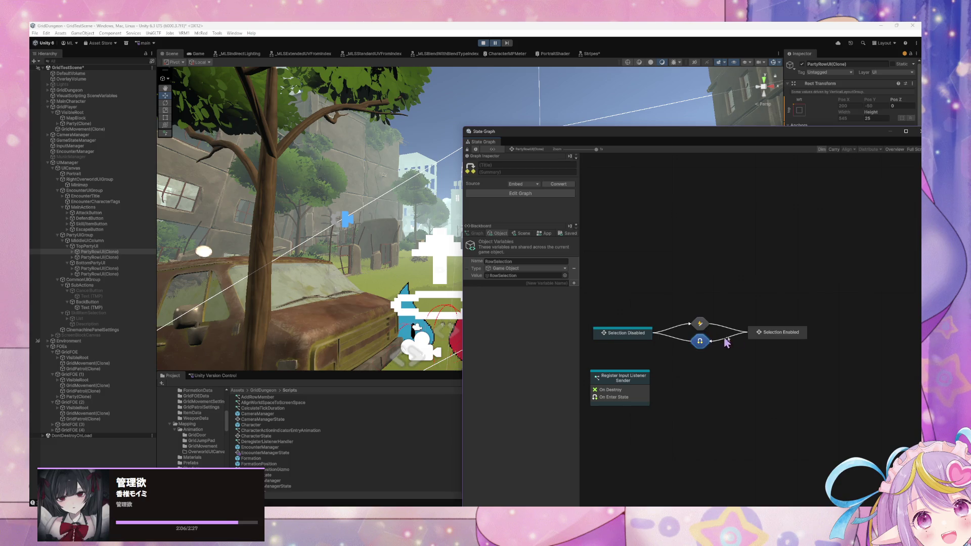
Step: Review Selection Enabled's Relay Unity Event graph and object variables, then select EncounterManager
double_click(778, 333)
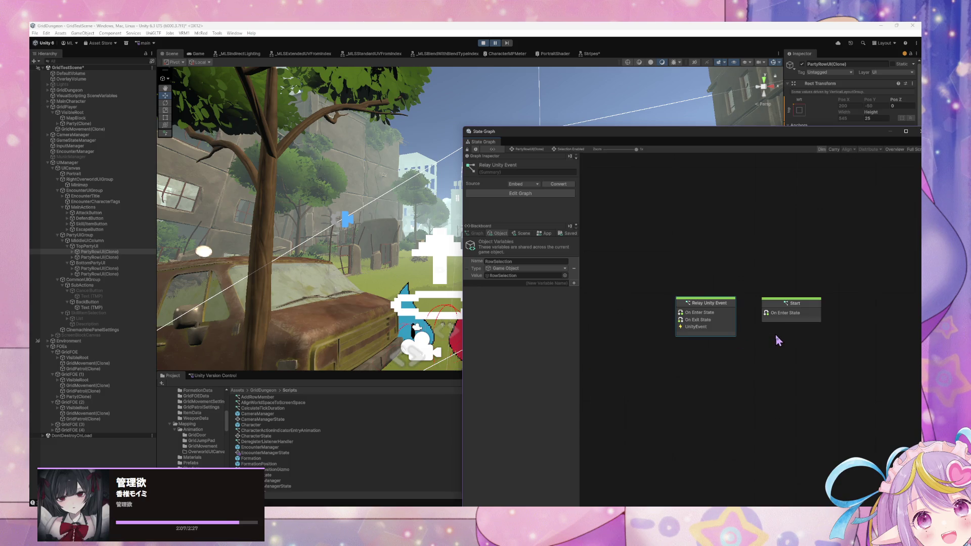
double_click(716, 314)
mouse_move(687, 305)
left_mouse_down()
mouse_move(647, 303)
mouse_move(785, 338)
left_mouse_up()
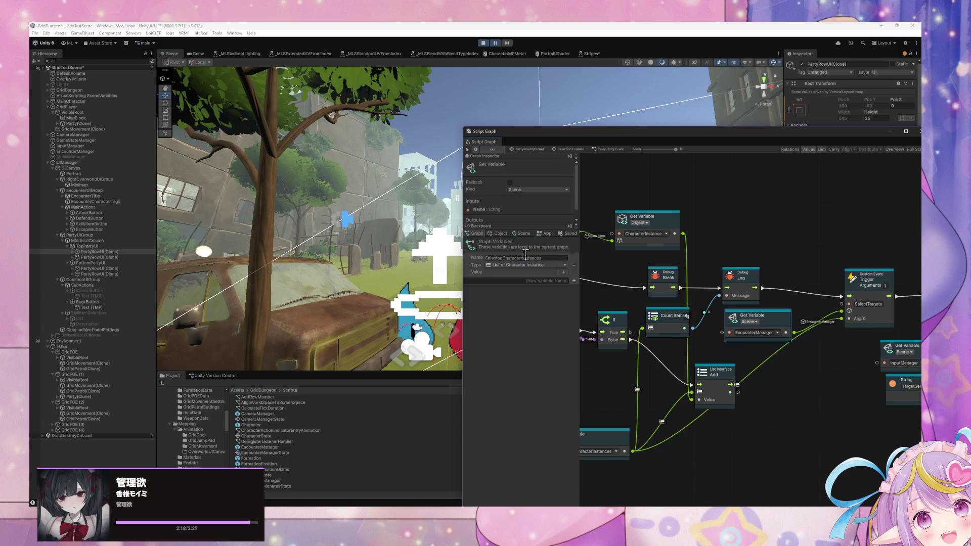
left_click(499, 233)
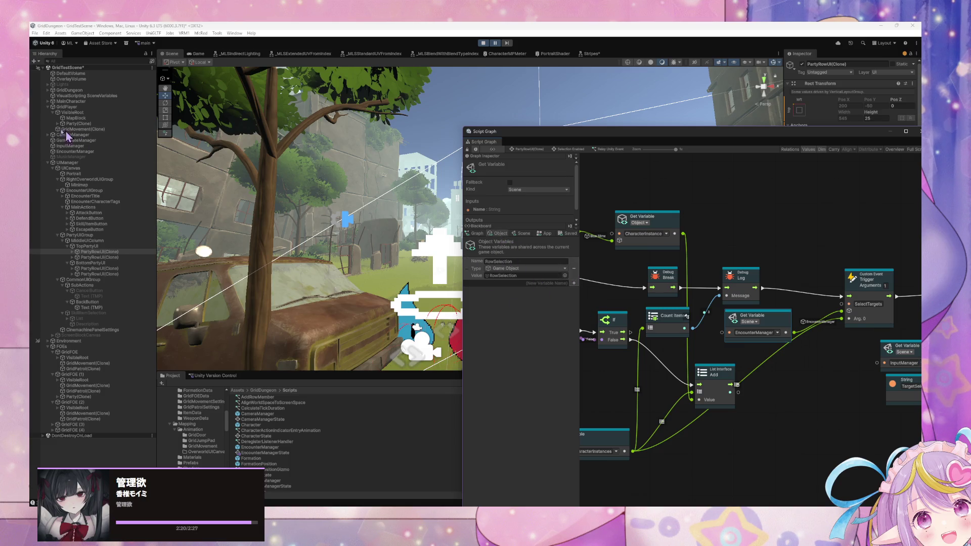
left_click(96, 152)
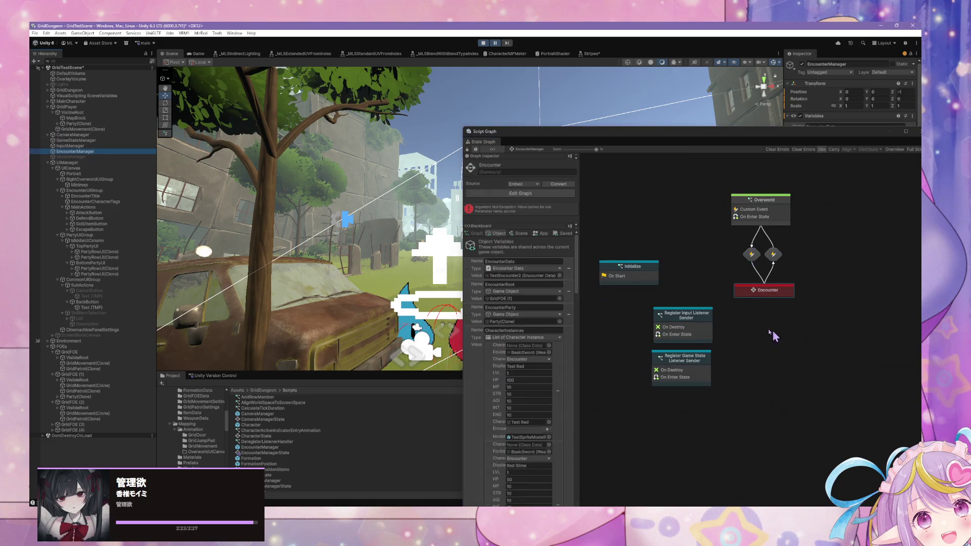
Step: Open the Encounter state's Execute Action from Each Characters script graph
double_click(766, 295)
scroll(700, 389, "down", 2)
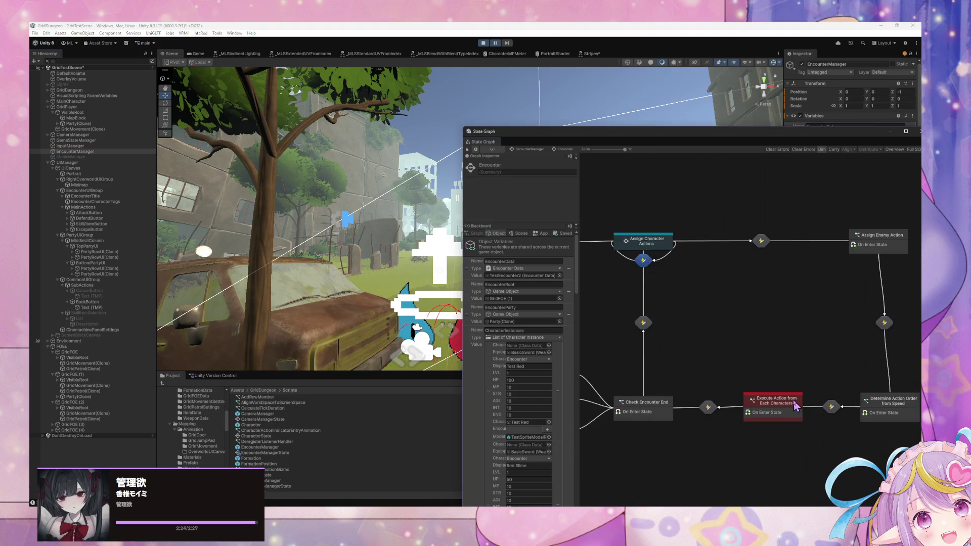
double_click(748, 401)
Step: Wire Execute directly into the Switch and delete the Get Targets, Count Items and Debug Log nodes
mouse_move(696, 284)
left_mouse_down()
mouse_move(656, 289)
mouse_move(699, 288)
left_mouse_up()
left_click(796, 286, "shift")
left_click_drag(696, 327, 824, 322)
left_click_drag(632, 263, 830, 306)
key("Delete")
left_click_drag(739, 288, 769, 281)
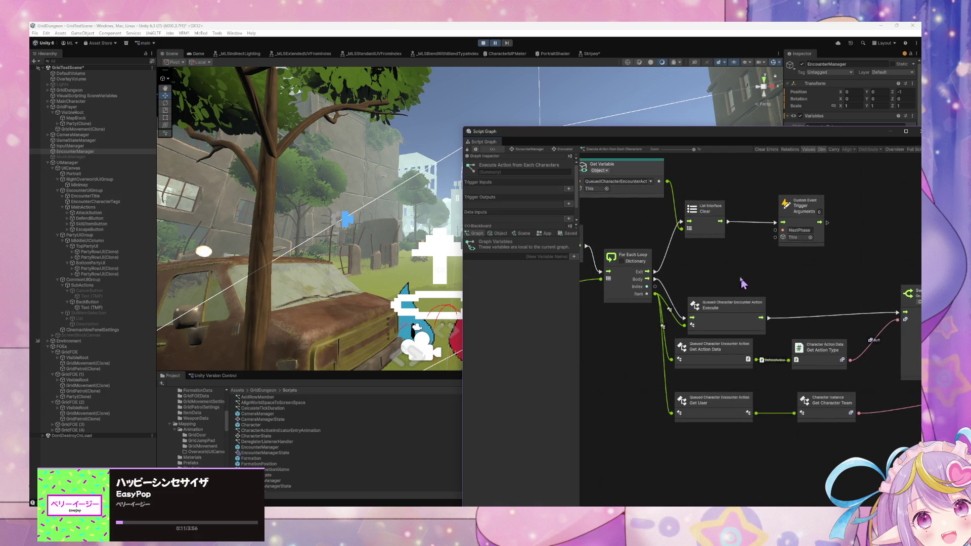
Step: Resume the game and use the Lineshot skill from Skill/Item
left_click(484, 43)
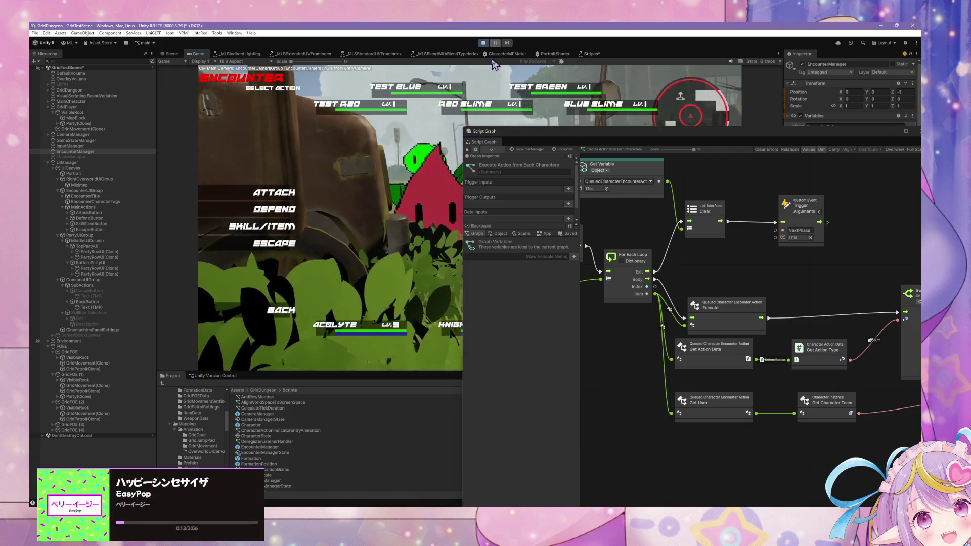
left_click(286, 231)
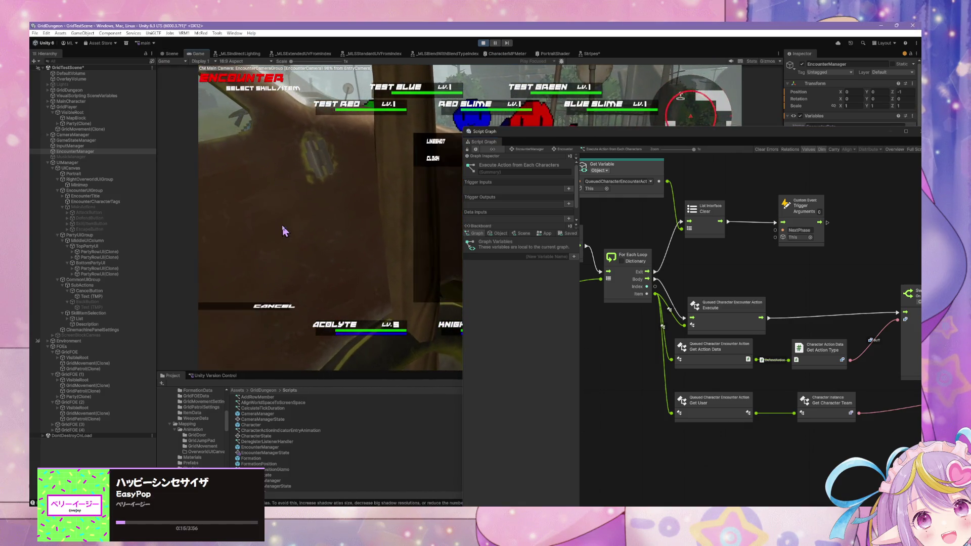
left_click(385, 141)
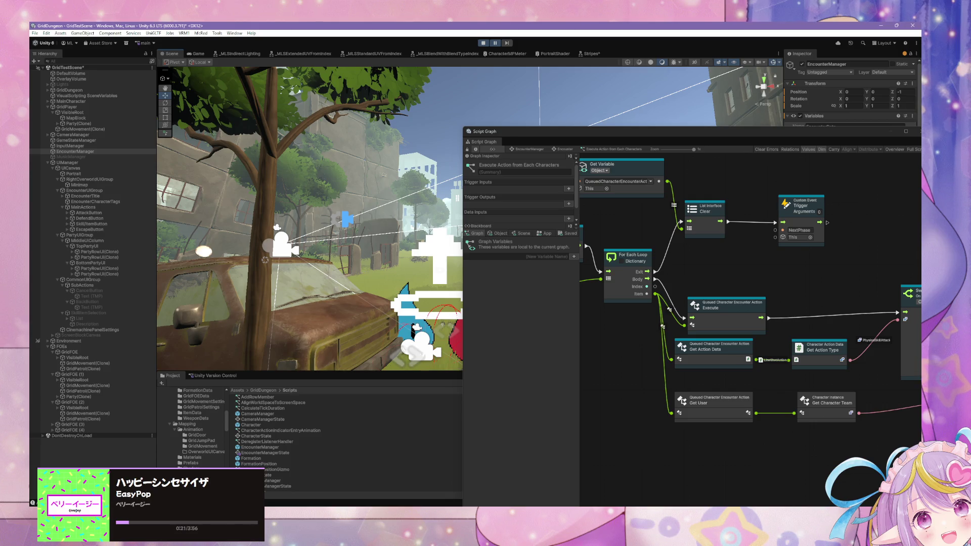
Step: Stop play mode and start a fresh play session
left_click(421, 93)
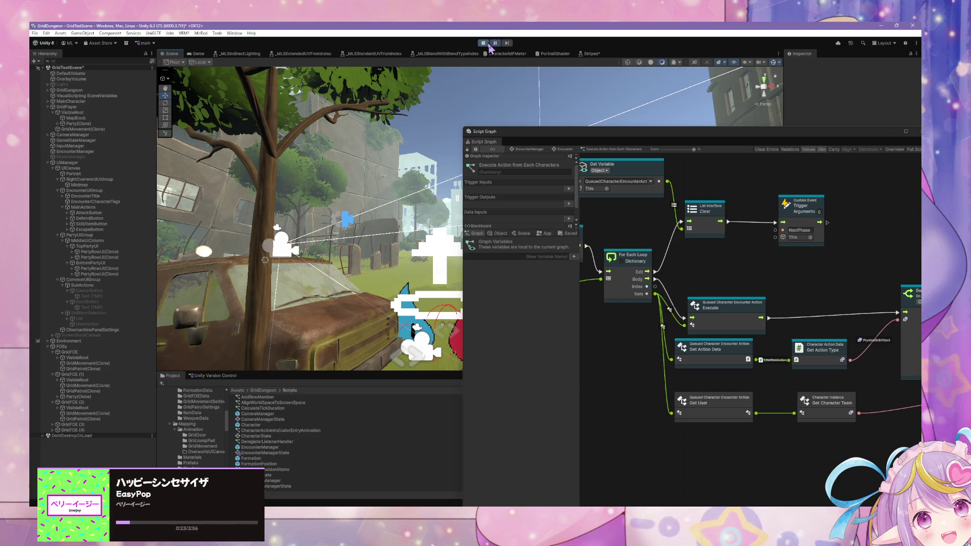
left_click(486, 44)
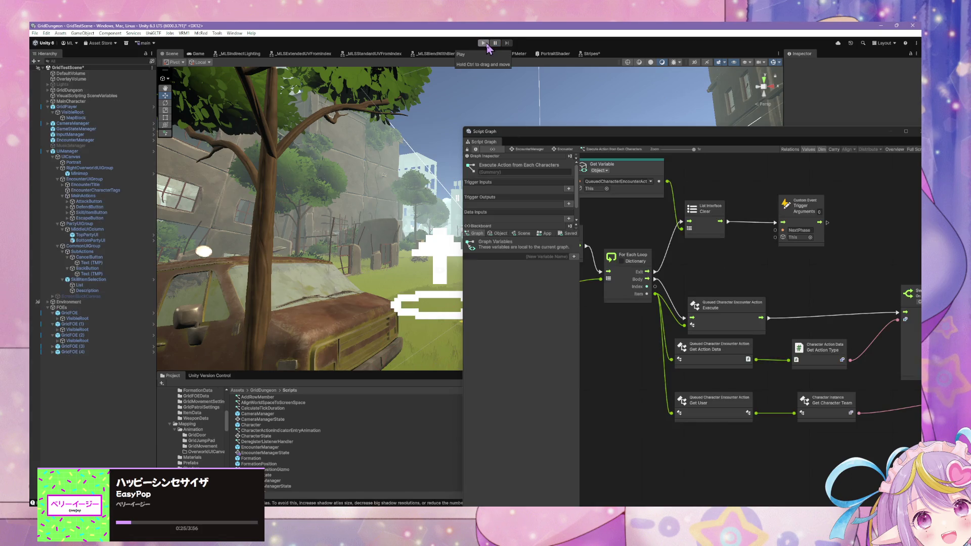
left_click(484, 43)
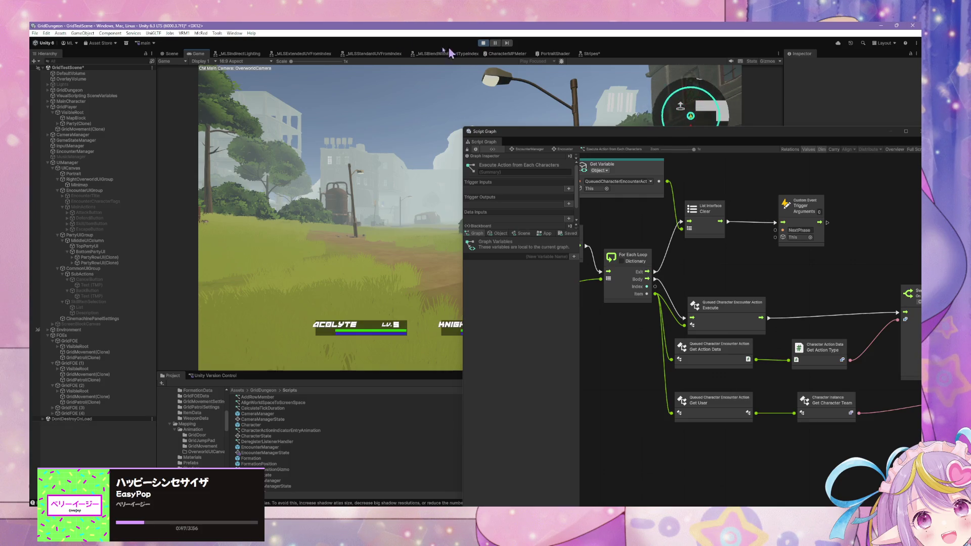
Step: View EncounterManager's object variables and start play mode
left_click(87, 151)
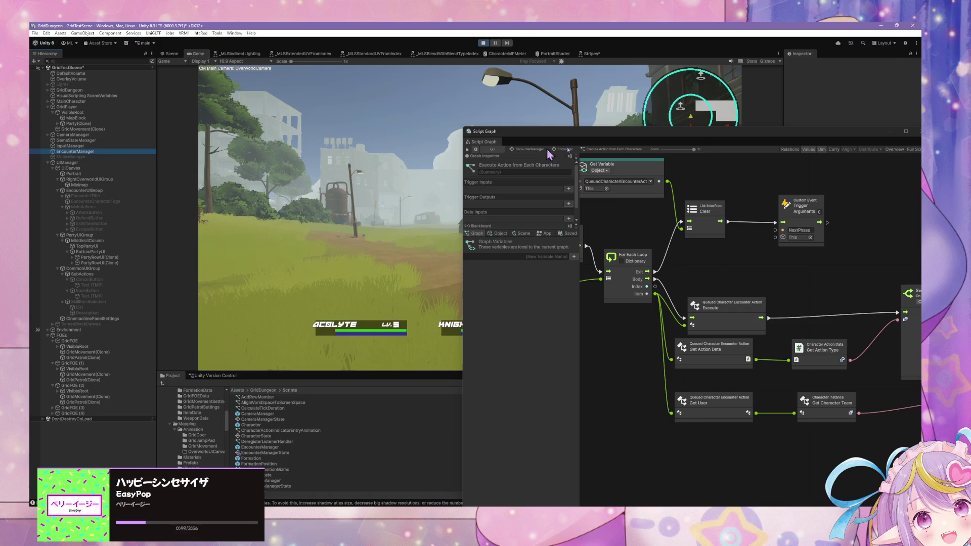
left_click(495, 234)
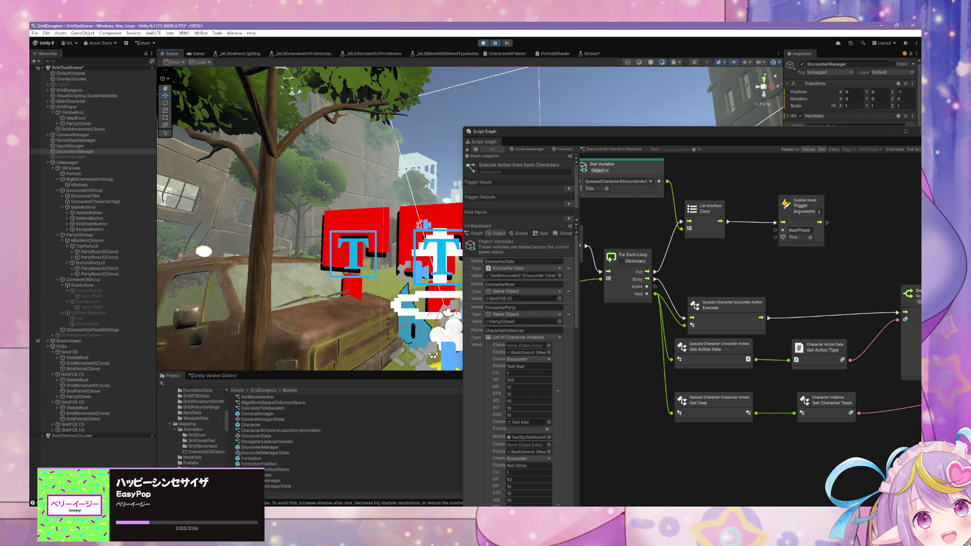
left_click(483, 43)
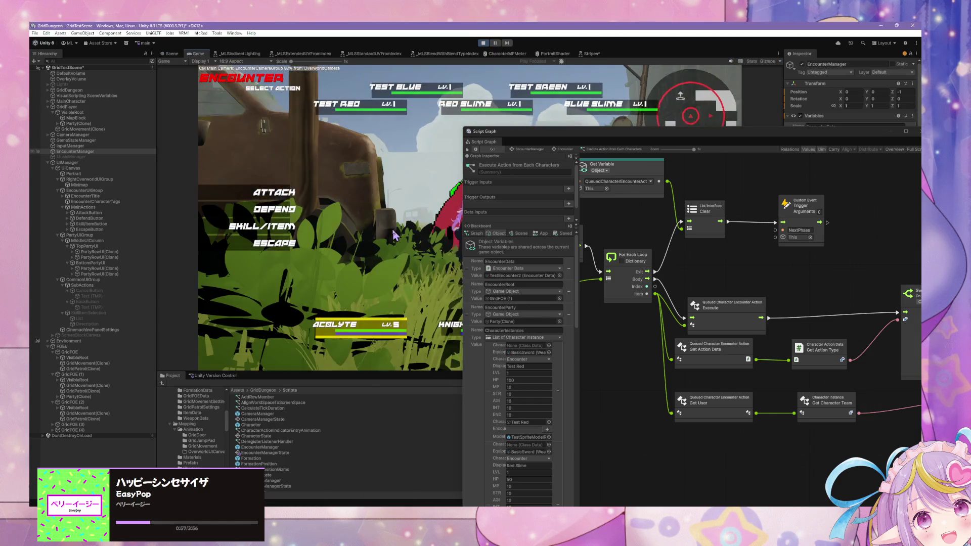
left_click_drag(577, 311, 598, 471)
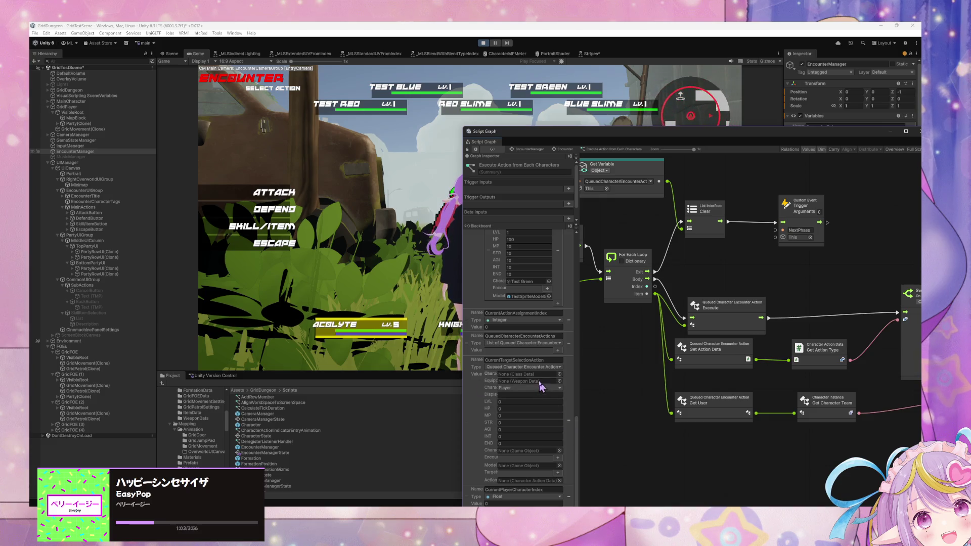
Step: Queue Defend for the Acolyte and LineSweep for the Knight
left_click(275, 209)
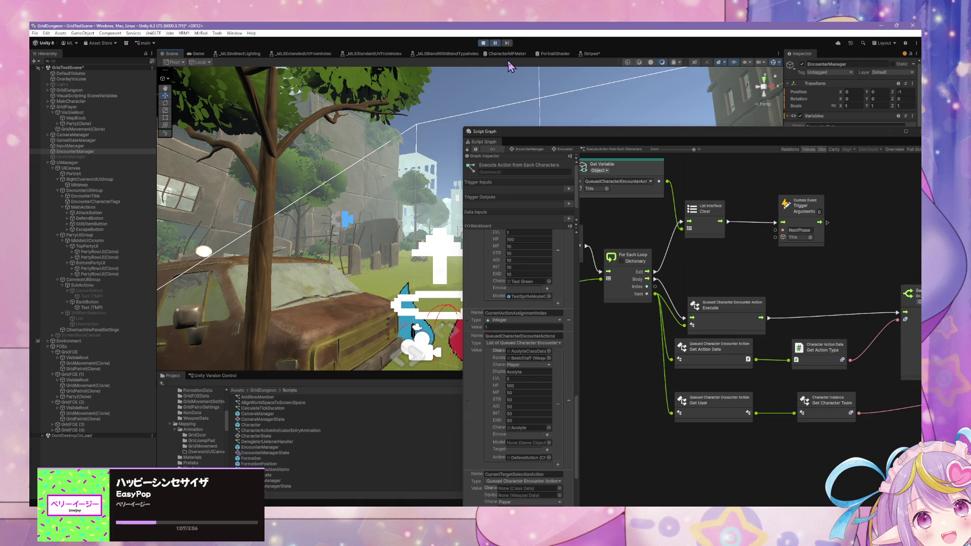
left_click(495, 43)
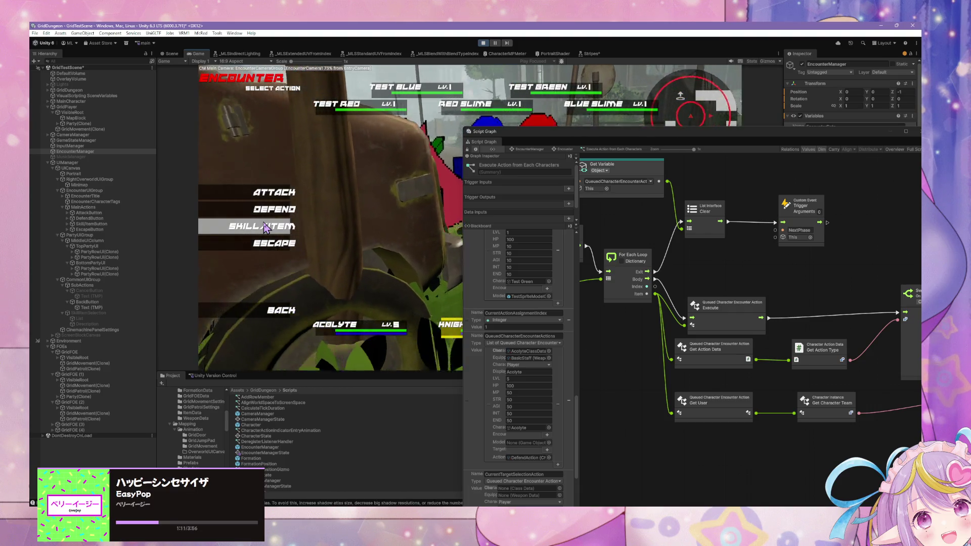
left_click(265, 227)
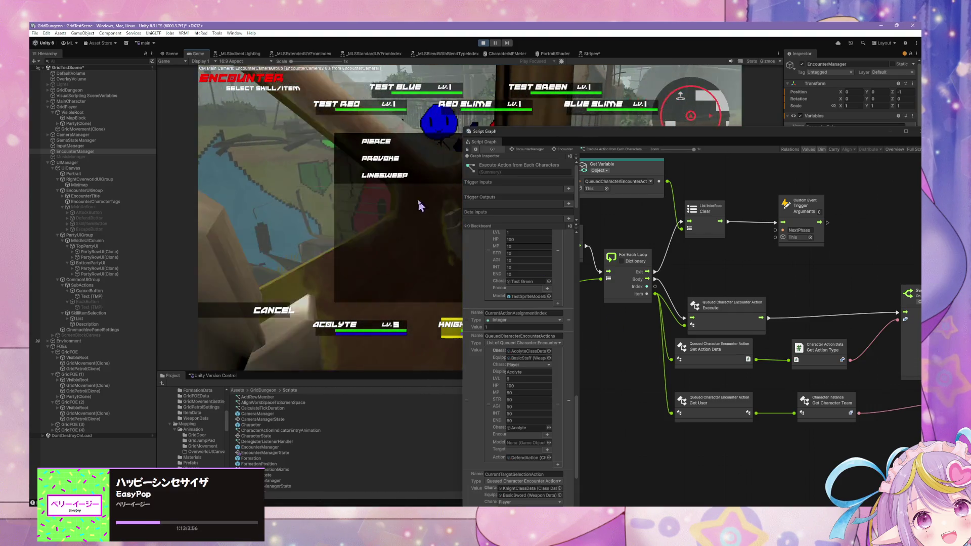
left_click(413, 216)
left_click_drag(579, 411, 579, 459)
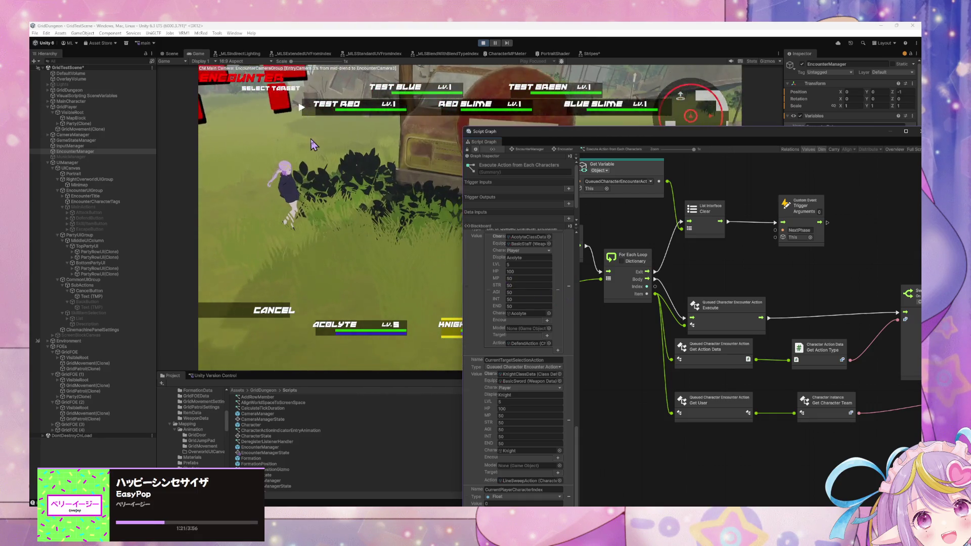
Step: Return to EncounterManager's top-level state graph and select the Encounter state
mouse_move(652, 357)
left_mouse_down()
mouse_move(804, 316)
mouse_move(733, 302)
left_mouse_up()
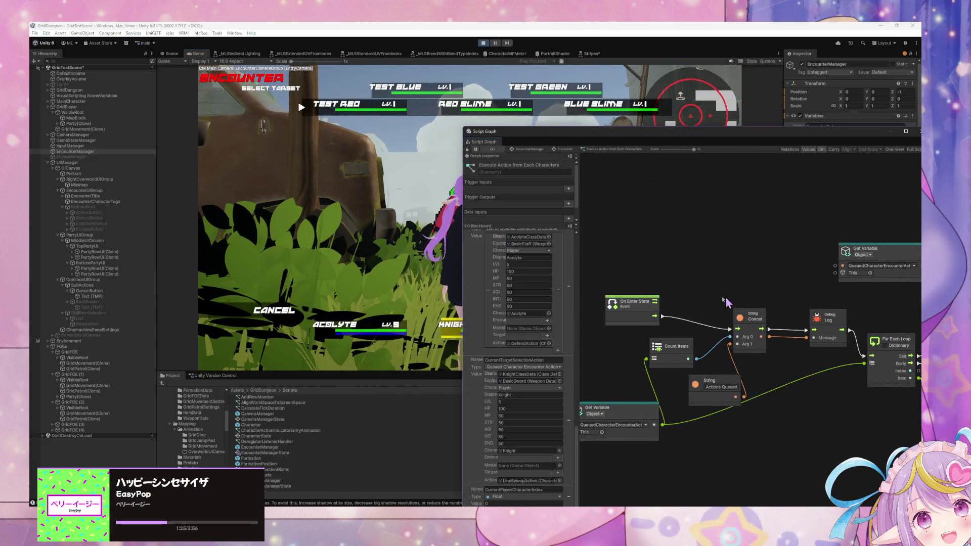
left_click(526, 149)
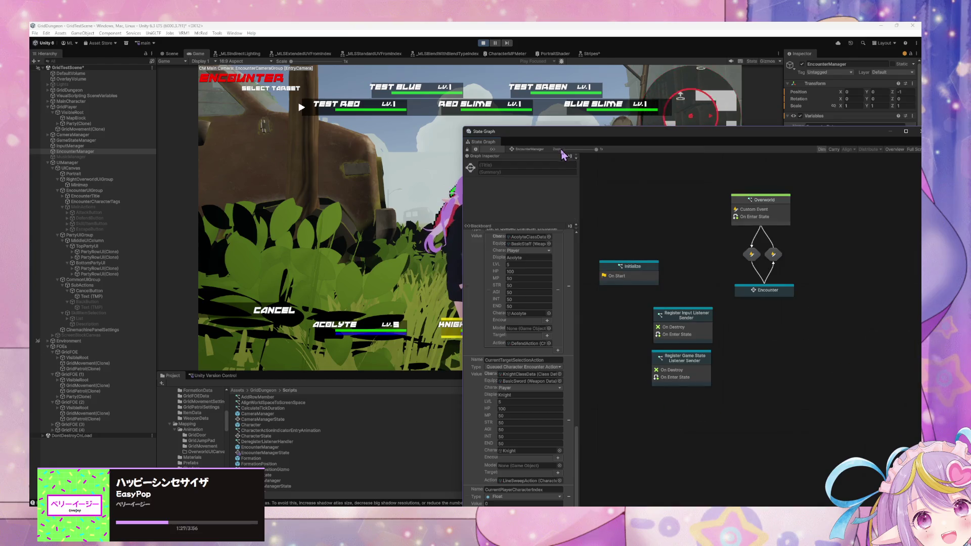
left_click(784, 295)
Step: Drill from Encounter through Assign Character Actions into the Target Selection script graph
double_click(765, 295)
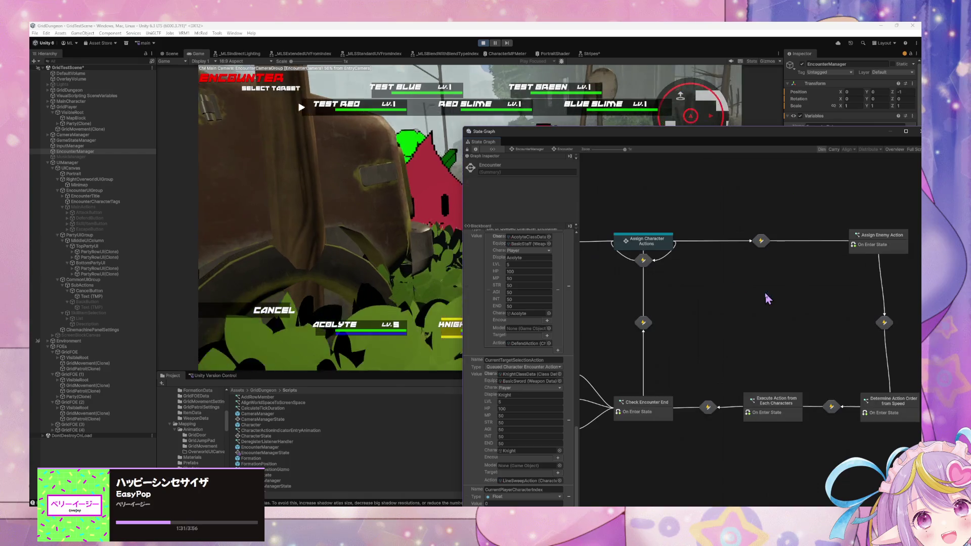
double_click(649, 244)
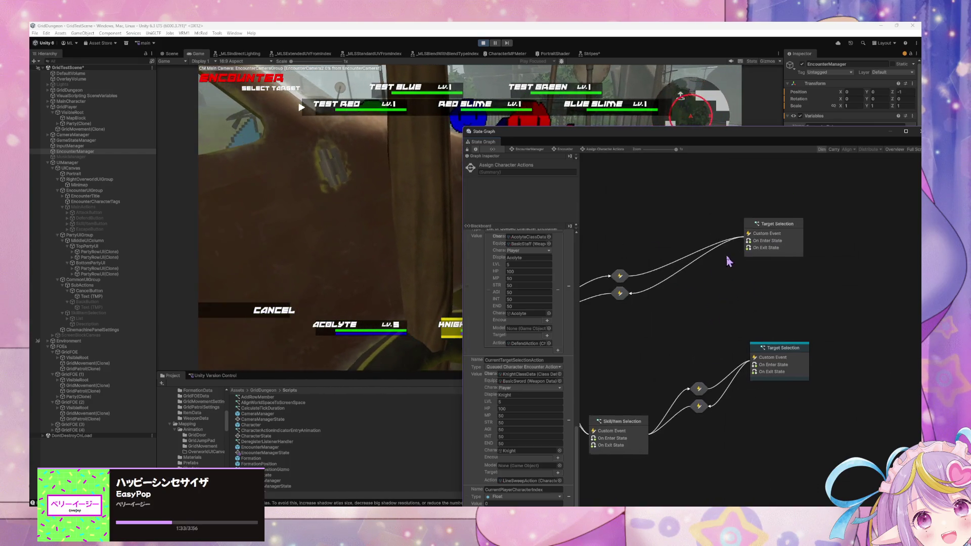
double_click(795, 318)
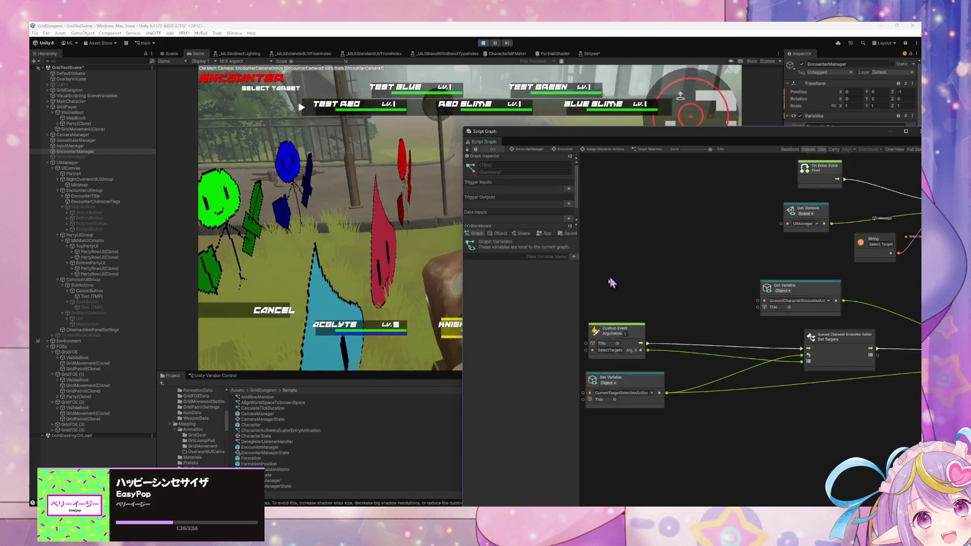
scroll(763, 239, "right", 8)
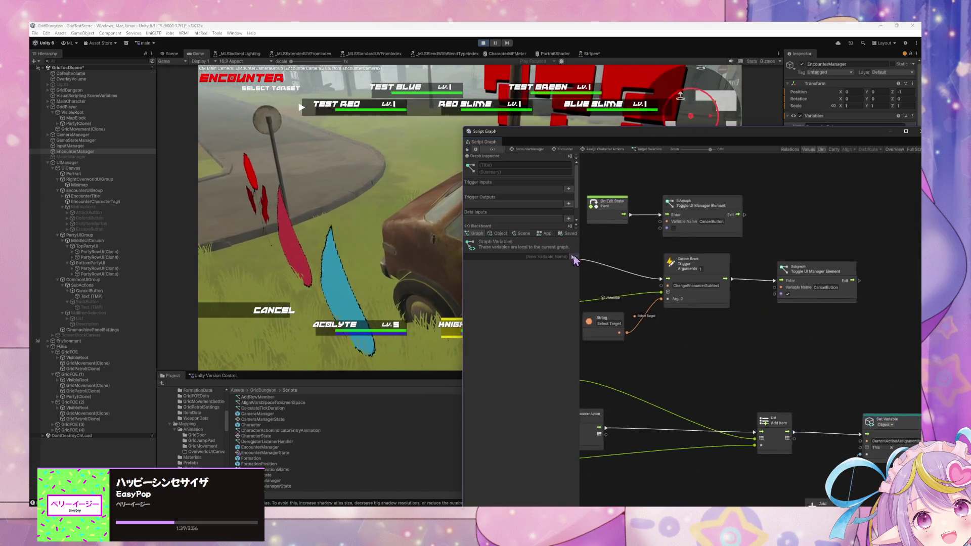
scroll(854, 240, "left", 10)
scroll(834, 257, "down", 4)
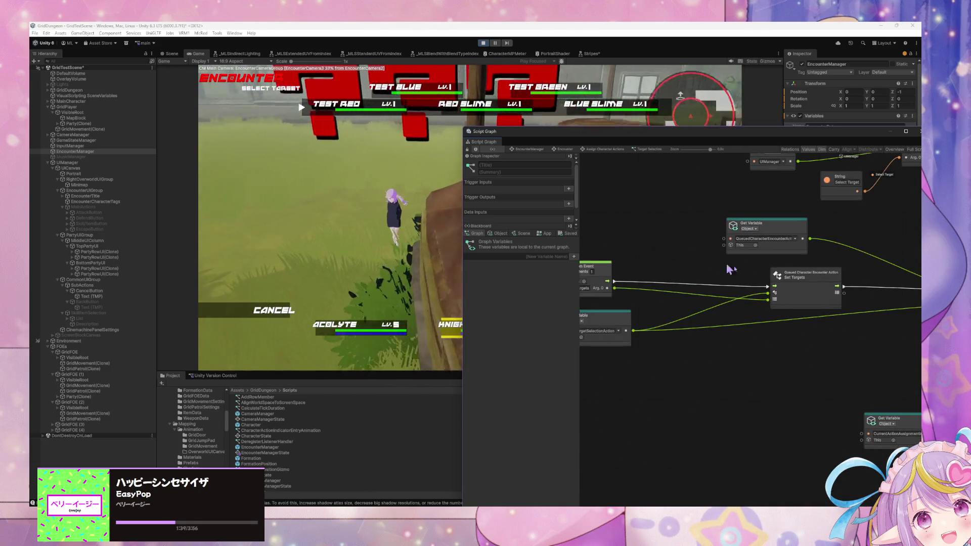
scroll(809, 277, "right", 10)
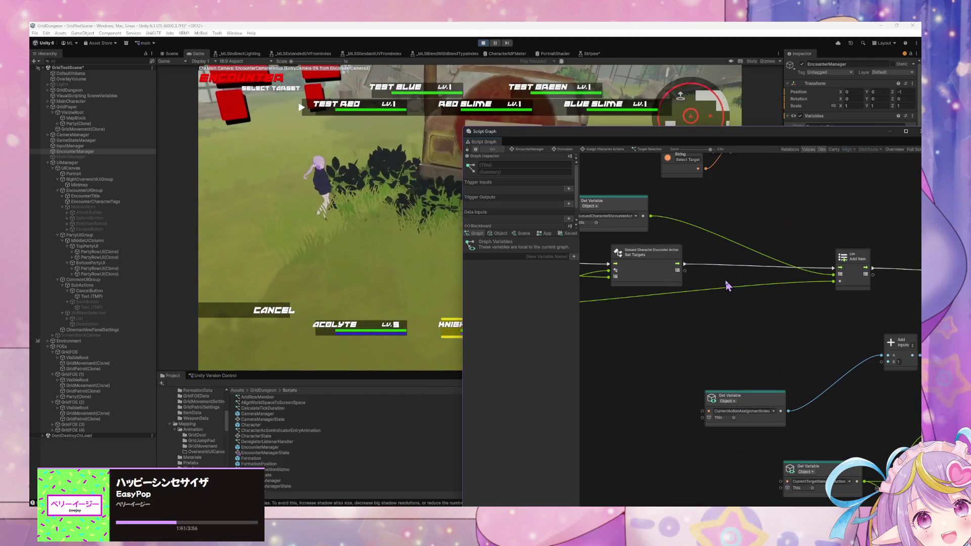
scroll(627, 282, "right", 9)
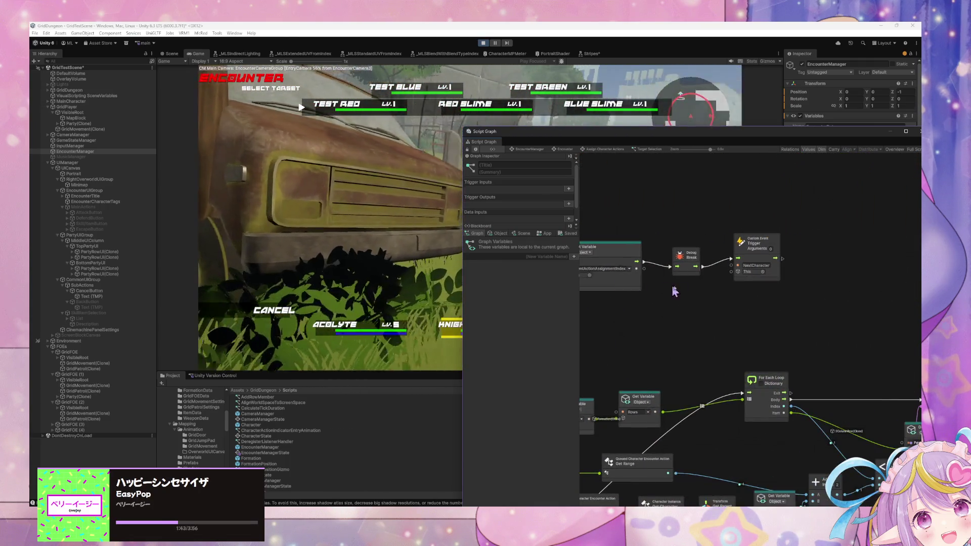
Step: Inspect the Debug Break node, nudge the Get Variable node left, and cancel the Knight's skill selection
left_click(690, 267)
scroll(670, 288, "left", 7)
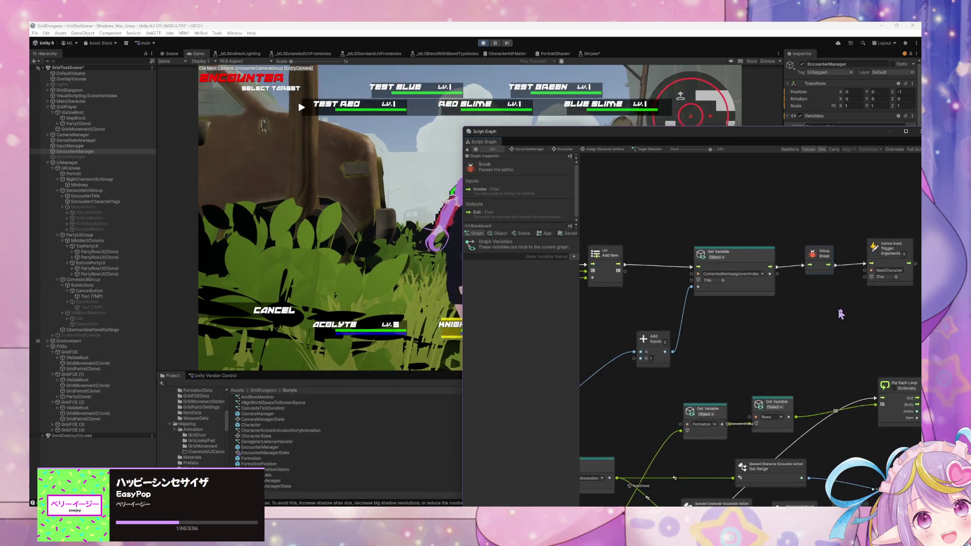
scroll(668, 288, "left", 4)
scroll(595, 263, "left", 9)
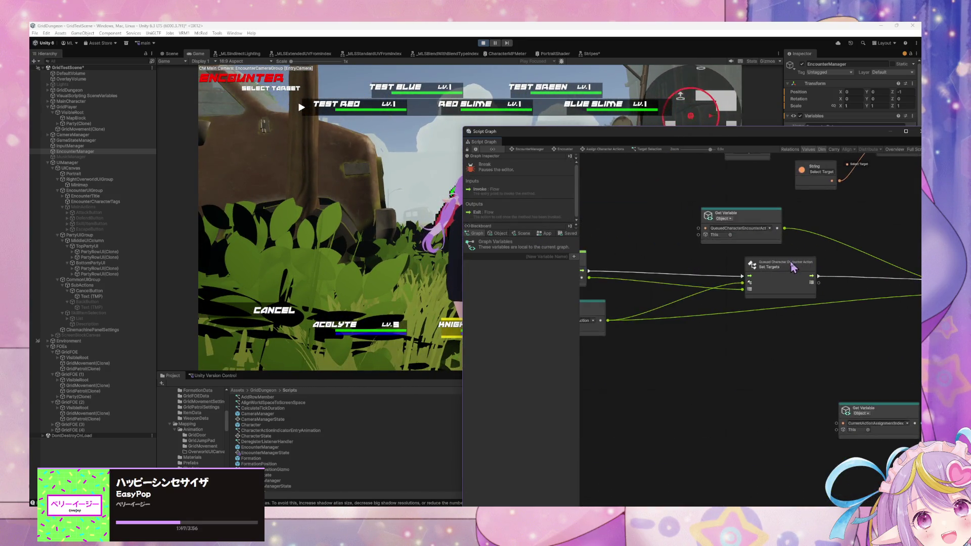
left_click_drag(663, 314, 645, 314)
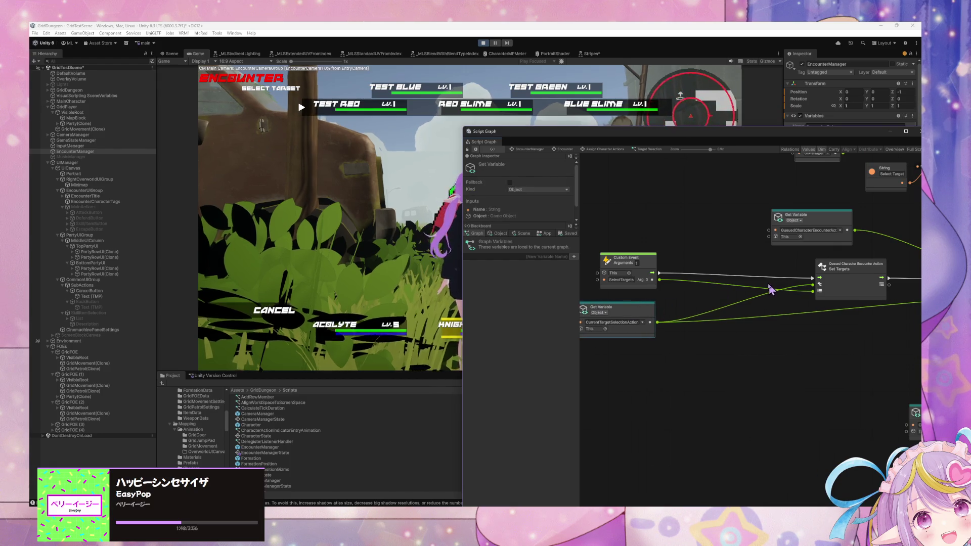
left_click(285, 309)
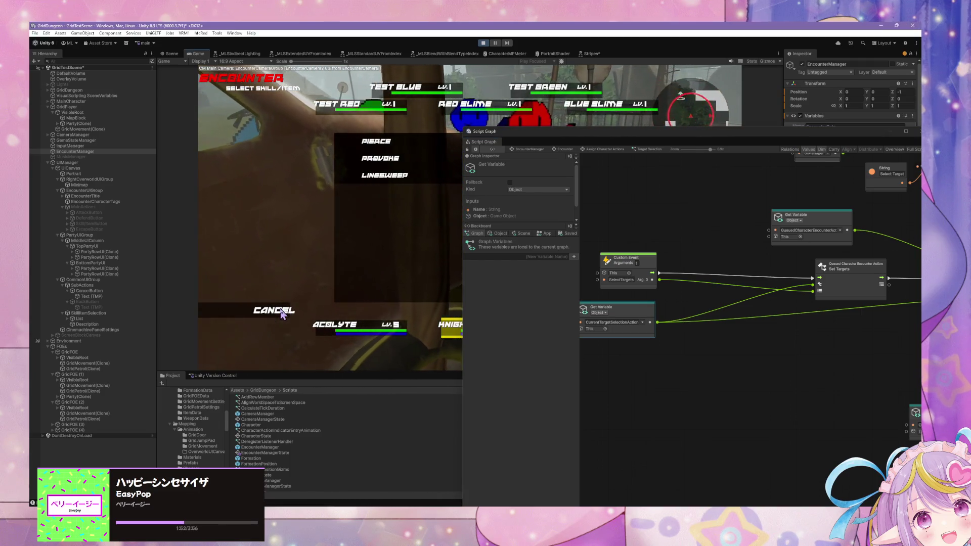
Step: Resume play, give the Knight an Attack action, and view QueuedCharacterEncounterActions in the Object blackboard
key("ctrl+1")
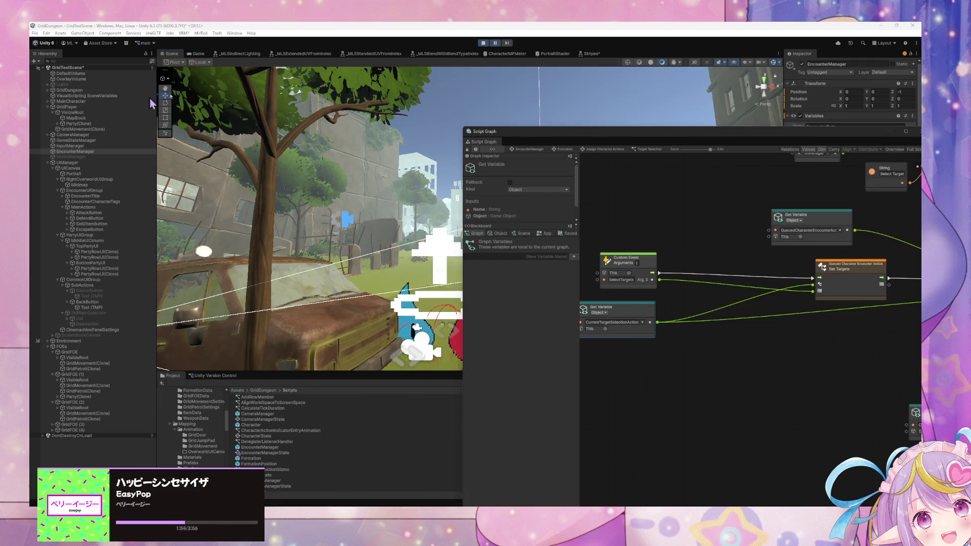
left_click(495, 43)
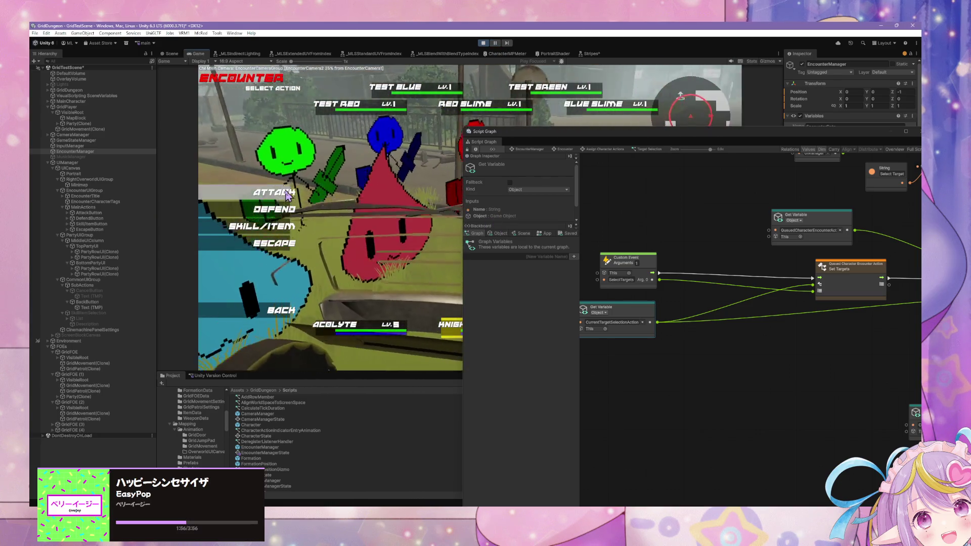
left_click(347, 108)
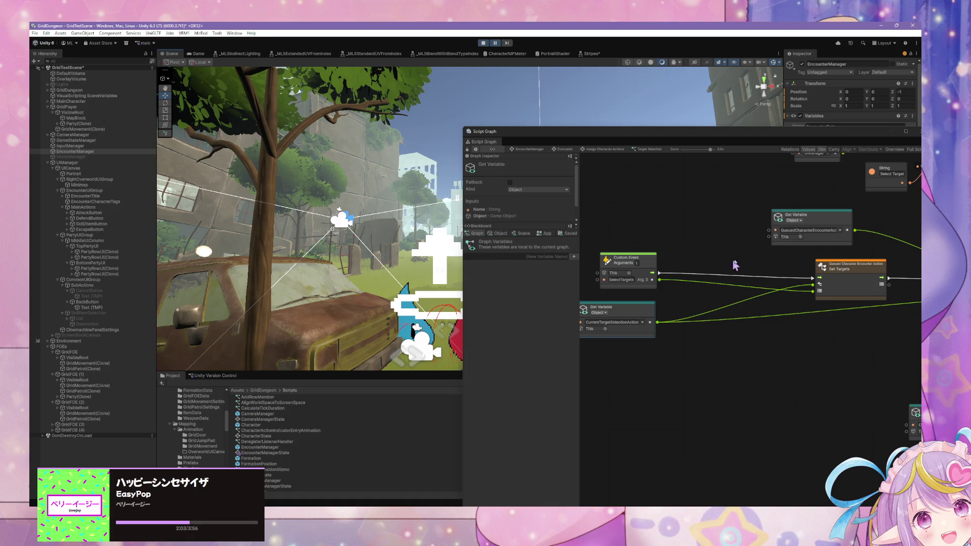
left_click(499, 234)
mouse_move(575, 313)
left_mouse_down()
mouse_move(579, 346)
mouse_move(586, 281)
mouse_move(585, 498)
left_mouse_up()
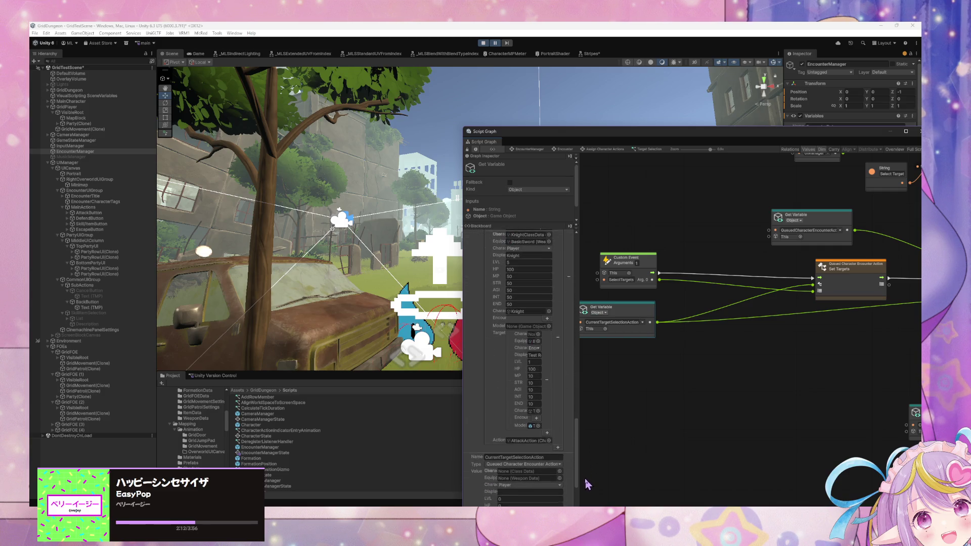
Step: Pan the Script Graph across the Add Item, Set Variable and Set Targets nodes
left_click(496, 45)
left_click_drag(819, 344, 596, 341)
mouse_move(961, 334)
left_mouse_down()
mouse_move(737, 329)
mouse_move(863, 329)
left_mouse_up()
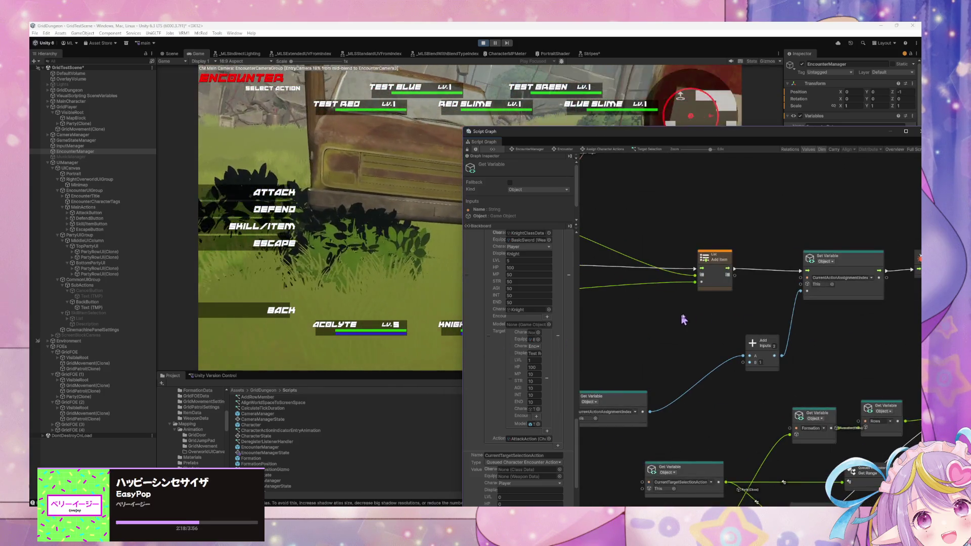
left_click_drag(676, 319, 777, 316)
Step: Choose a Skill/Item skill for the Ranger, then exit Play mode with Ctrl+P
left_click(262, 226)
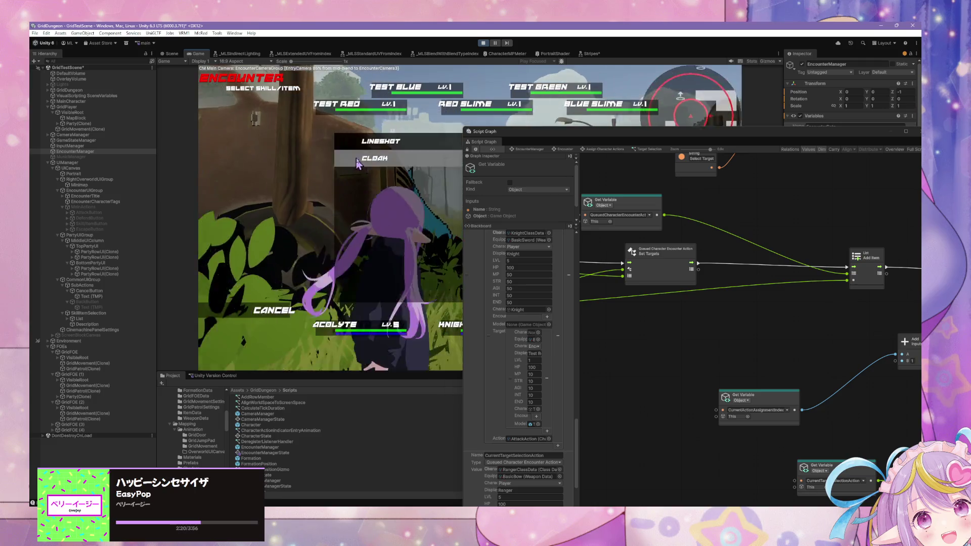
left_click(376, 143)
key("ctrl+p")
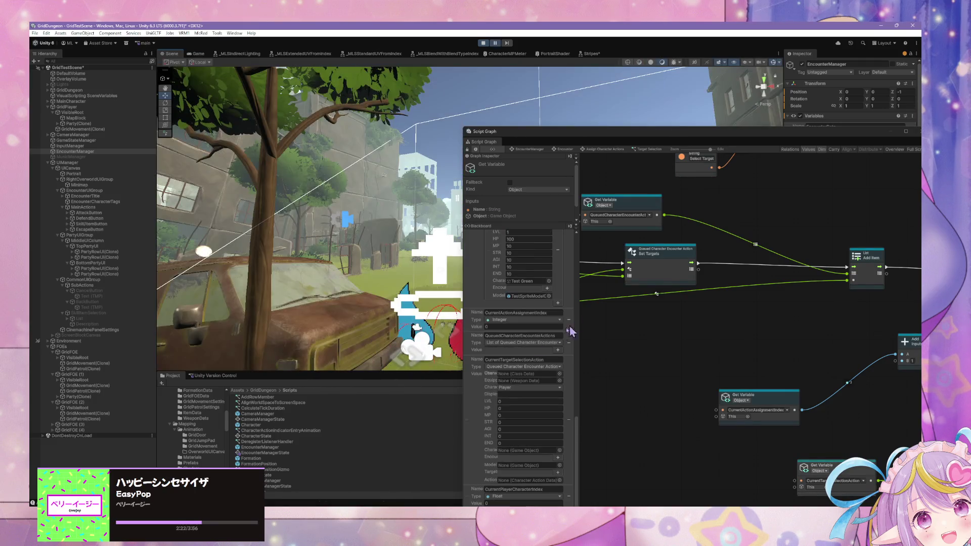
mouse_move(578, 439)
left_mouse_down()
mouse_move(595, 259)
mouse_move(589, 450)
mouse_move(601, 345)
mouse_move(596, 247)
mouse_move(598, 429)
left_mouse_up()
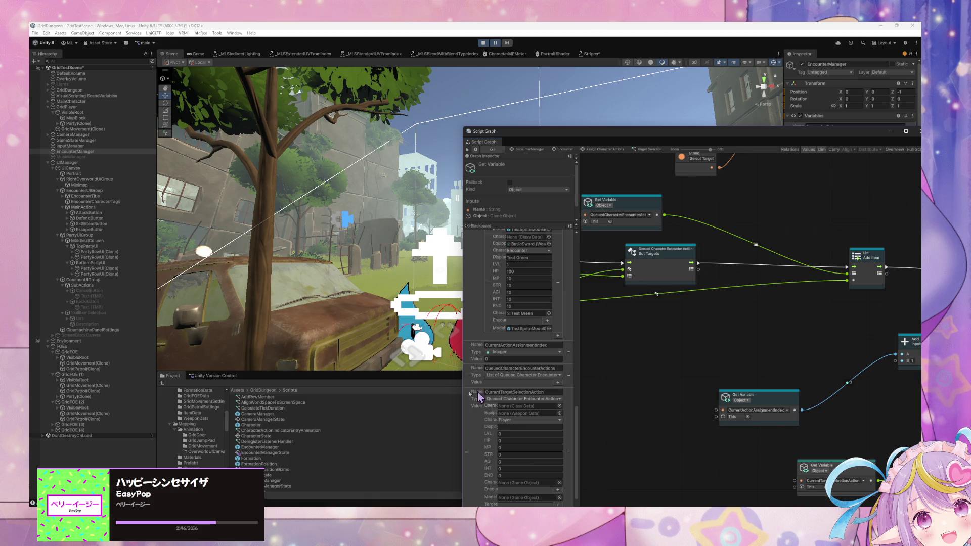